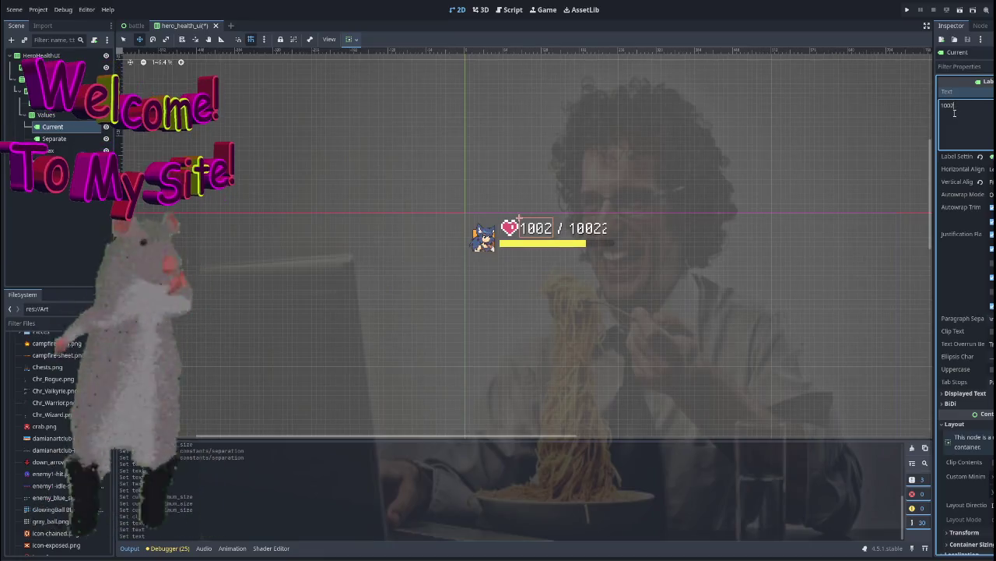
Set both the Current and Max labels' text to 100
key(BackSpace)
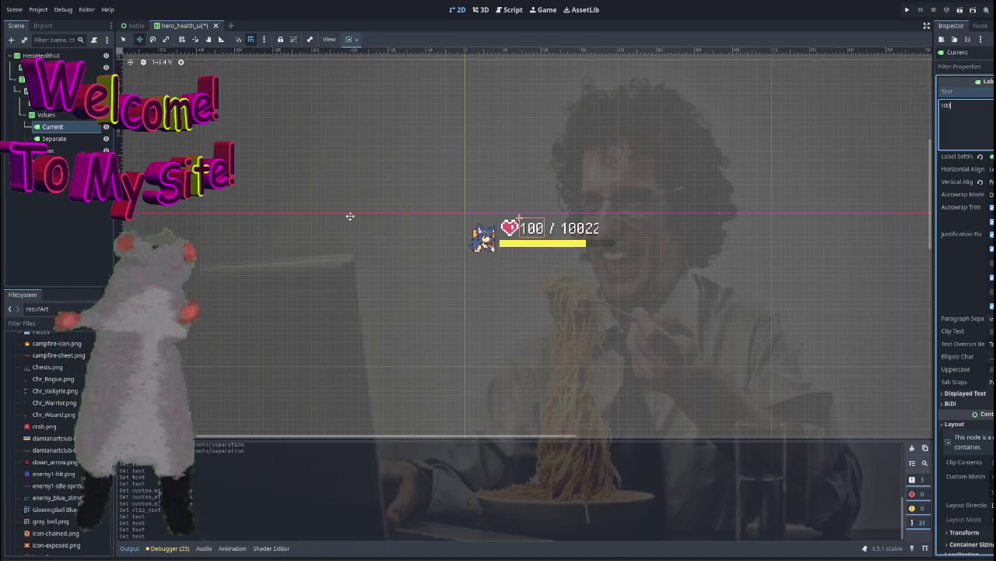
click(580, 229)
key(BackSpace)
key(BackSpace)
key(BackSpace)
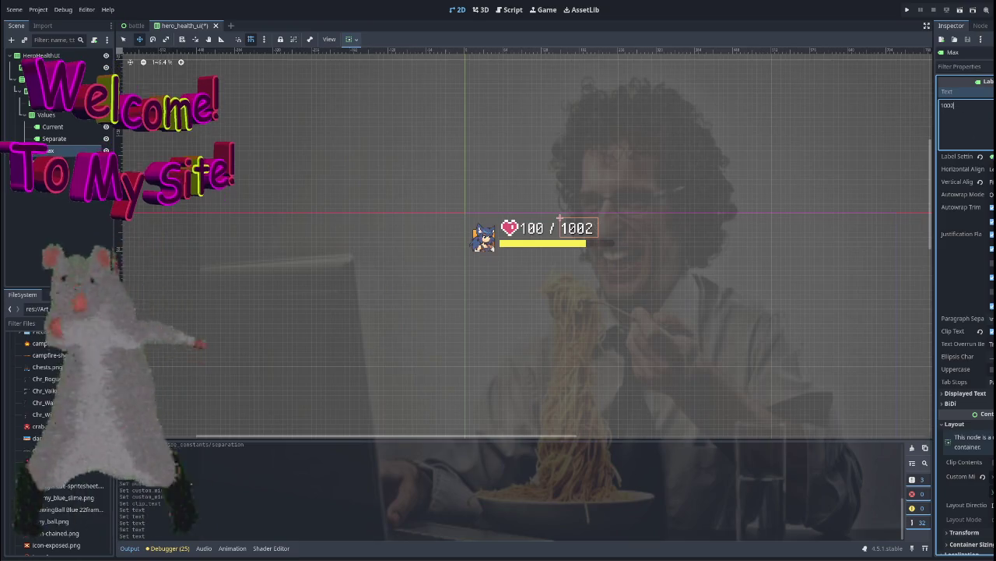
click(76, 194)
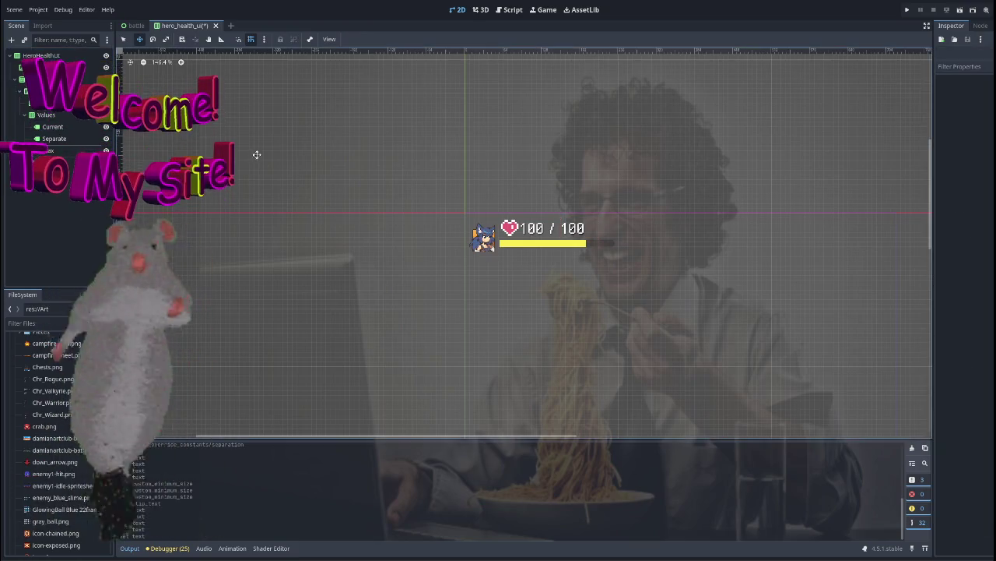
Inspect the Separate, Current, Max, EnergyBar and Values nodes in the Scene dock
click(64, 140)
click(68, 130)
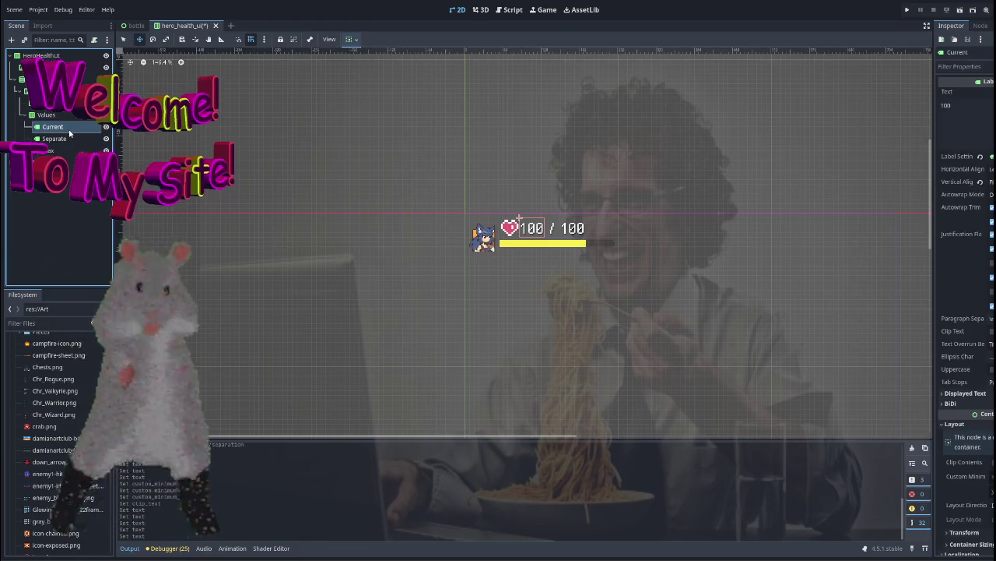
click(48, 150)
click(64, 162)
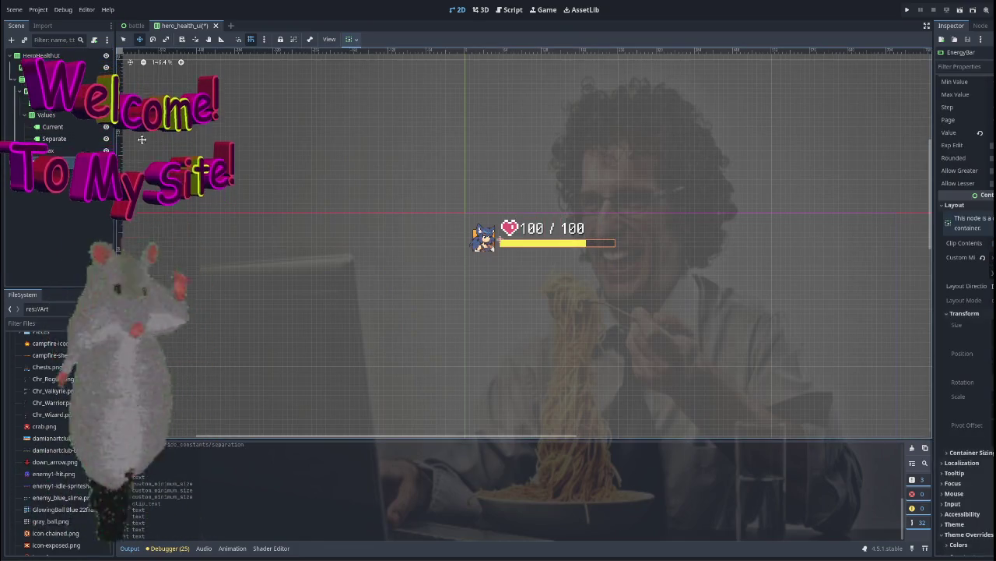
click(49, 116)
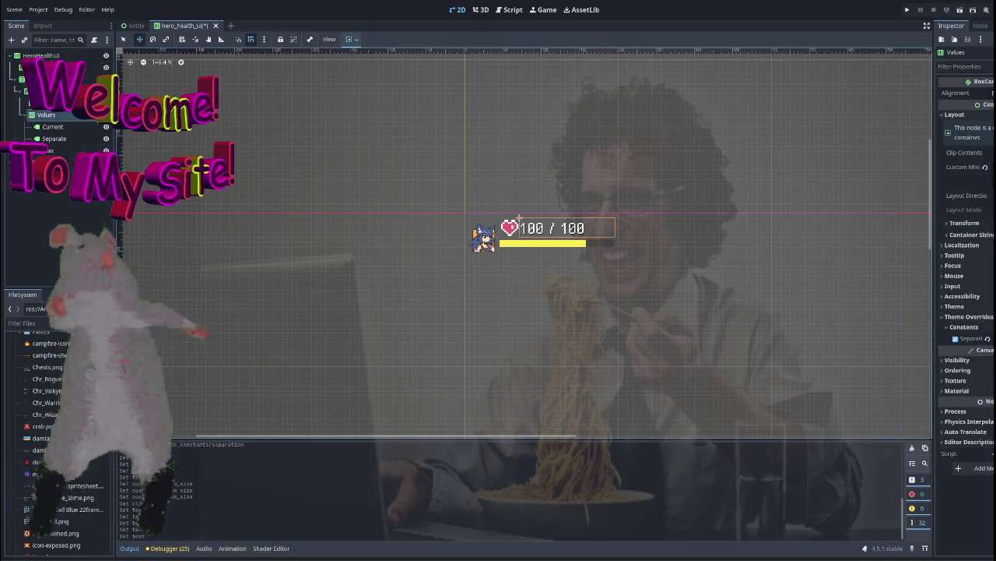
Slightly narrow the Values row's minimum width, then run the project to test the display
drag(969, 166, 953, 167)
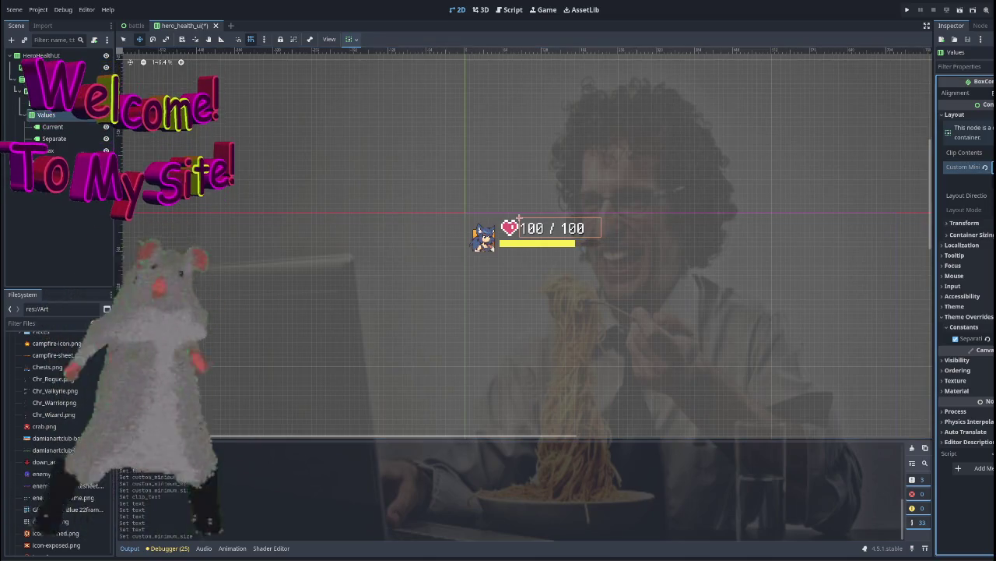
key(ctrl+z)
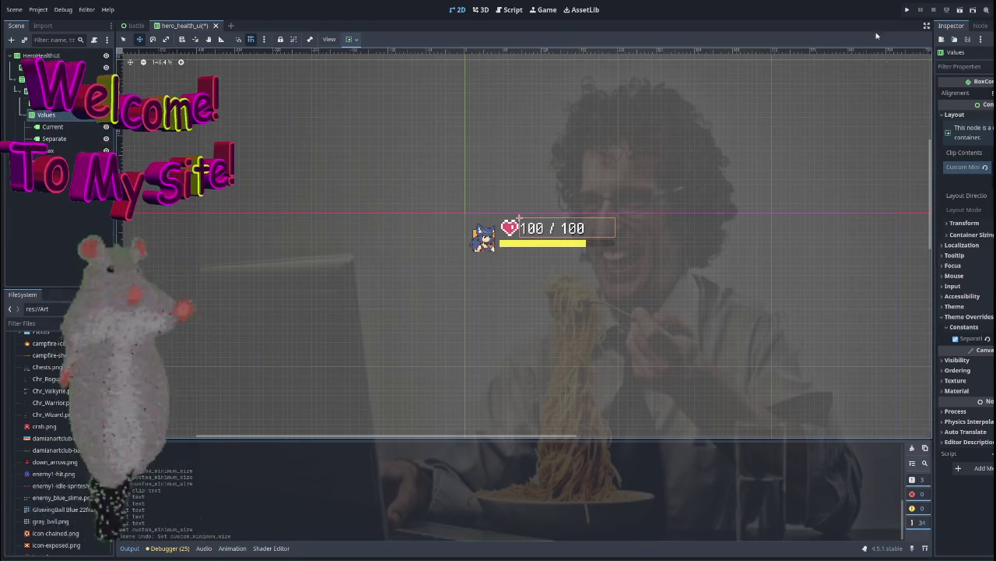
drag(956, 166, 955, 167)
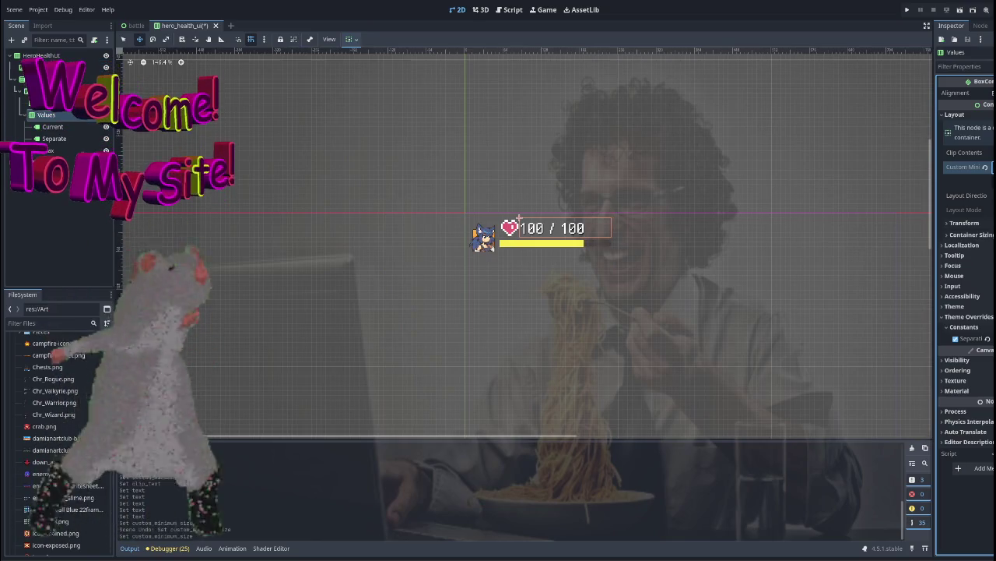
click(595, 133)
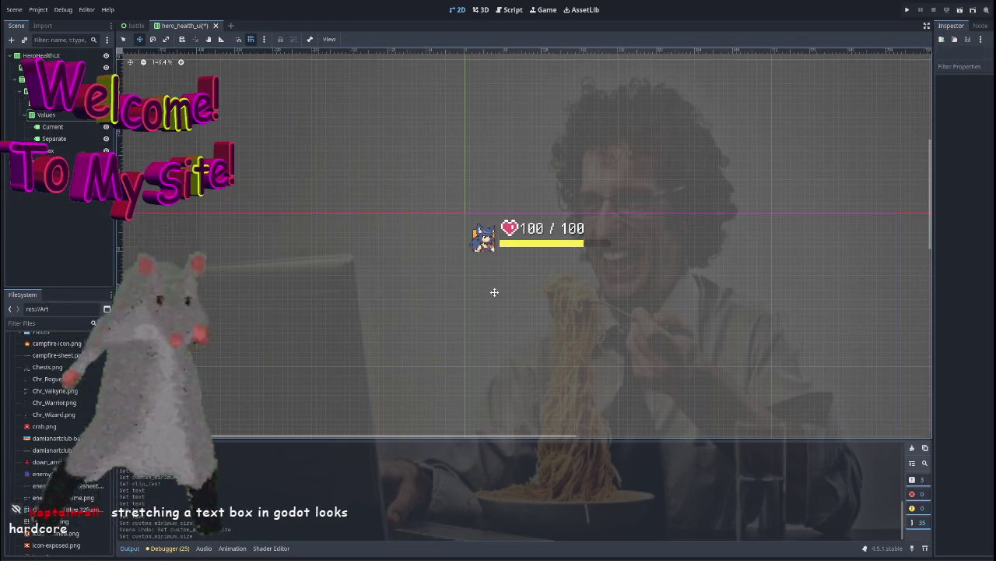
key(F5)
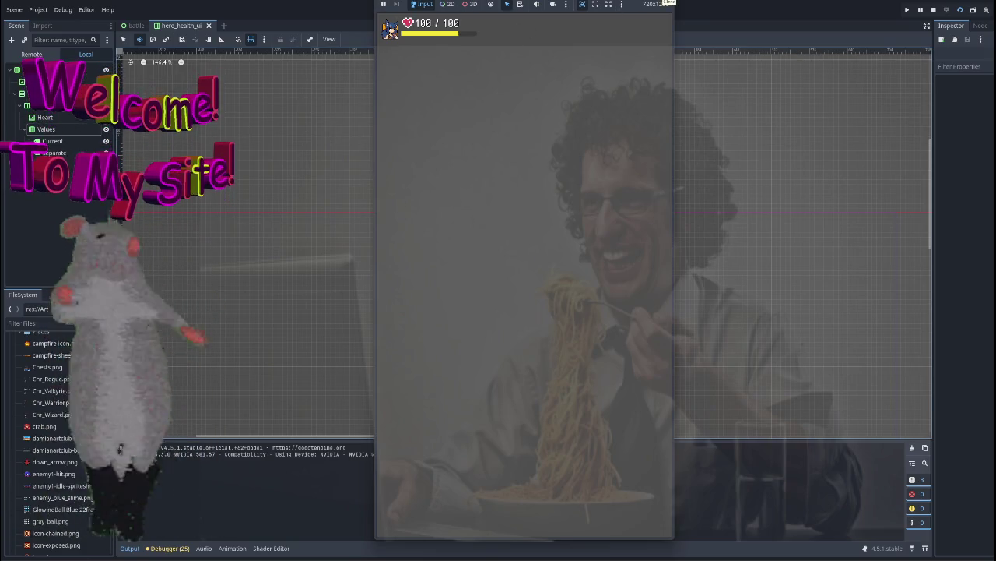
Stop the game and increase the Health row's Theme Overrides Separation so its items spread apart
key(F8)
scroll(475, 140, up, 2)
scroll(269, 196, right, 5)
click(337, 257)
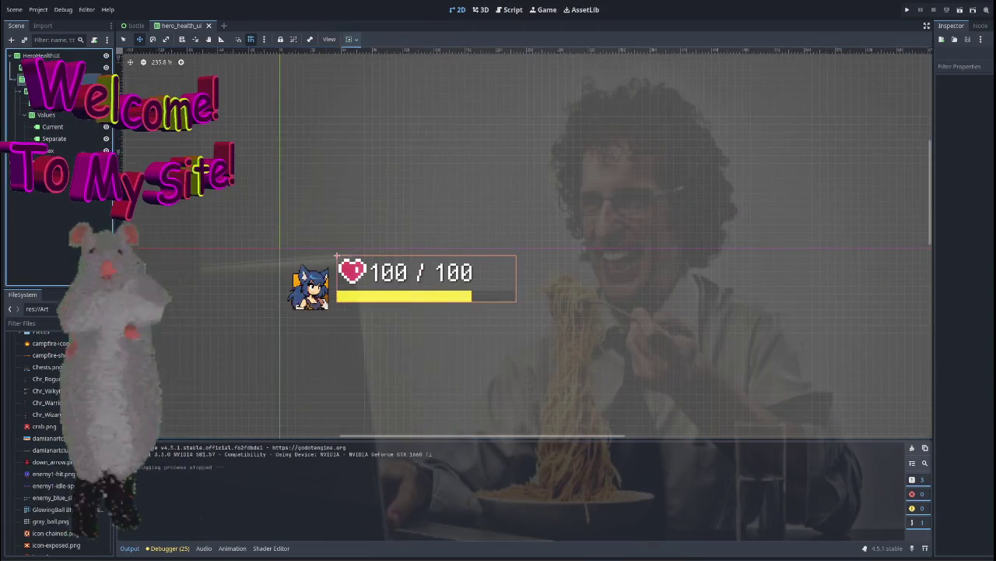
click(62, 79)
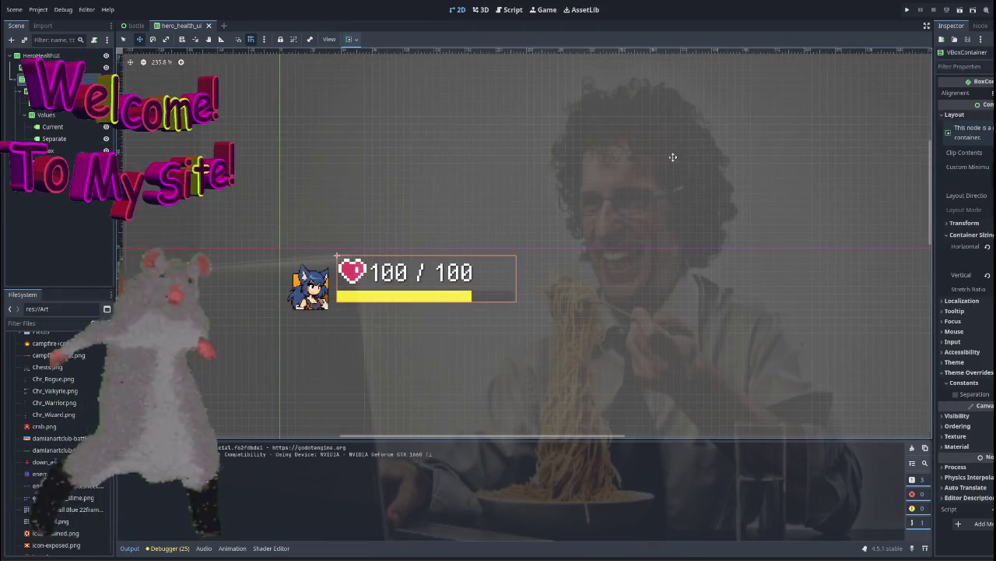
click(47, 90)
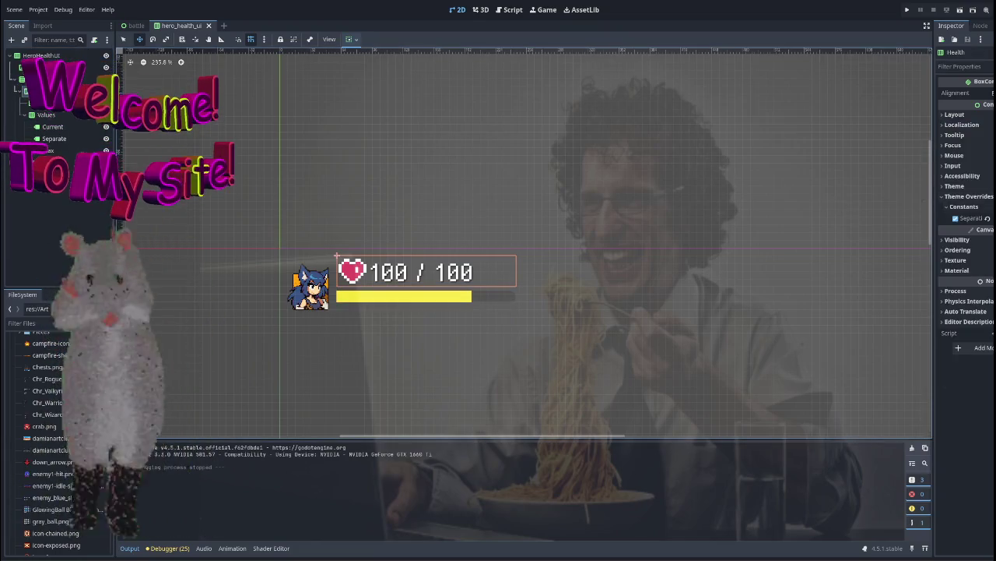
drag(991, 218, 995, 218)
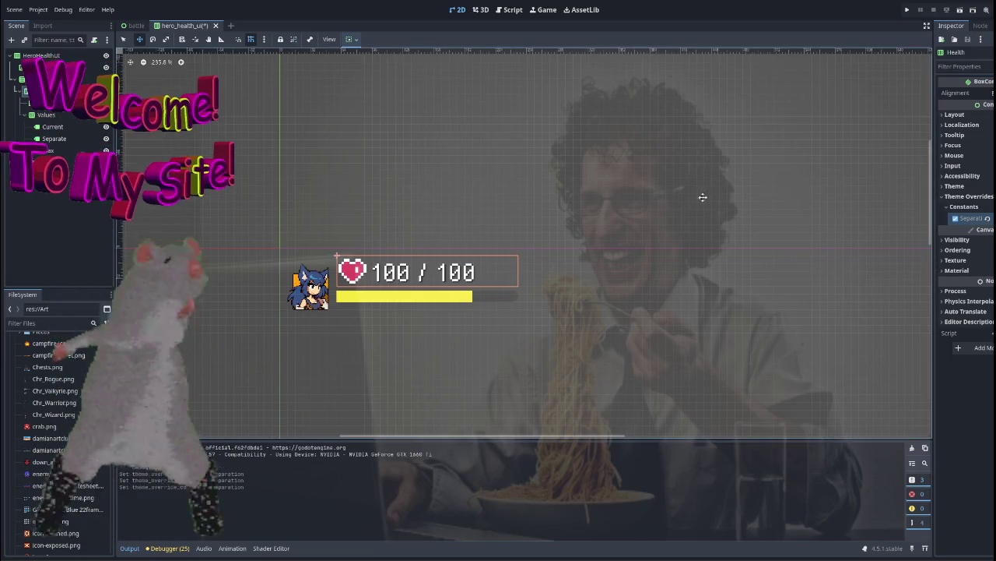
click(363, 147)
scroll(503, 187, down, 3)
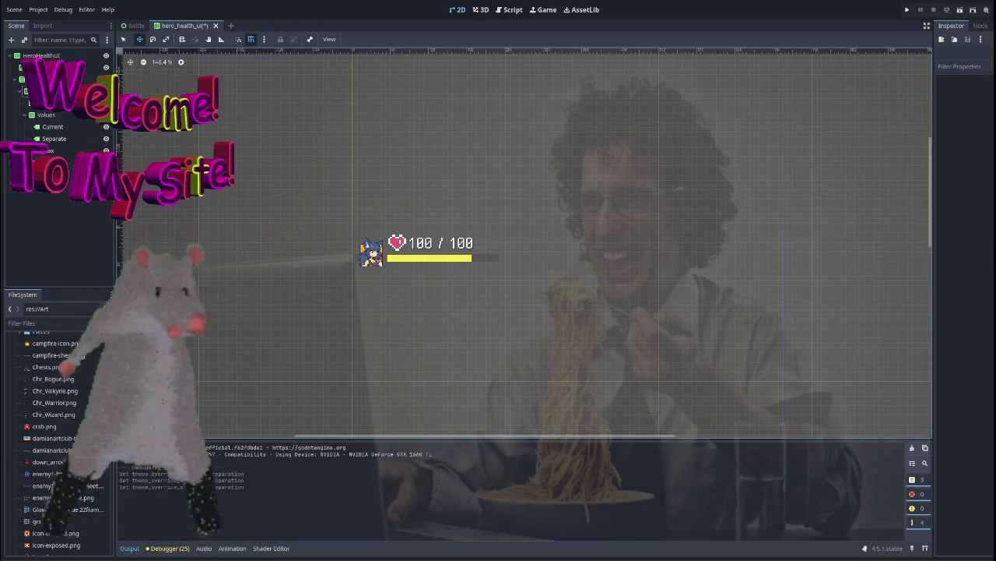
scroll(442, 194, down, 2)
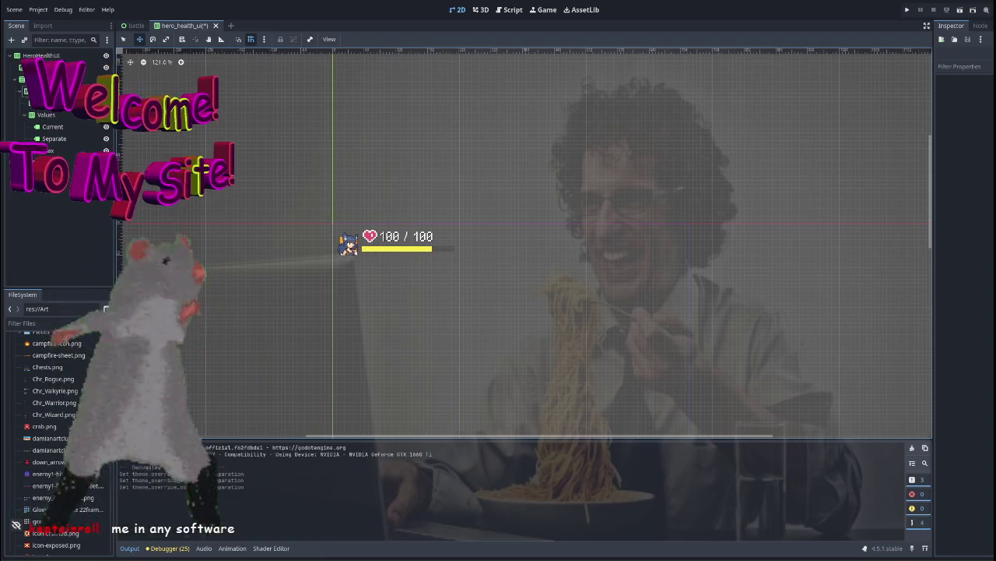
Browse pizza GIF results in Chrome, open and zoom the tumblr GIPHY post, then return to Godot
key(alt+Tab)
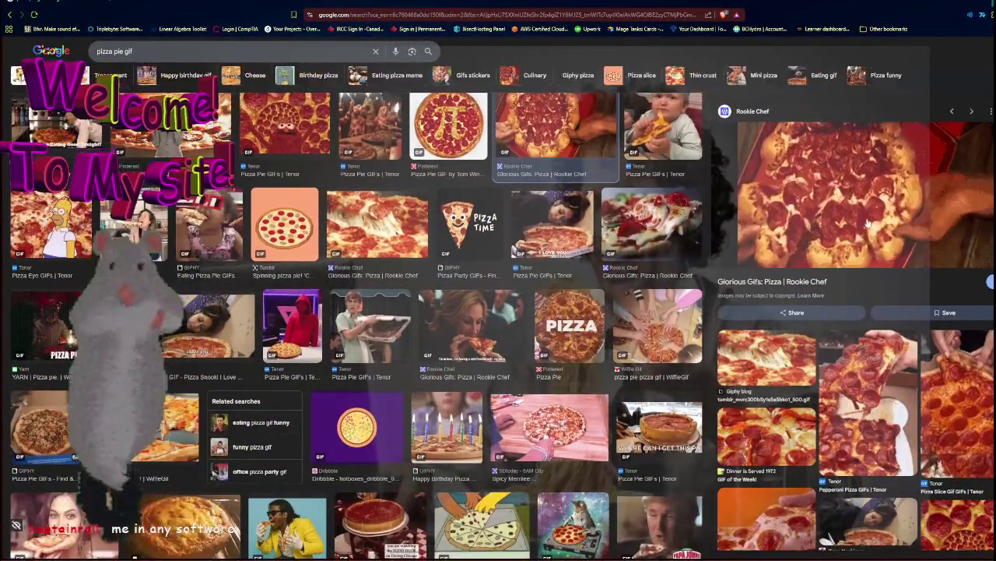
click(445, 175)
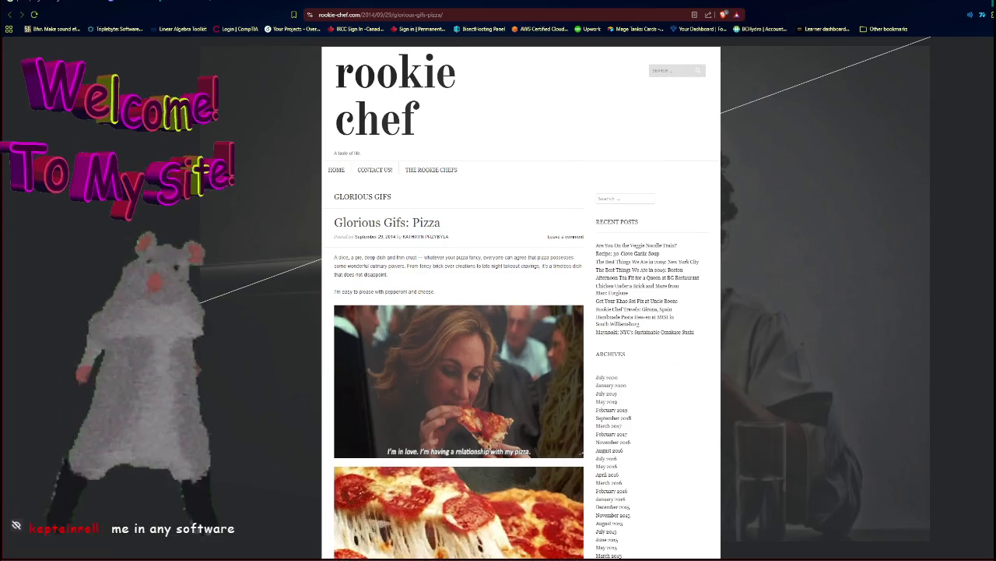
key(alt+Left)
click(767, 358)
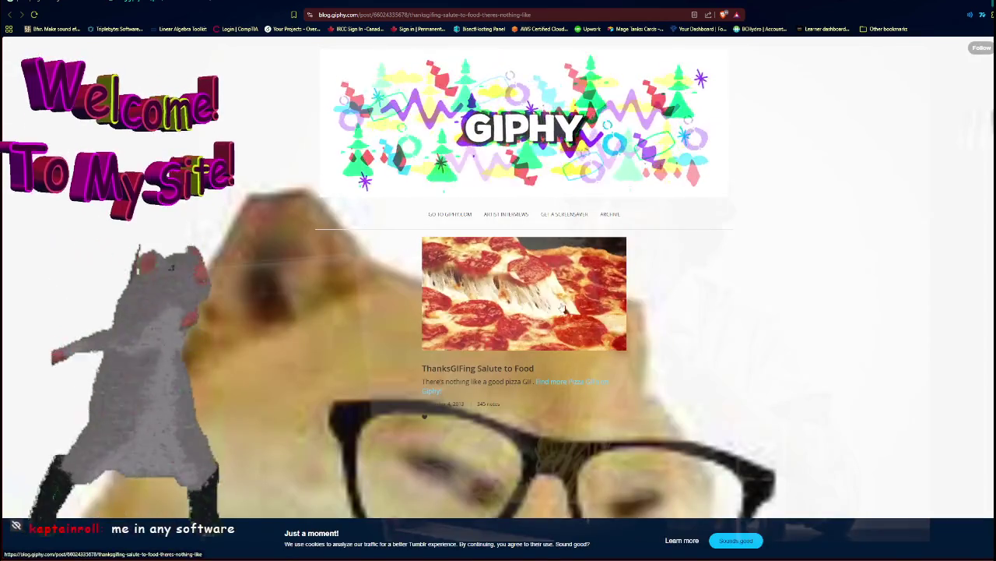
key(ctrl+plus)
key(ctrl+plus)
scroll(540, 336, down, 2)
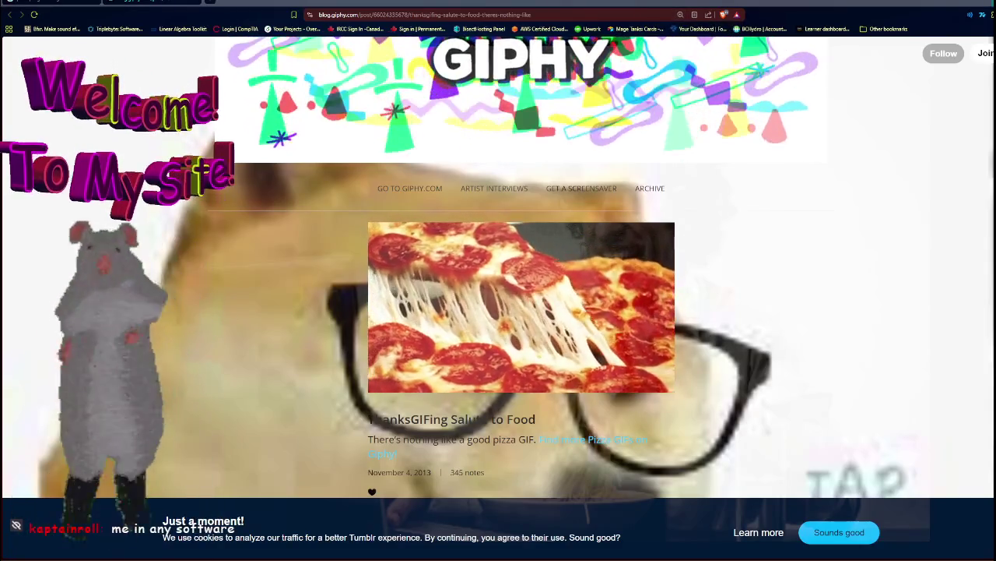
key(alt+Tab)
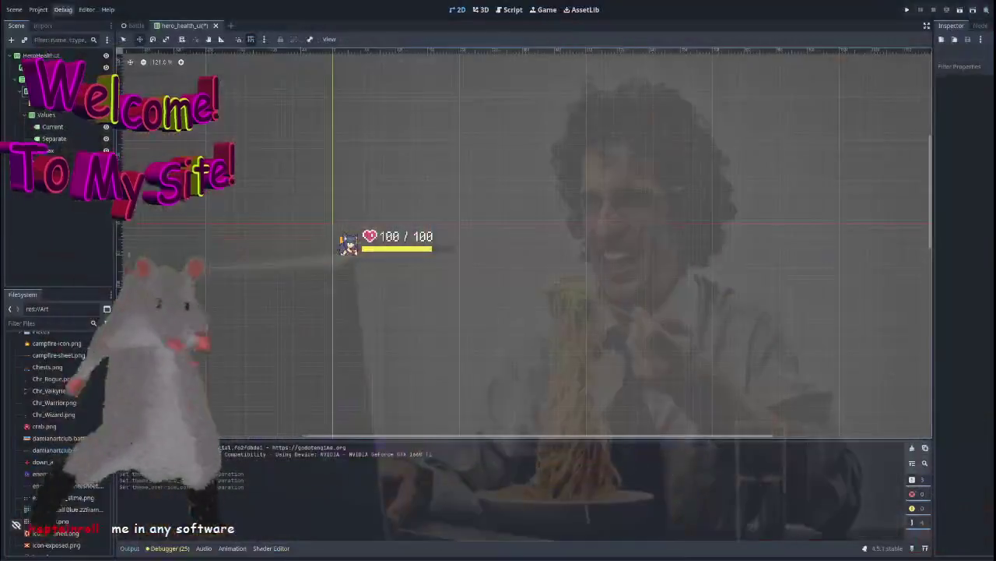
Frame the health UI on the canvas and inspect the EnergyBar node
scroll(382, 259, up, 4)
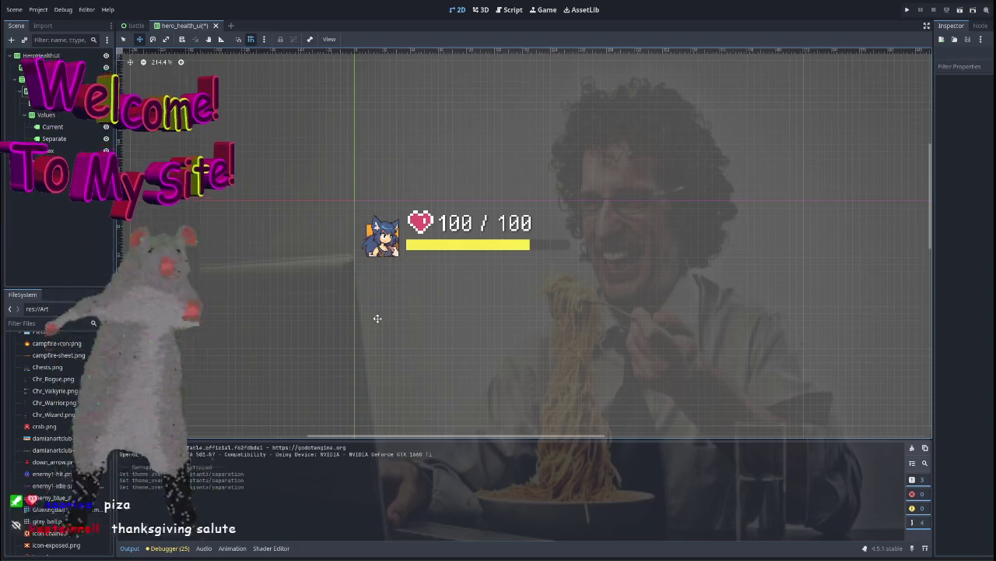
scroll(376, 319, up, 2)
drag(478, 275, 421, 287)
click(32, 206)
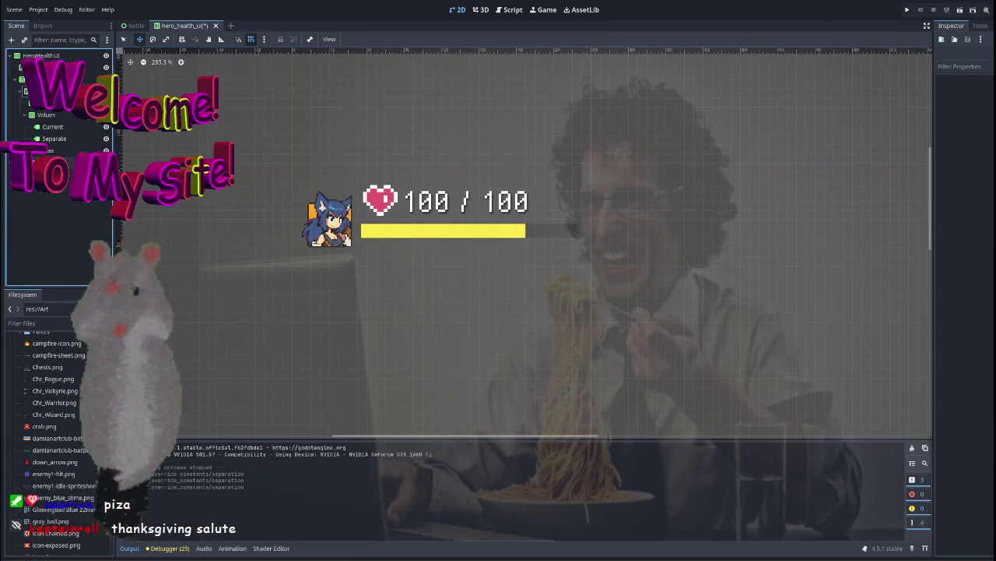
click(46, 162)
scroll(363, 174, down, 5)
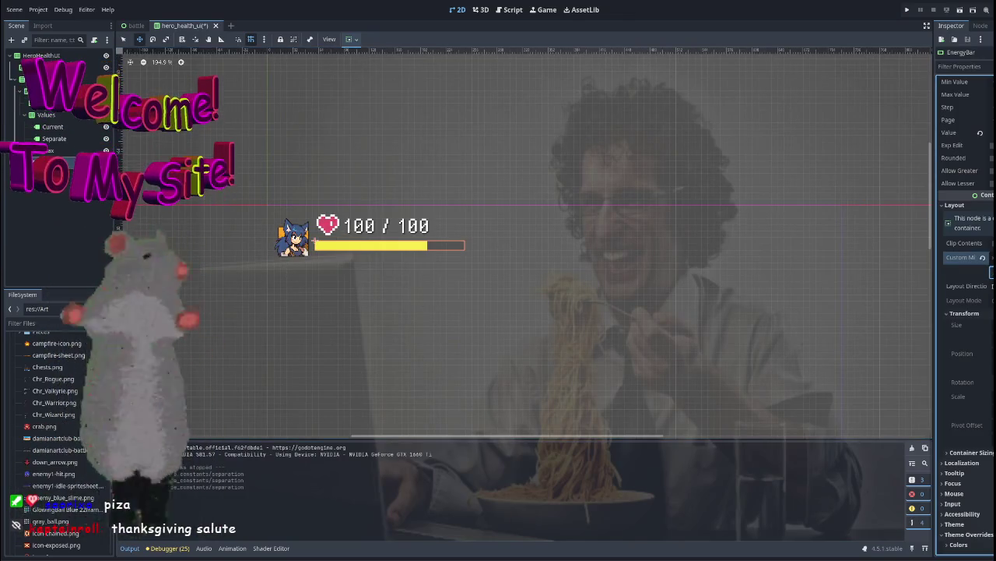
click(807, 133)
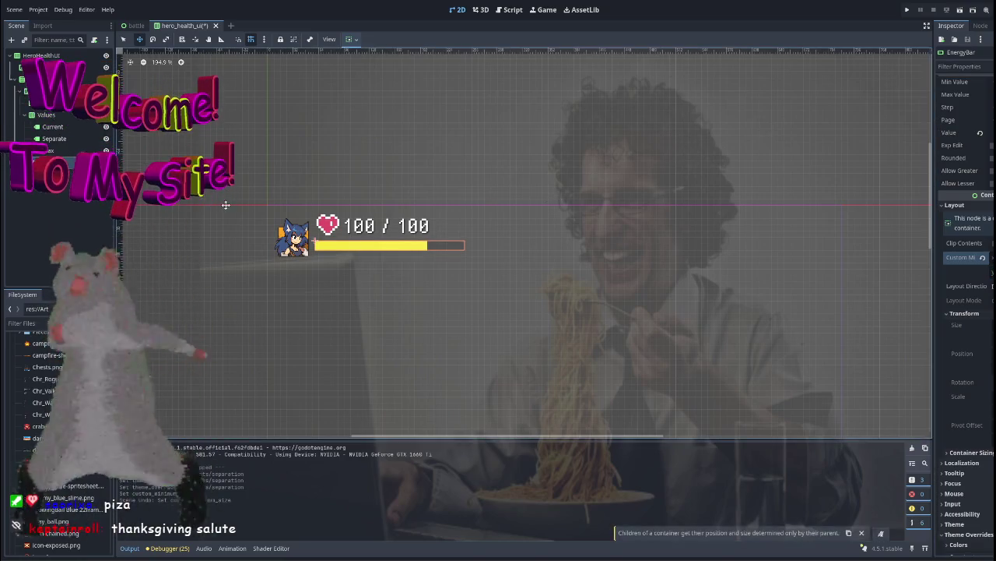
scroll(327, 153, down, 1)
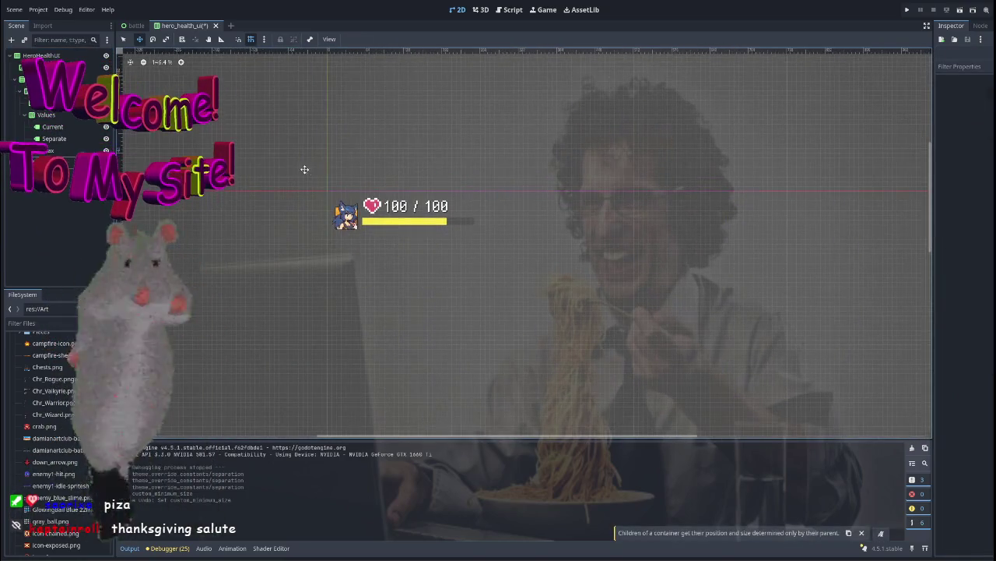
Inspect the Max, Current, Values, Heart, Health and container nodes, then rename the portrait node Icon
click(50, 150)
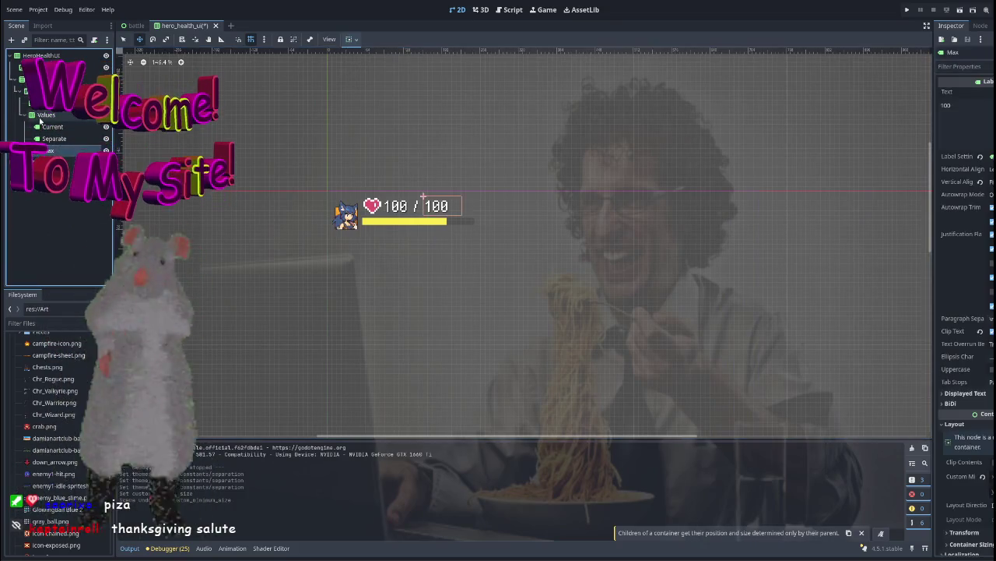
click(56, 127)
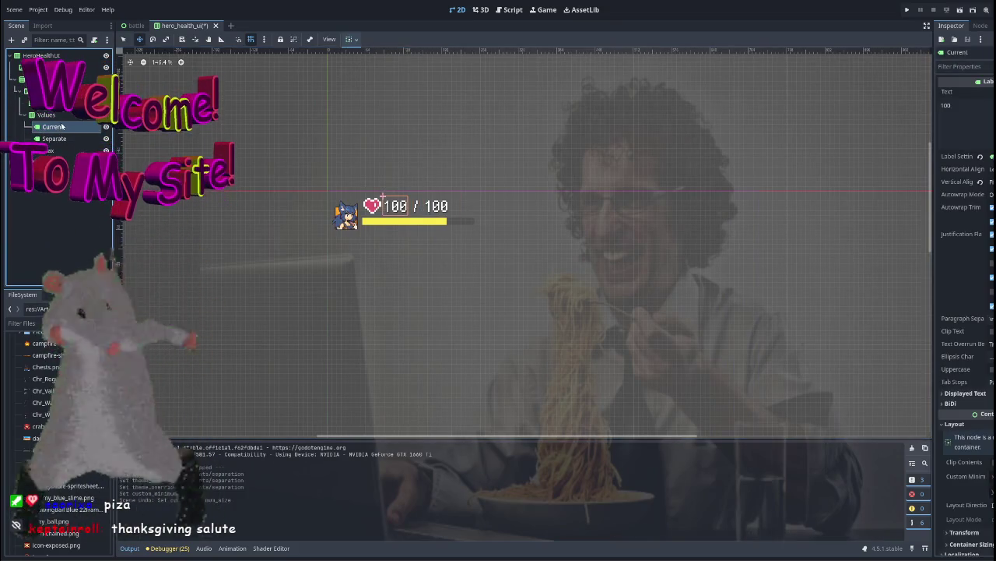
click(23, 116)
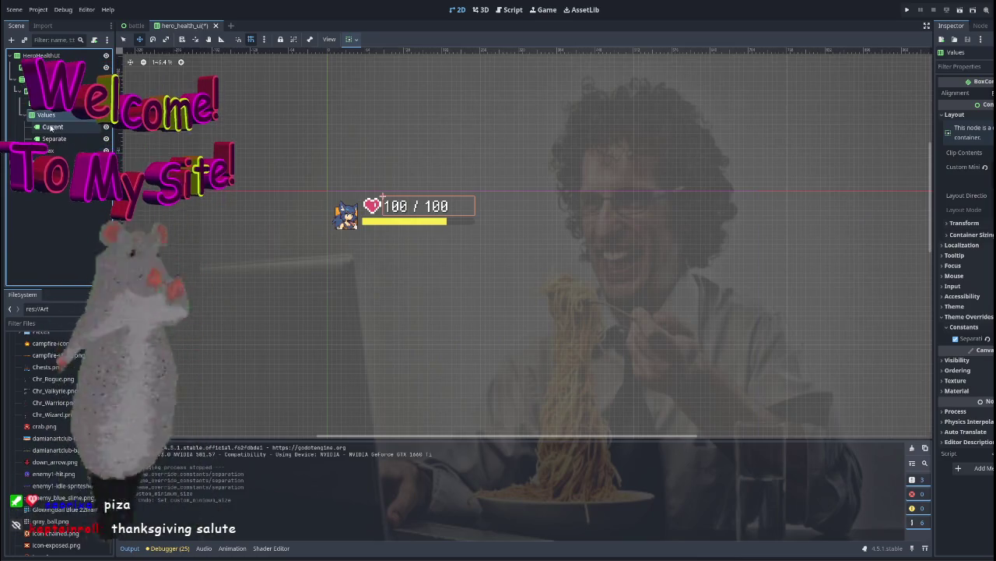
click(39, 103)
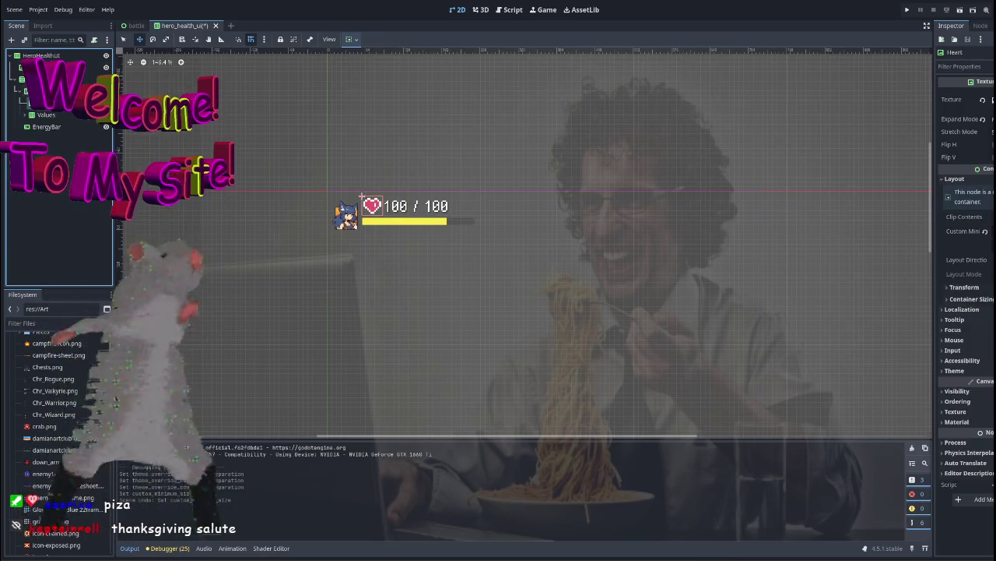
click(21, 92)
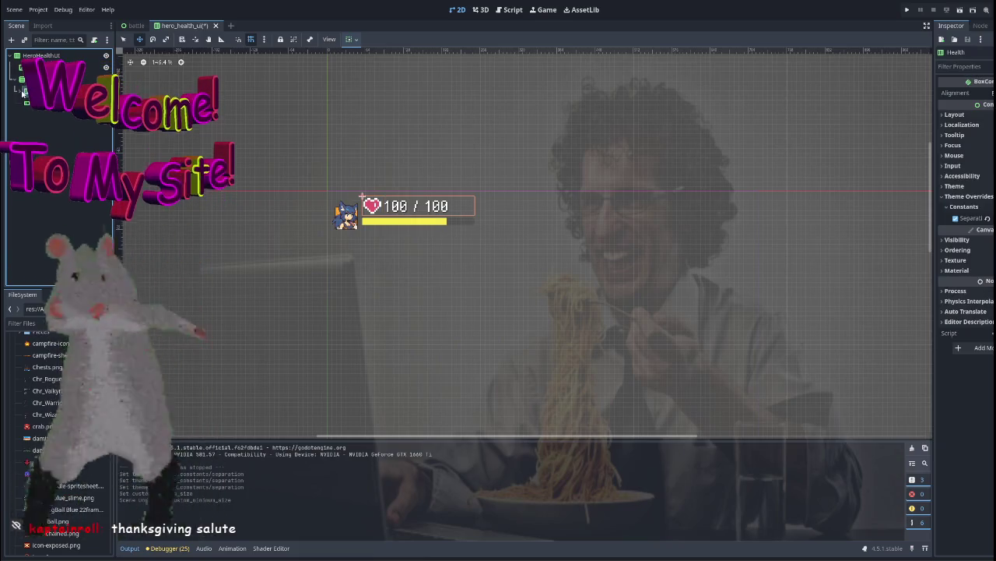
click(47, 78)
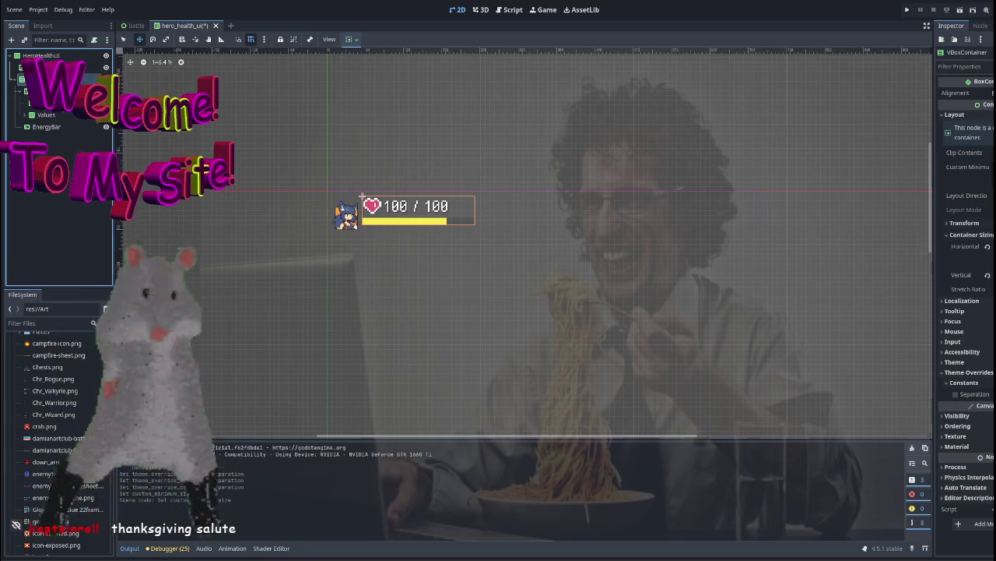
click(41, 68)
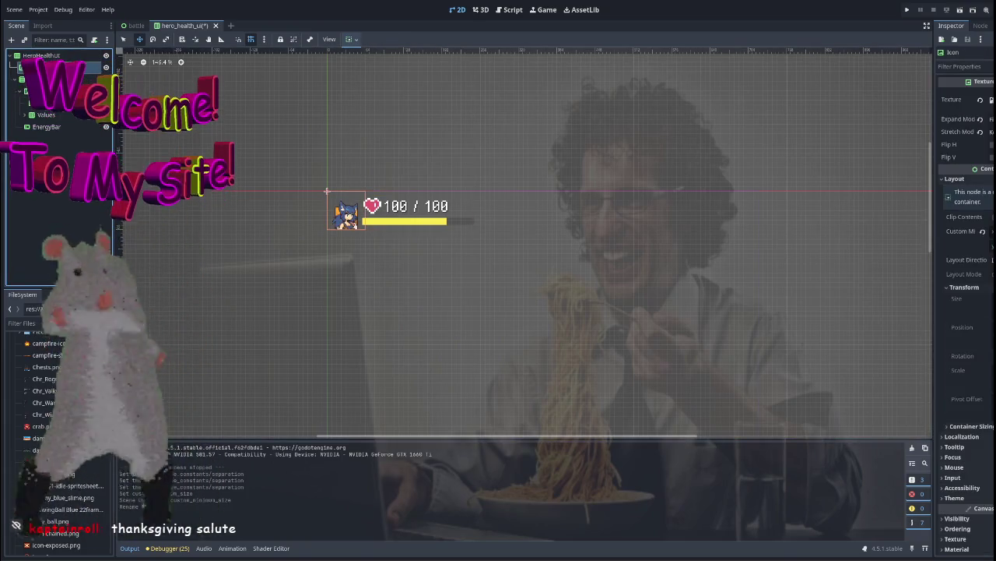
scroll(369, 132, down, 2)
scroll(381, 187, up, 5)
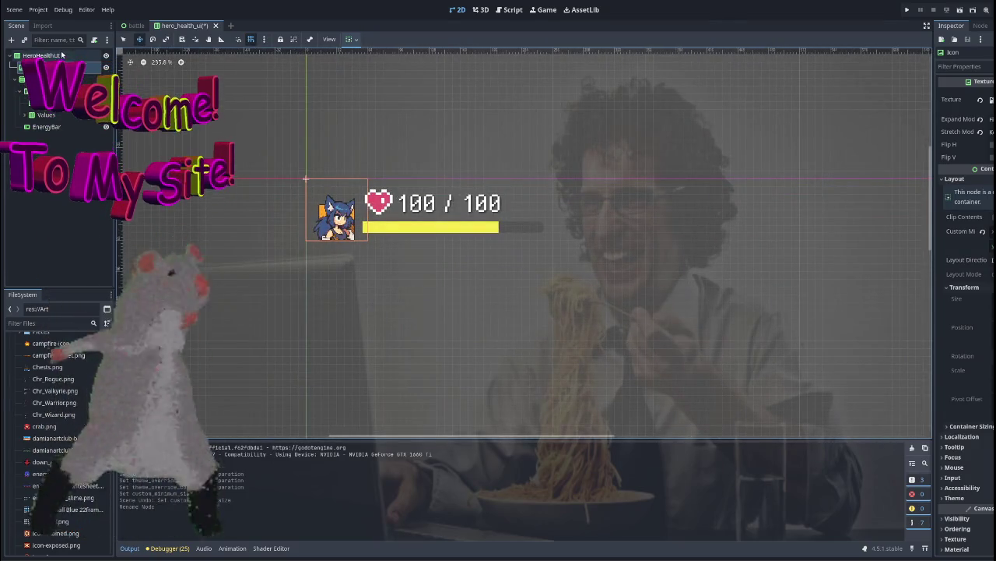
key(ctrl+z)
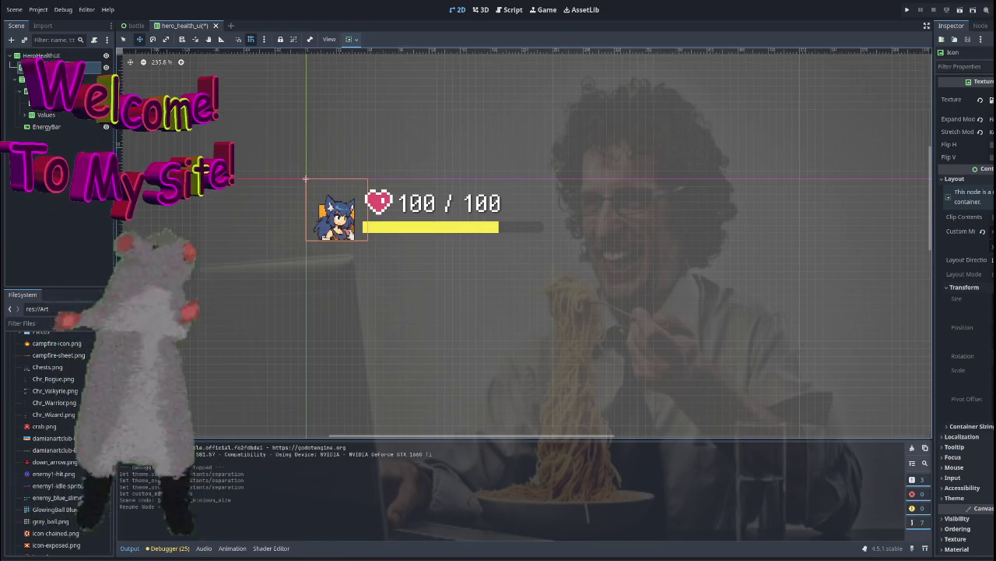
Reframe the health panel and save the hero_health_ui scene
scroll(328, 139, down, 3)
scroll(285, 182, up, 1)
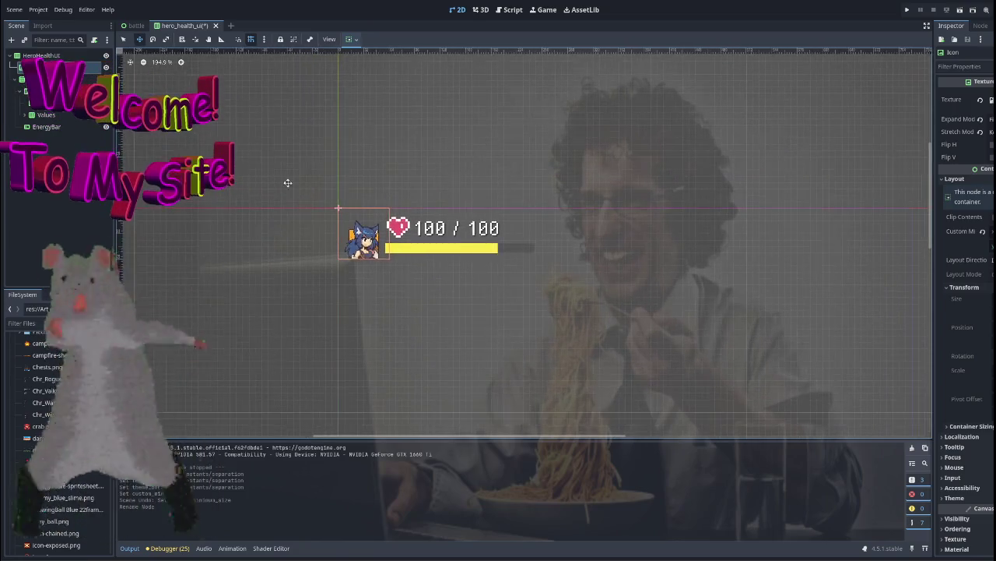
drag(291, 156, 291, 127)
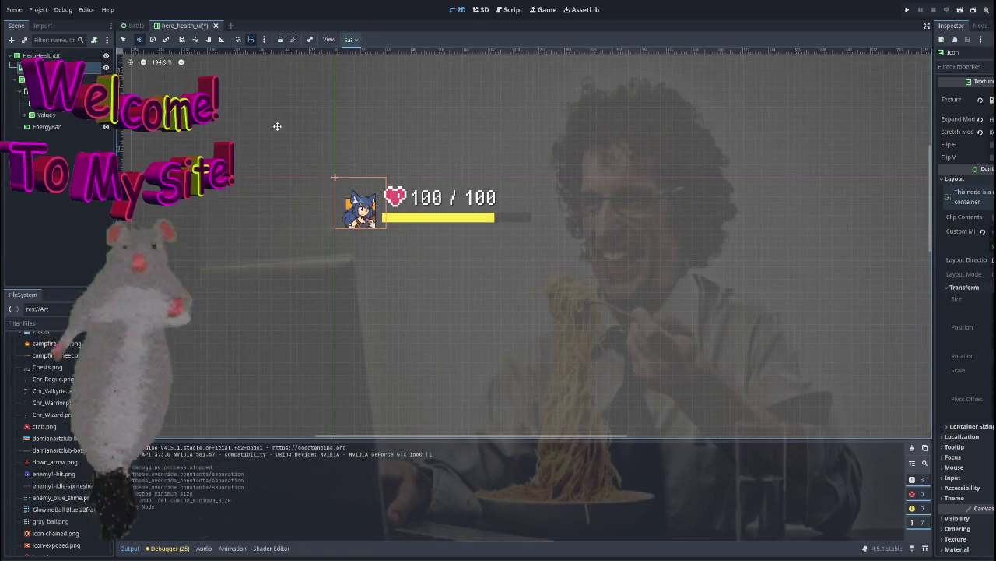
key(ctrl+s)
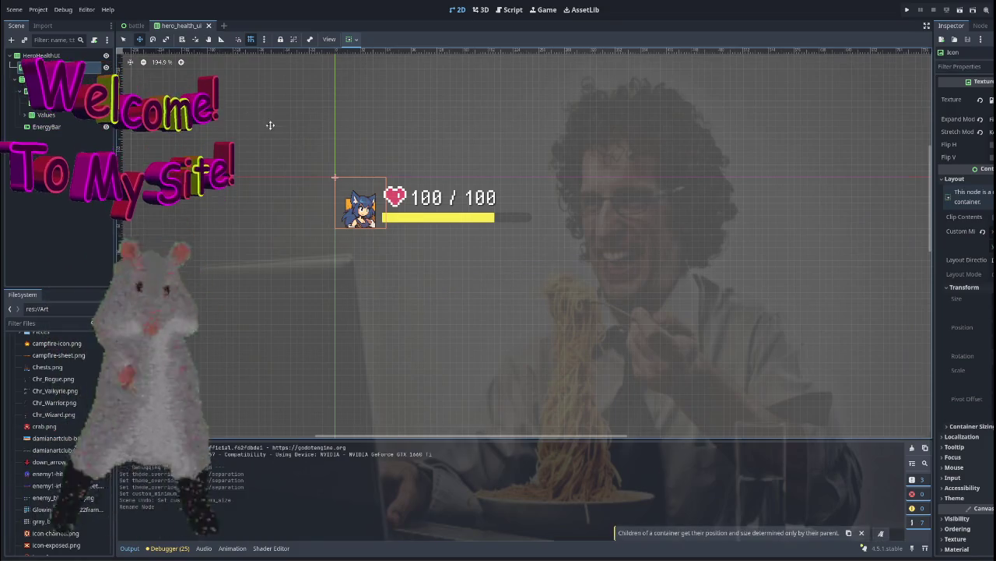
Filter project files for HEALTH to locate health_bar.gd, clear the filter, and select HeroHealthUI
click(46, 323)
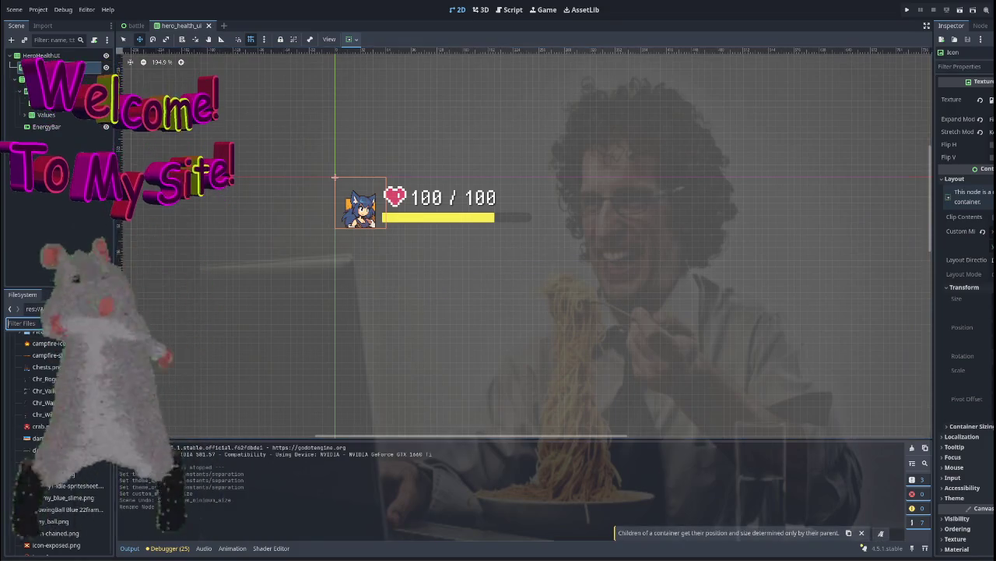
text(hwe)
key(BackSpace)
key(BackSpace)
key(BackSpace)
text(HEALTH)
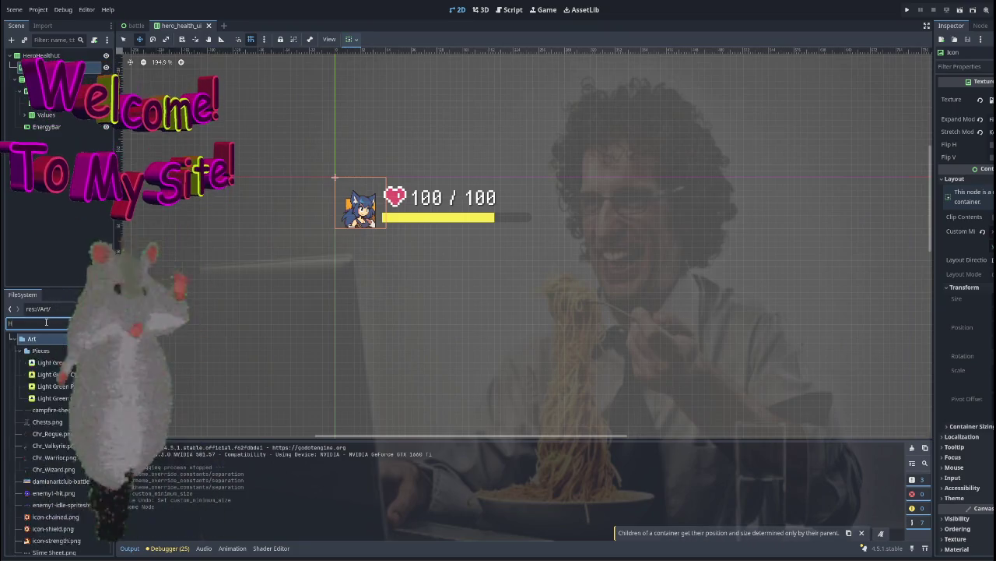
click(69, 412)
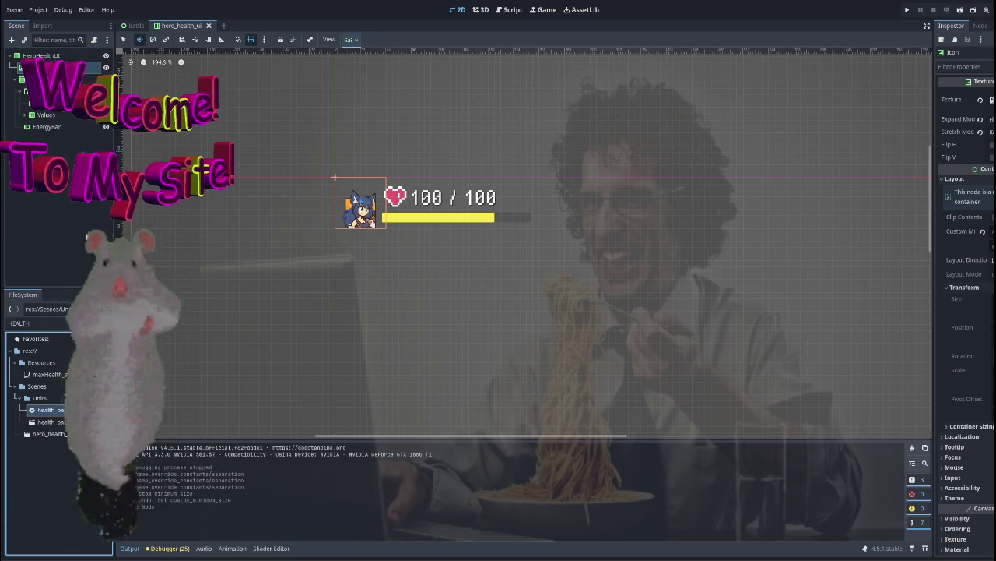
double_click(45, 324)
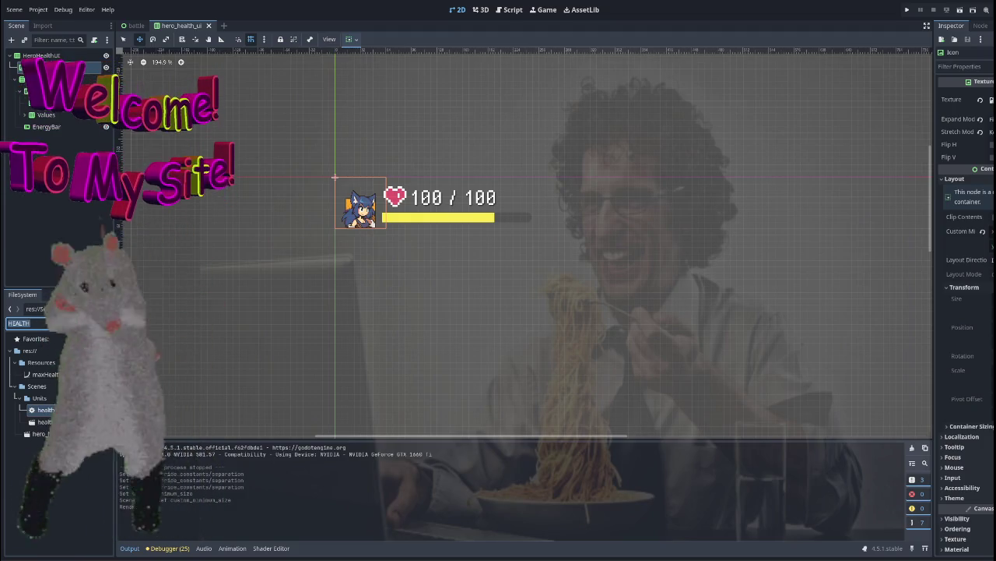
key(BackSpace)
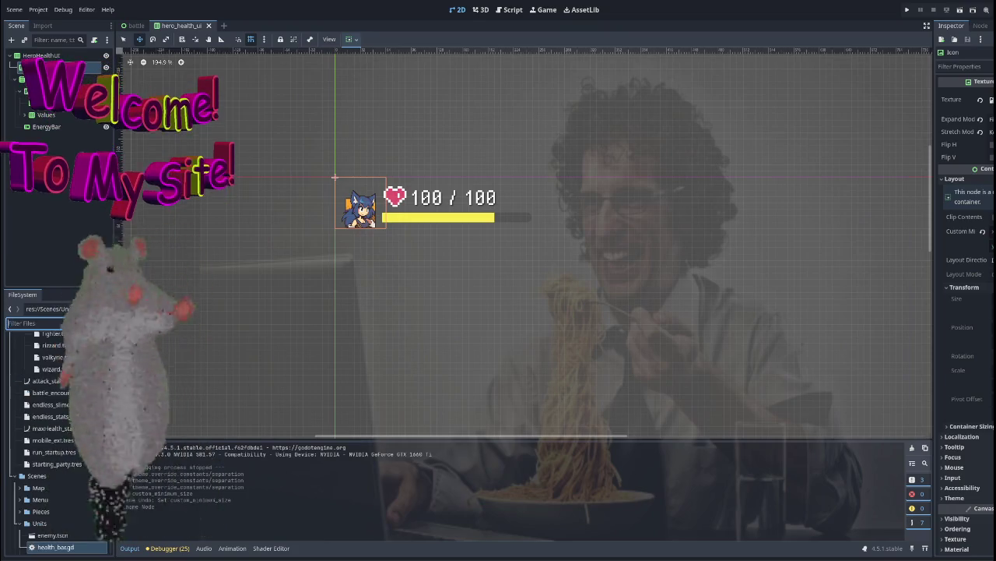
click(86, 56)
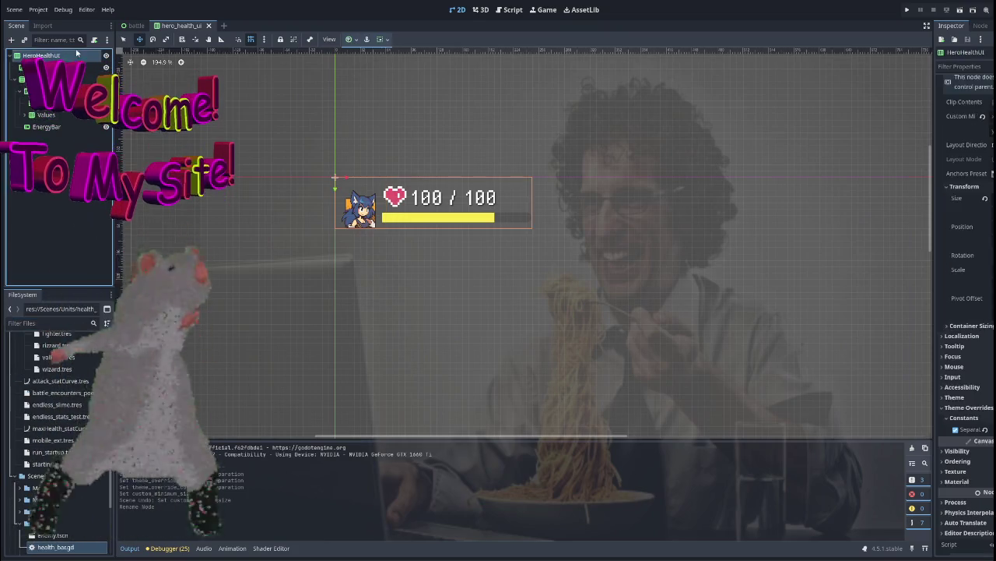
Attach a new hero_health_ui.gd script to HeroHealthUI and start a class_name line, checking Hero.gd
click(93, 40)
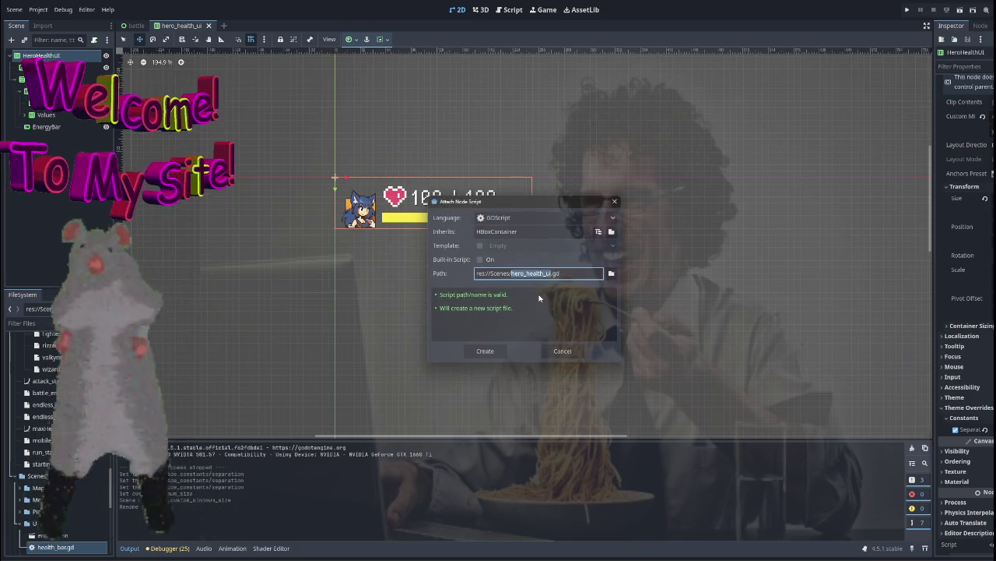
click(486, 352)
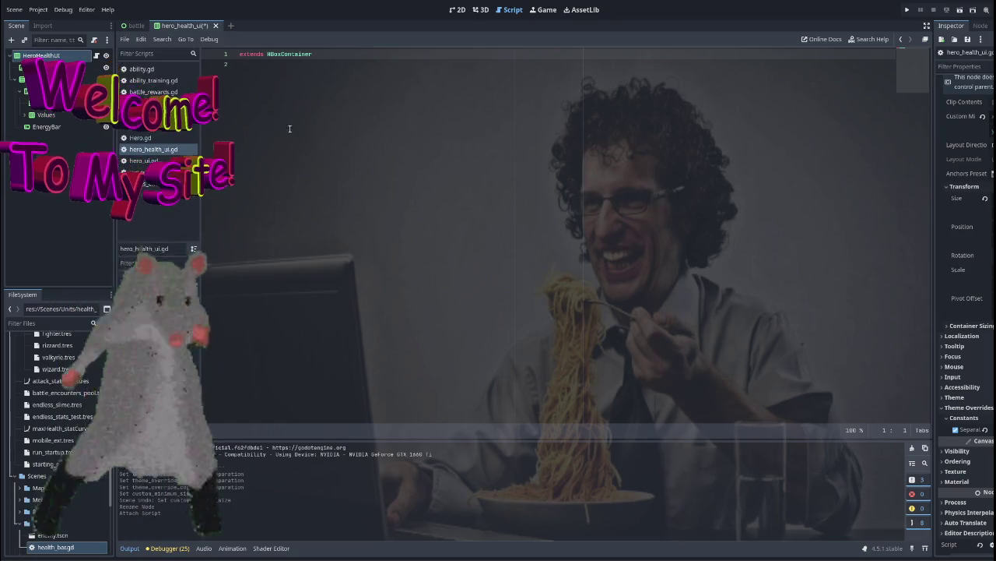
click(335, 59)
text(class)
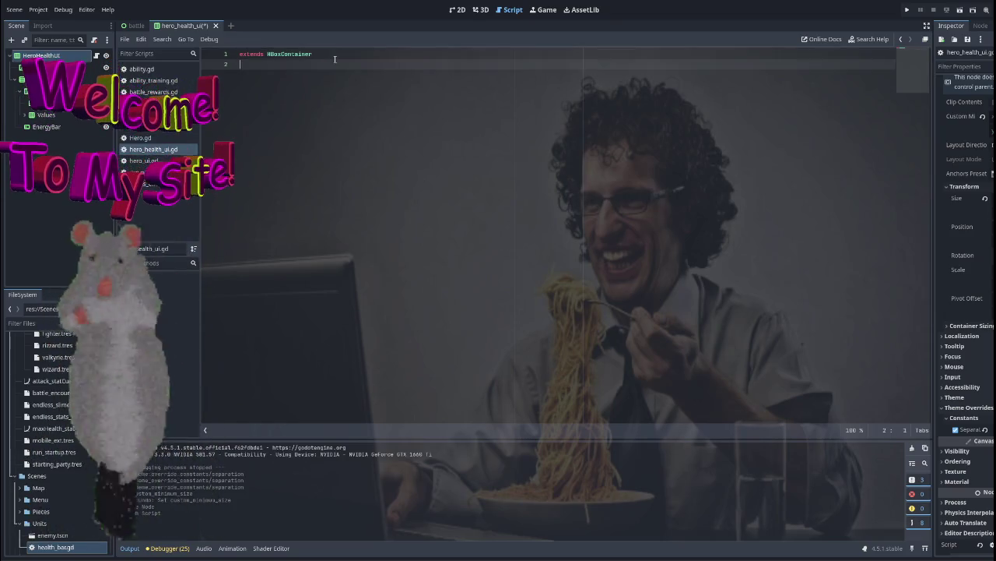
text(name)
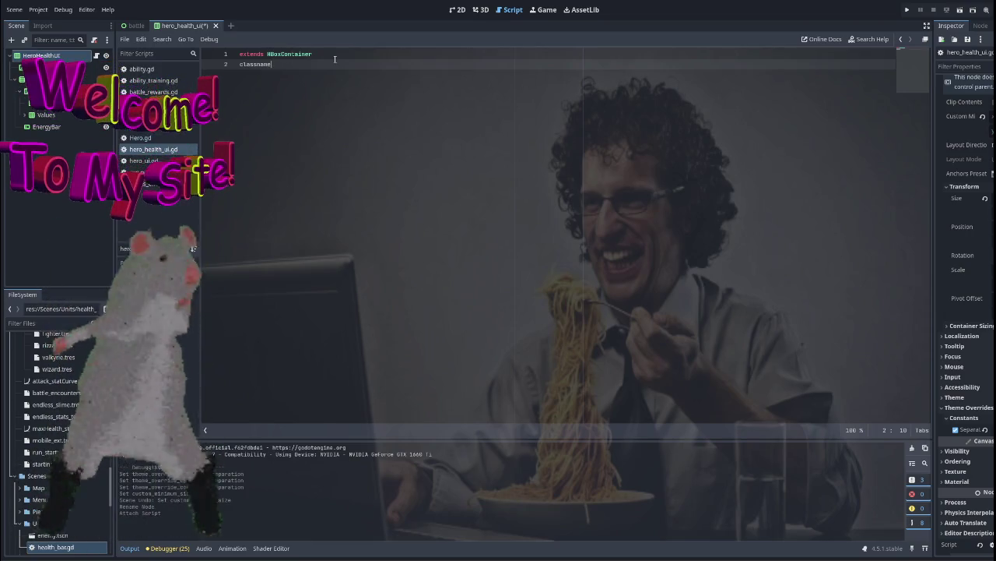
click(140, 138)
scroll(389, 93, up, 4)
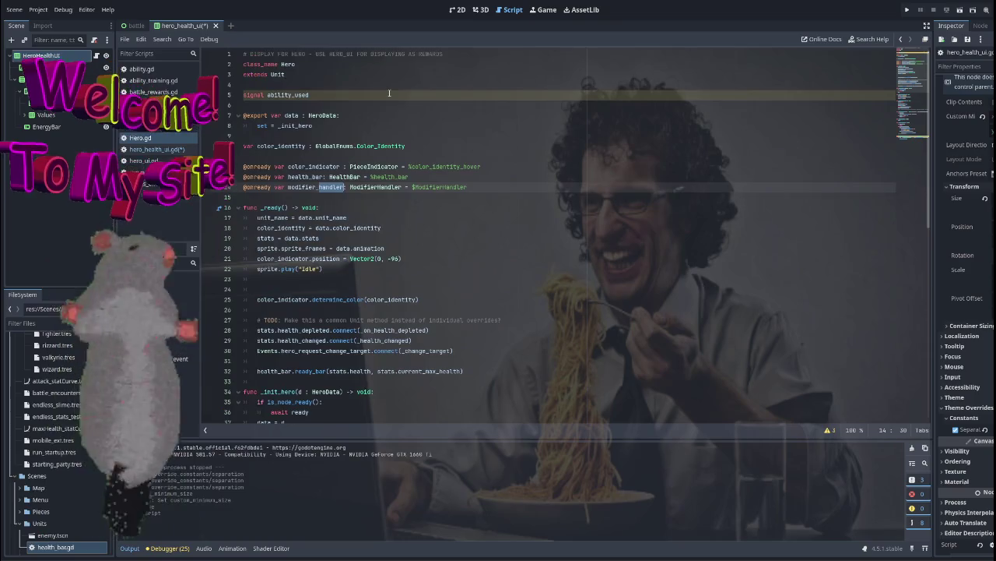
click(151, 149)
text(class_name Health)
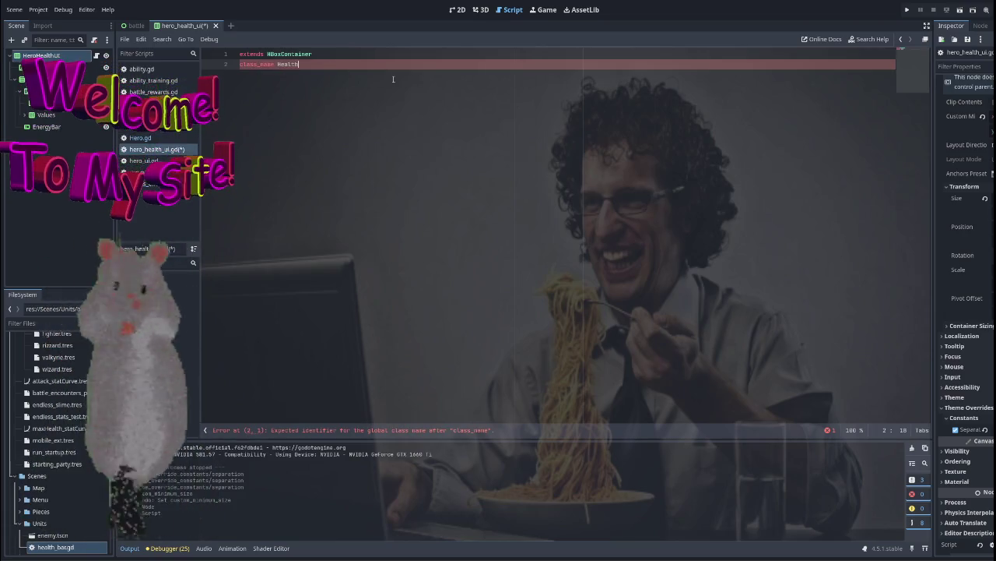
Finish the class_name HealthBarUI line, select the HBoxContainer base type, and return to hero_health_ui
key(BackSpace)
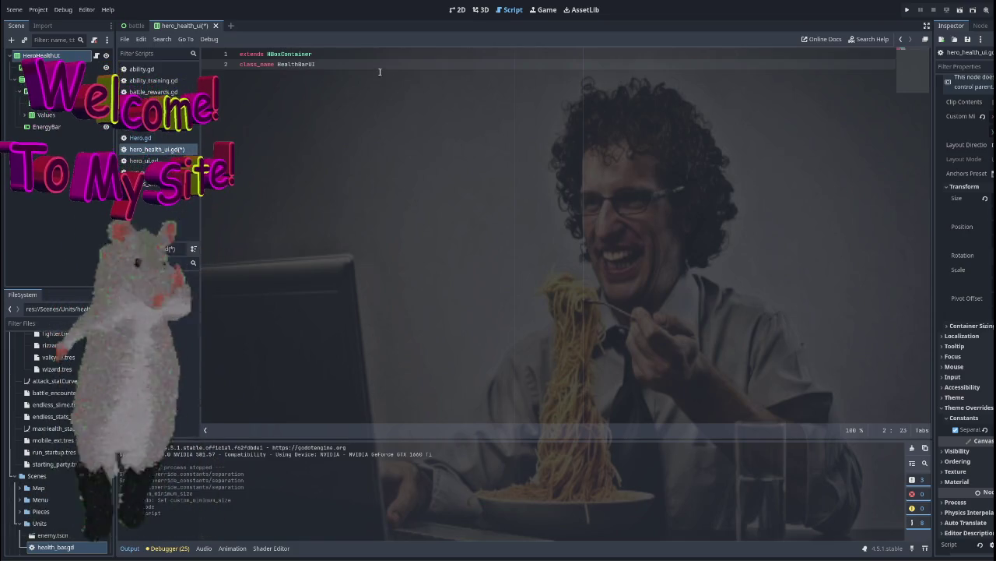
click(339, 53)
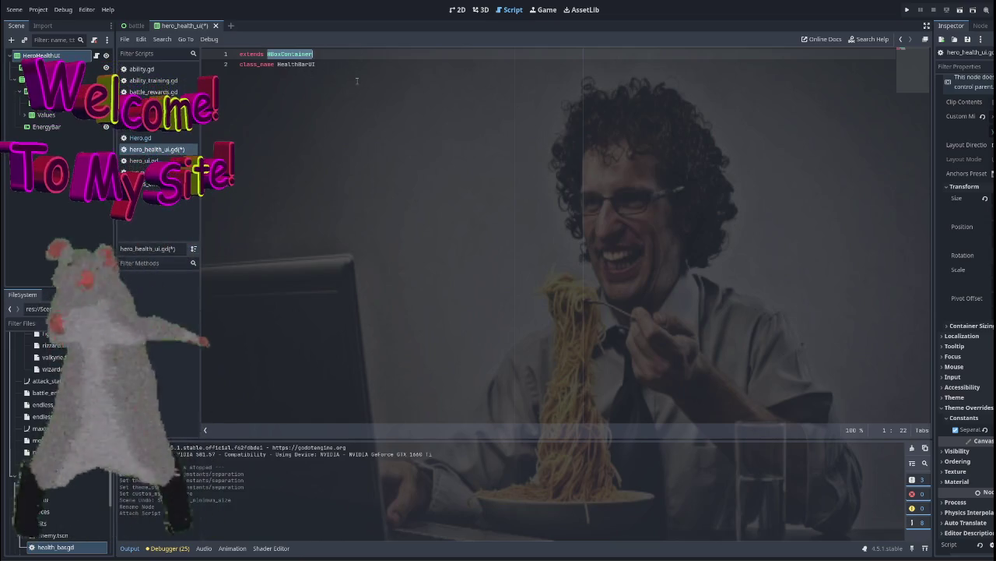
click(418, 74)
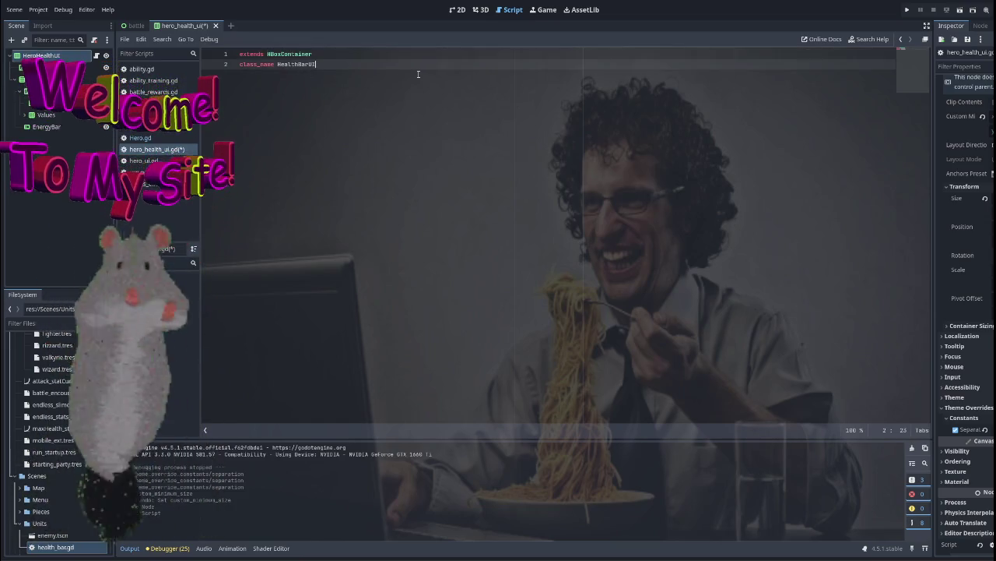
double_click(280, 53)
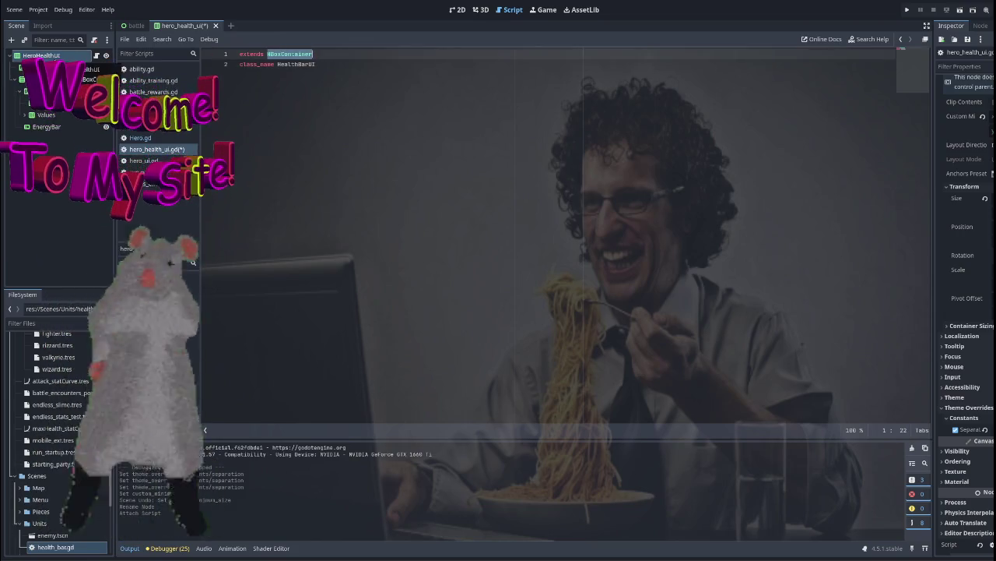
click(137, 26)
click(193, 26)
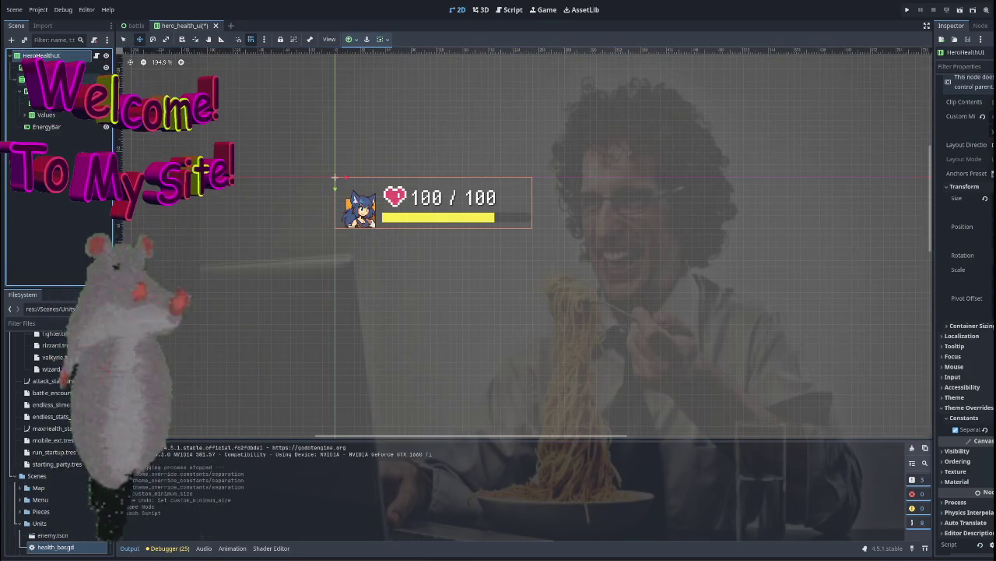
Select the Bars container and HeroHealthUI root, briefly checking the battle scene
click(47, 78)
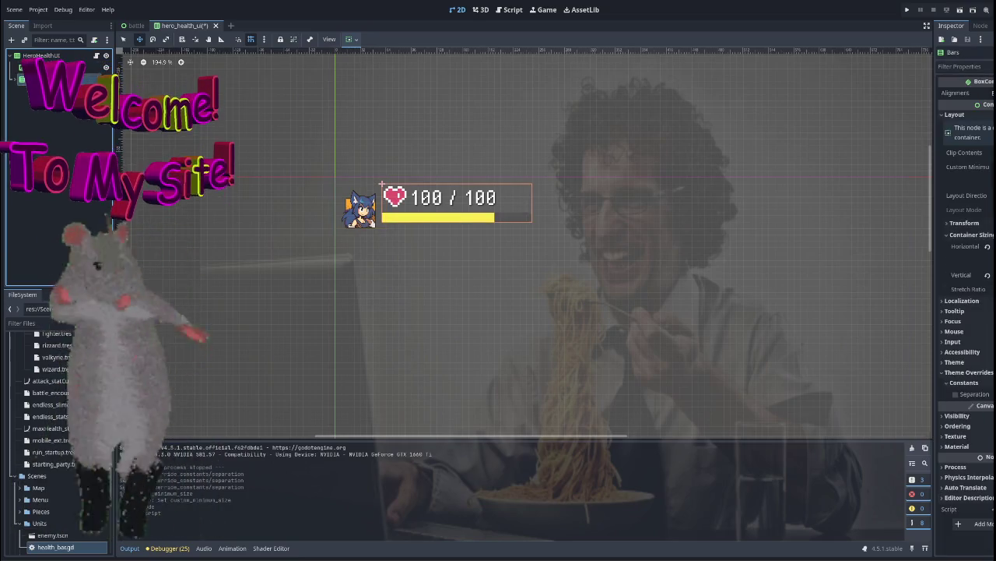
click(40, 55)
click(133, 26)
click(183, 25)
Change the script's base type to Control, add blank lines after class_name, and view the 2D scene
click(510, 10)
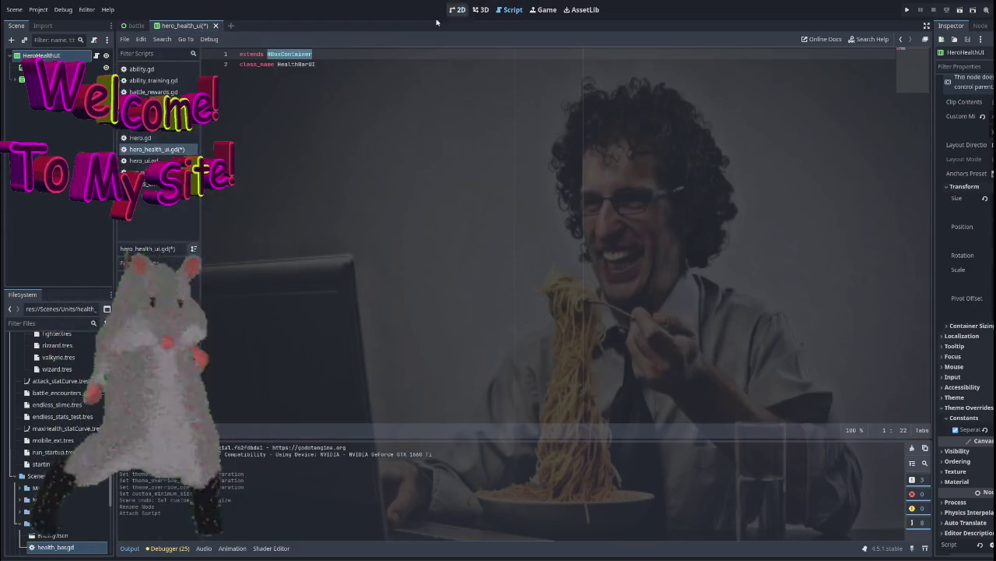
text(Control)
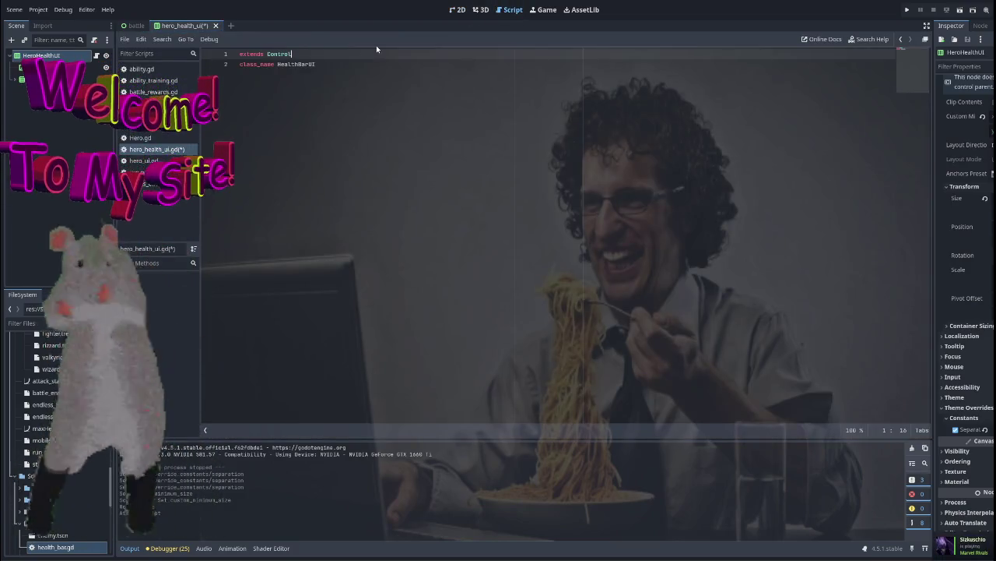
click(373, 65)
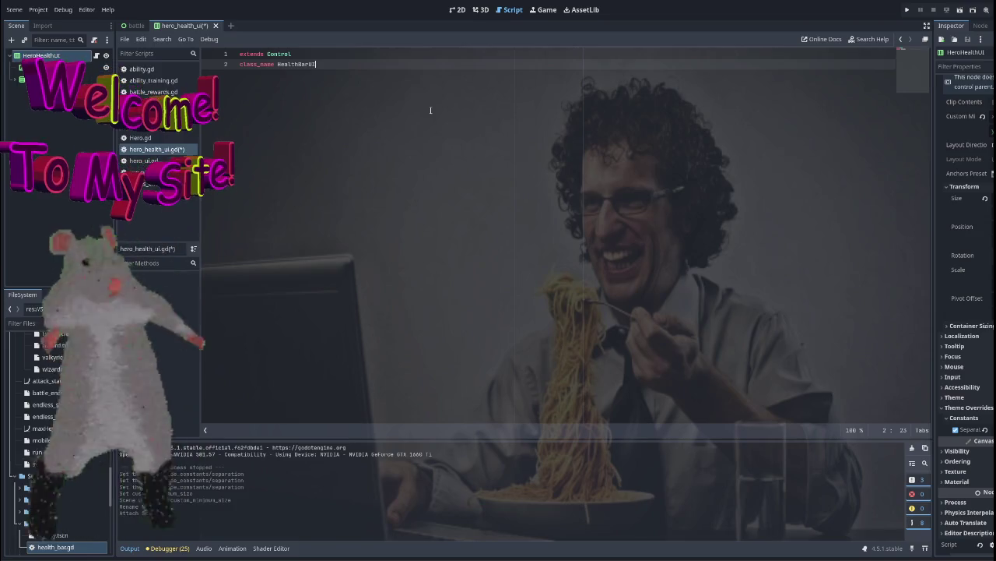
key(Return)
key(Return)
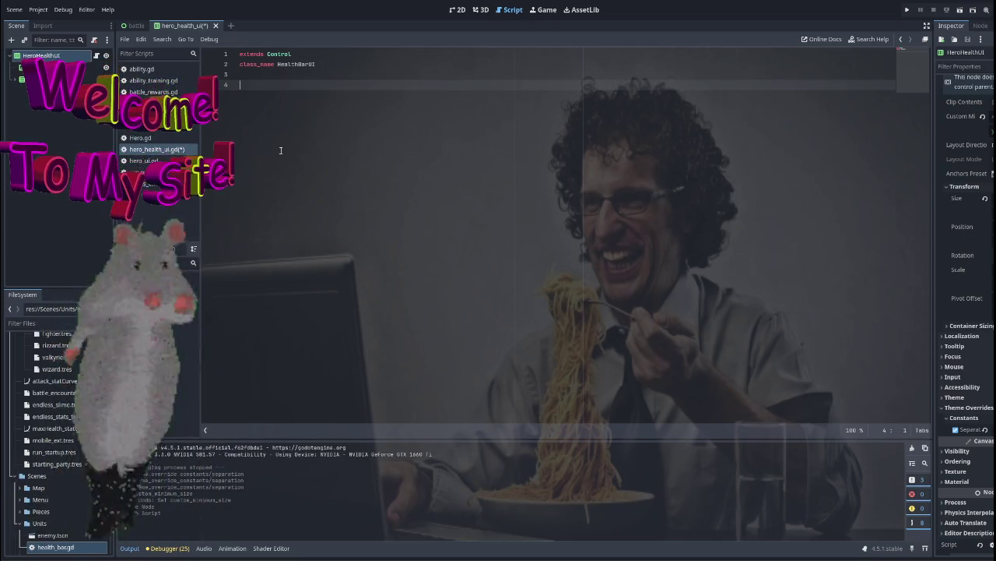
click(457, 13)
scroll(285, 116, down, 3)
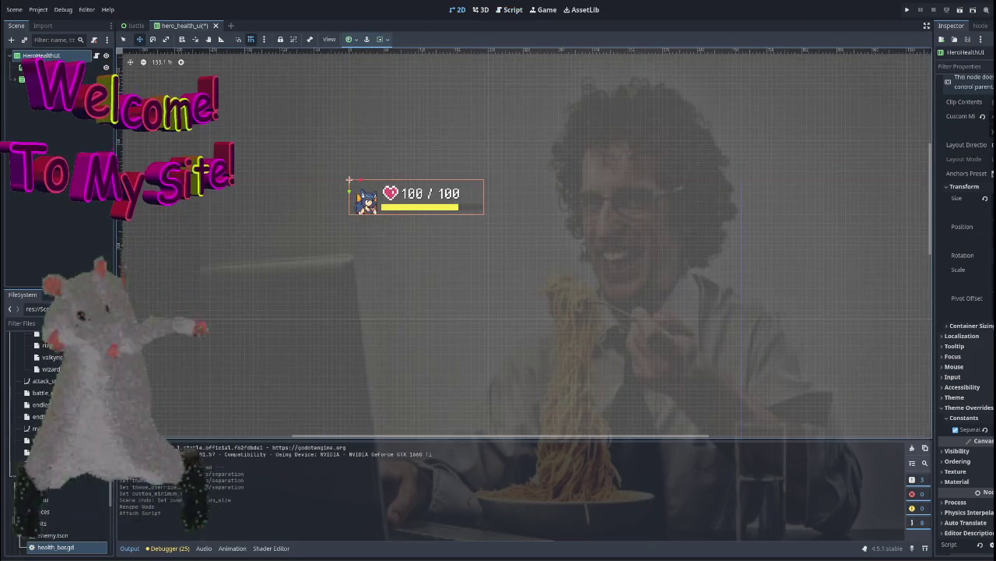
Open run.tscn through the quick scene search for 'run'
key(ctrl+shift+o)
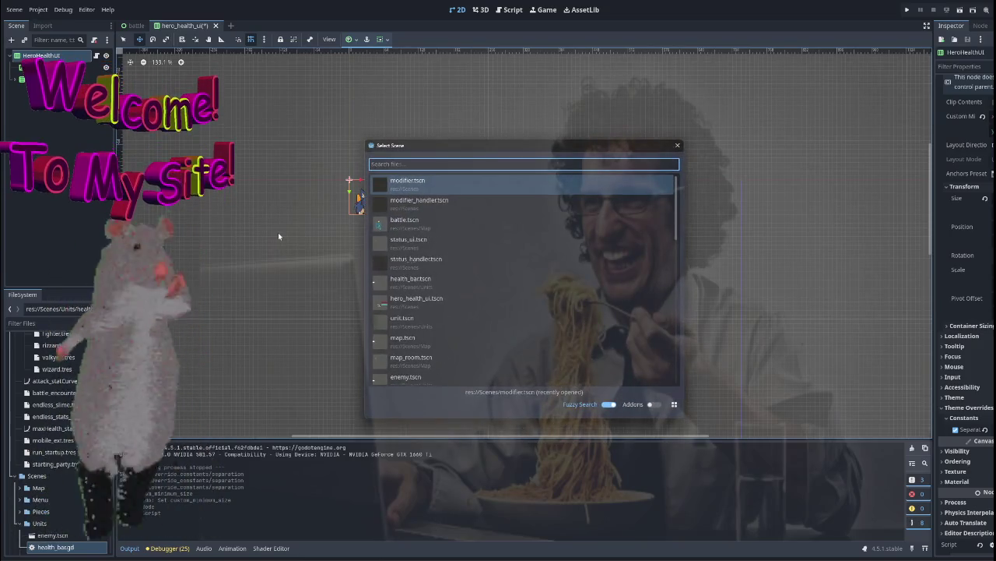
text(run)
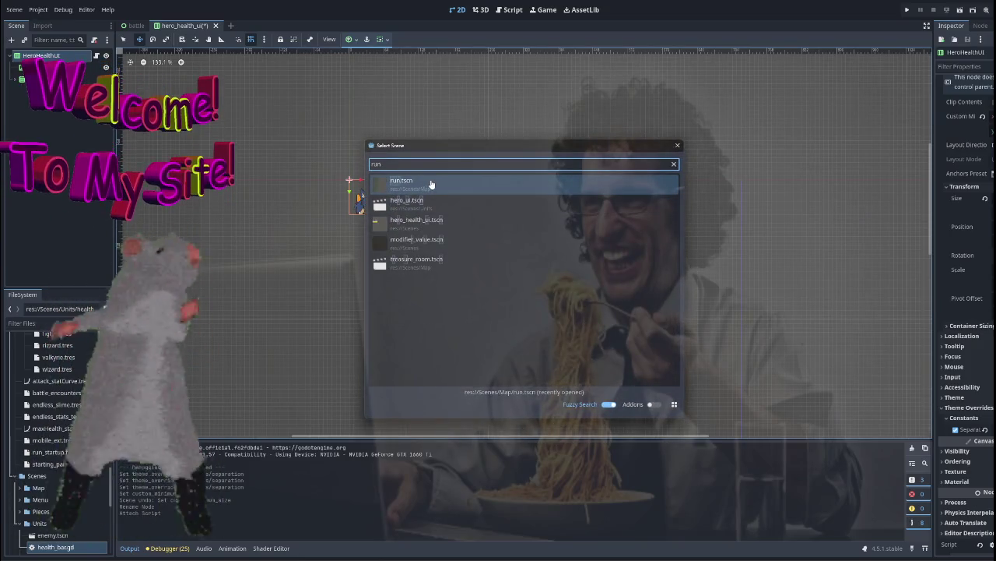
click(431, 184)
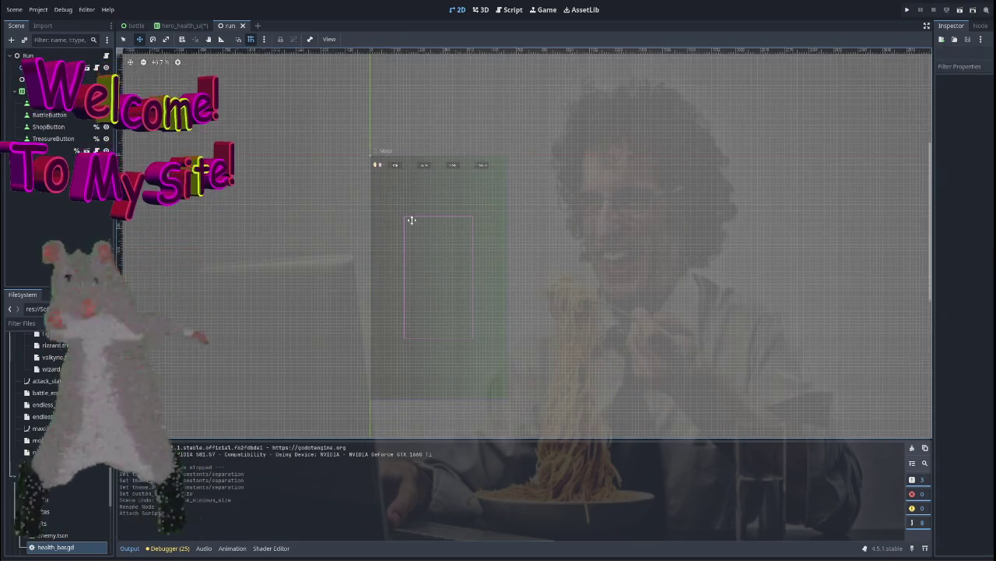
scroll(321, 173, down, 2)
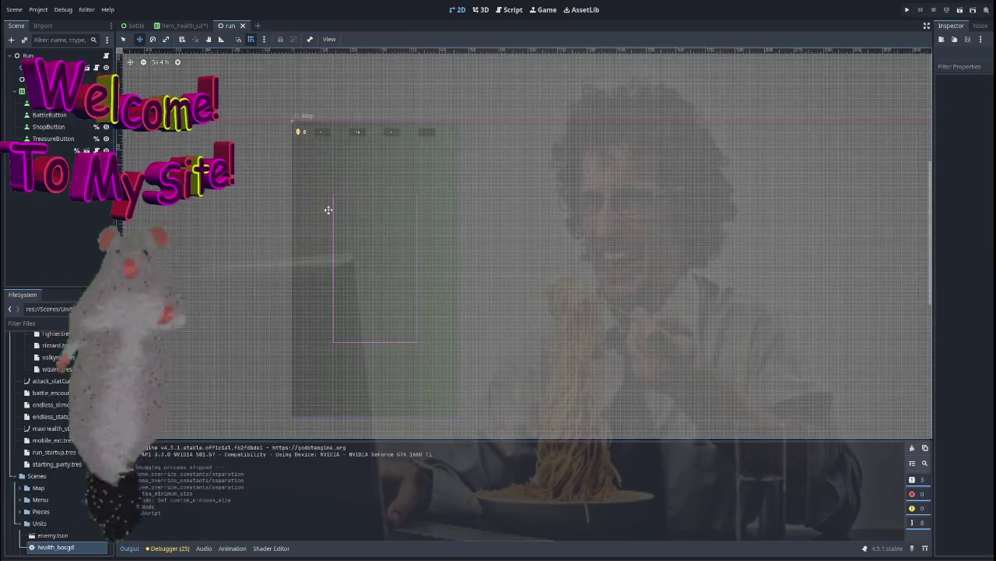
scroll(262, 162, left, 1)
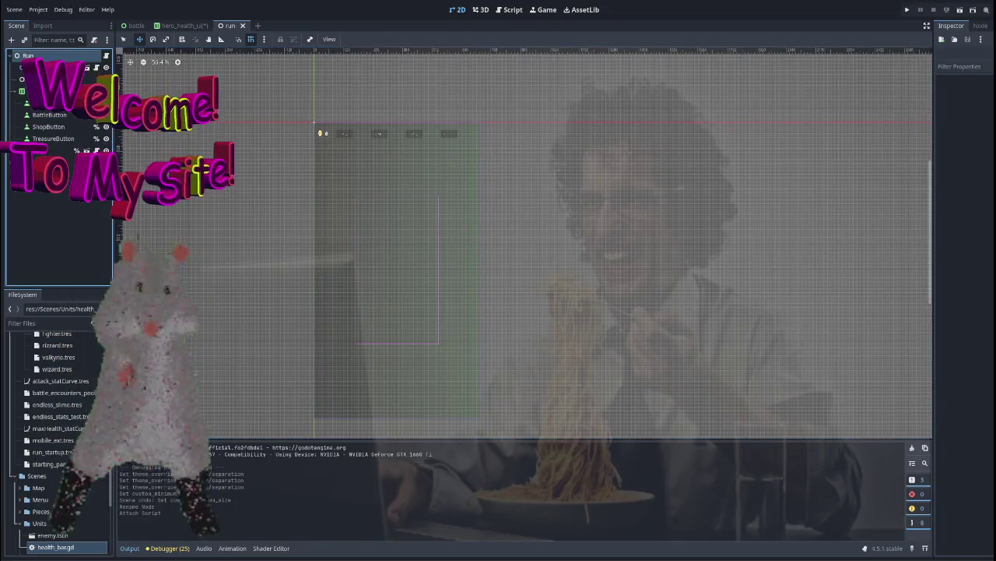
Inspect the ButtonSelector and GoldUI nodes, clear the selection, and bring up the Create New Node dialog
click(336, 132)
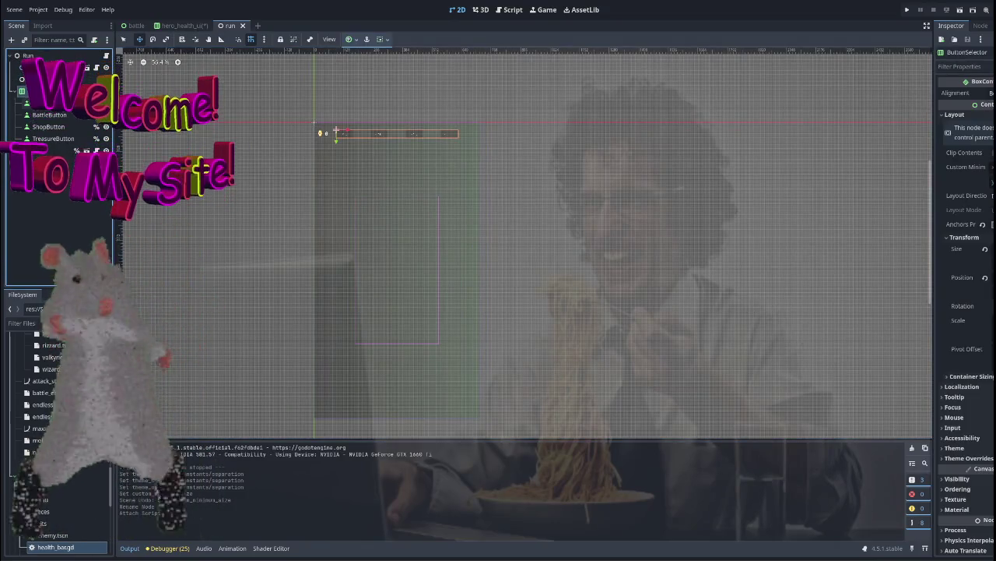
click(318, 132)
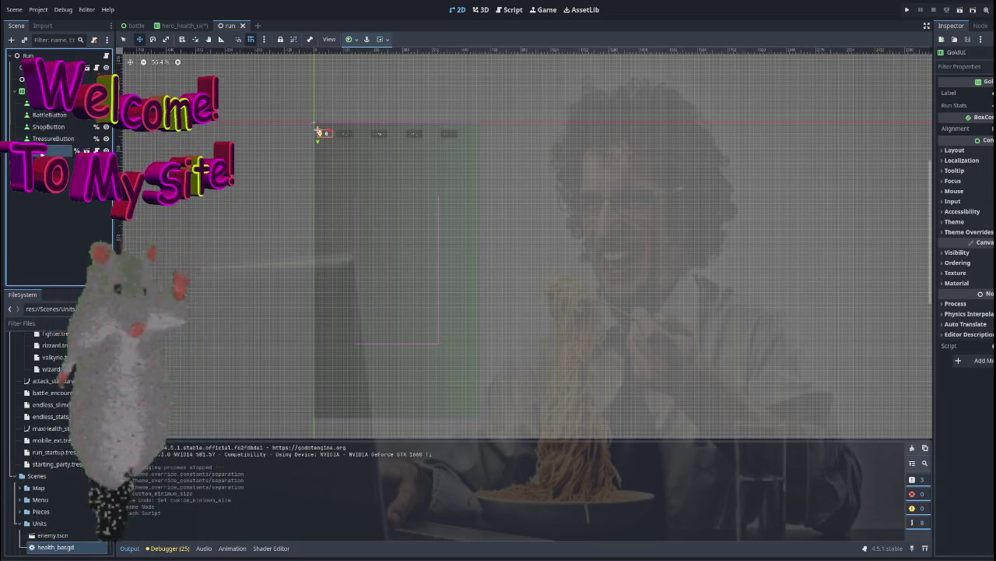
click(335, 132)
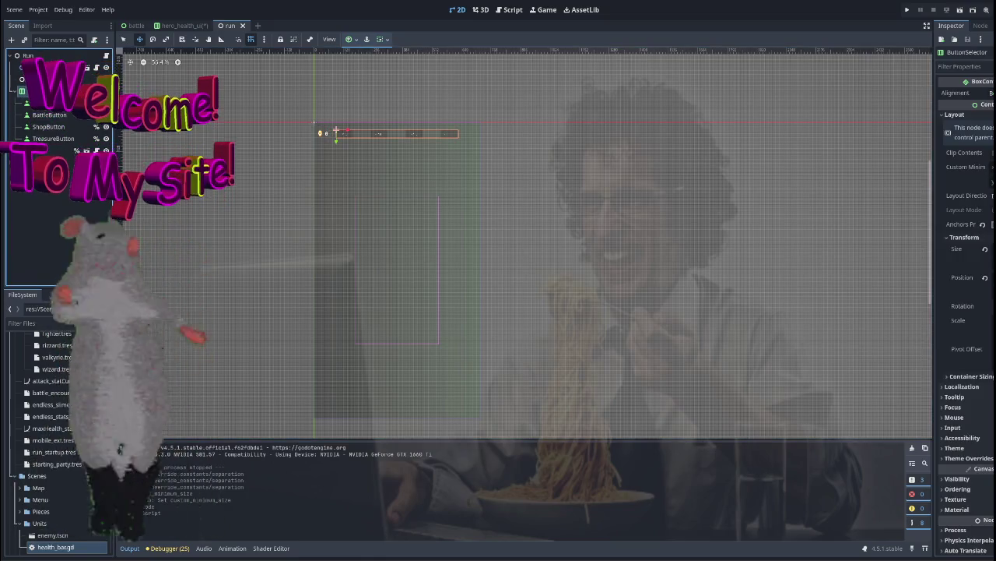
click(62, 173)
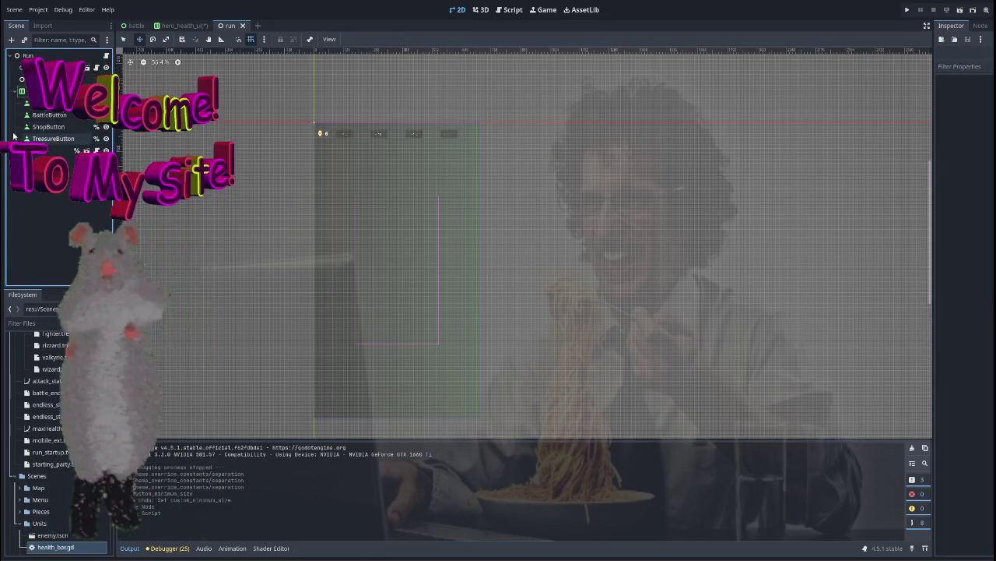
click(11, 39)
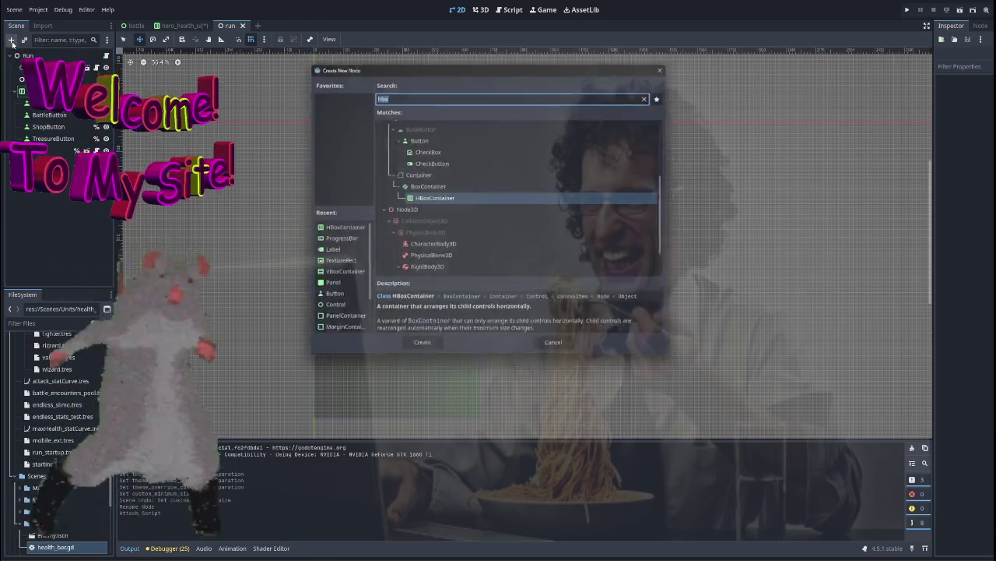
Create a VBoxContainer node by searching 'vbo'
text(vbo)
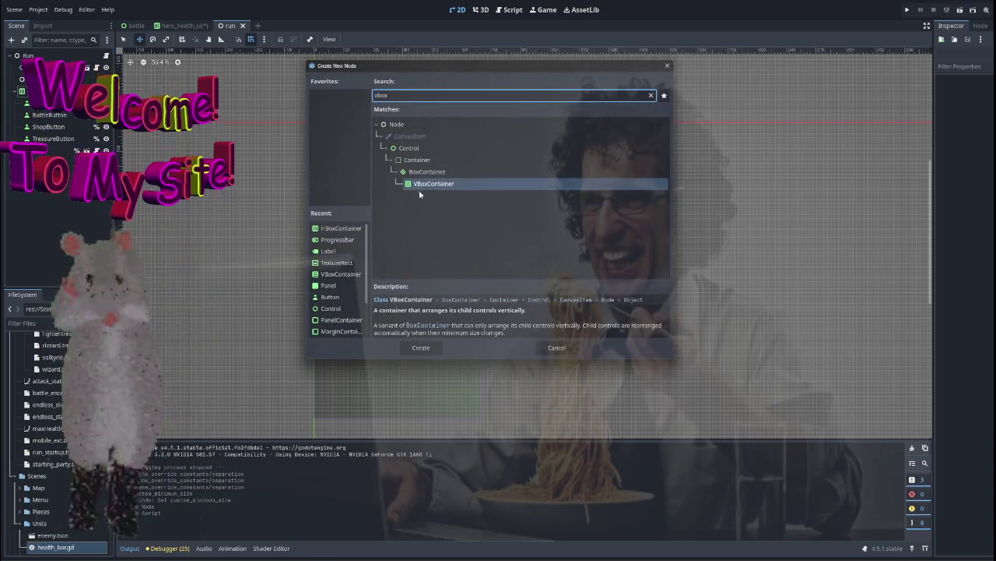
key(Return)
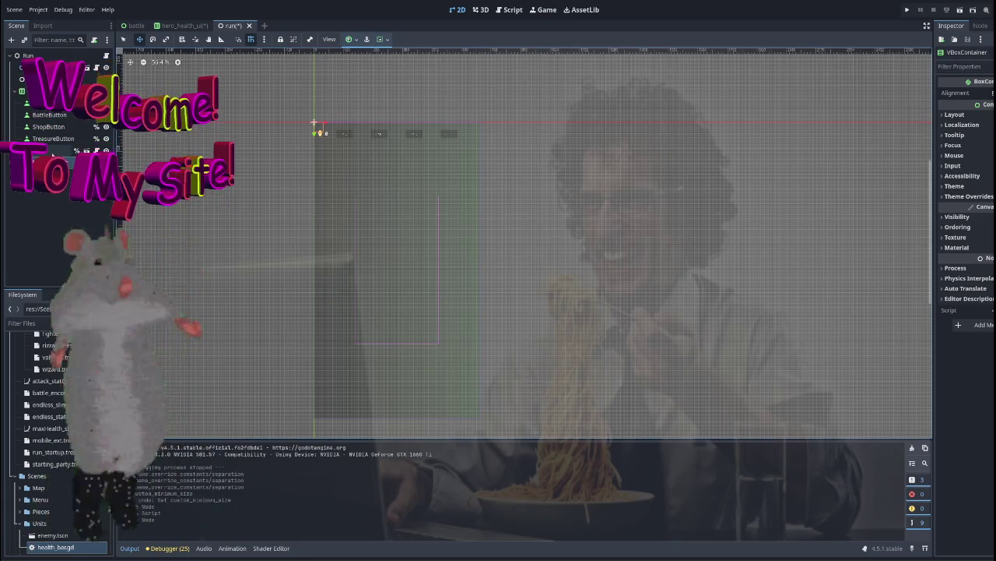
click(43, 151)
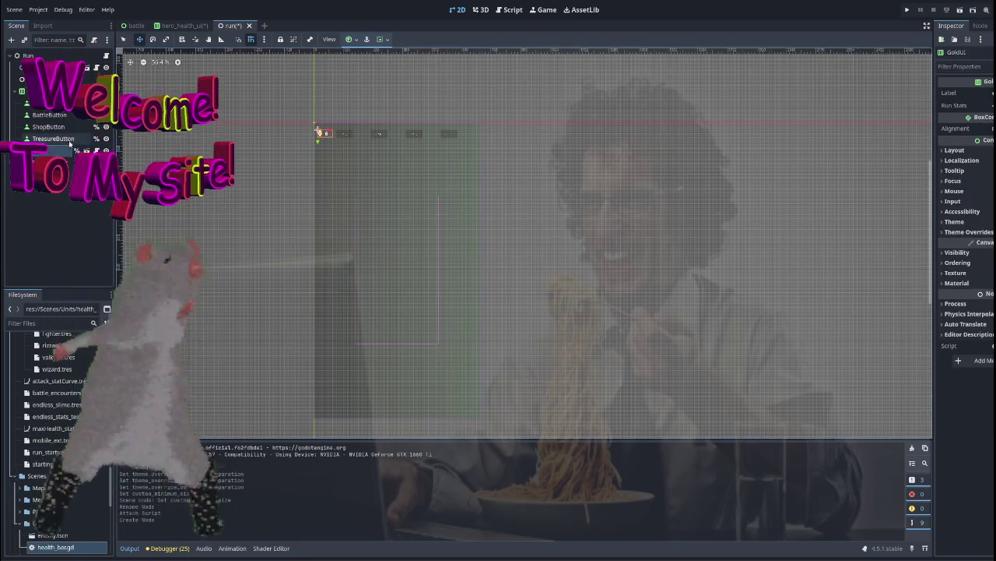
click(46, 161)
scroll(338, 134, up, 2)
scroll(338, 135, up, 2)
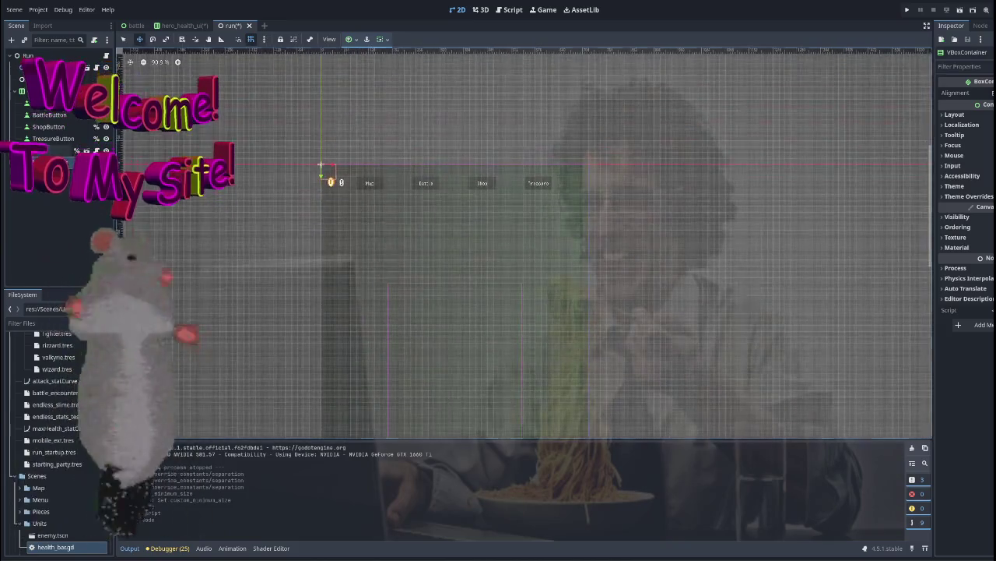
Copy GoldUI's Transform Position value from the Inspector
click(330, 181)
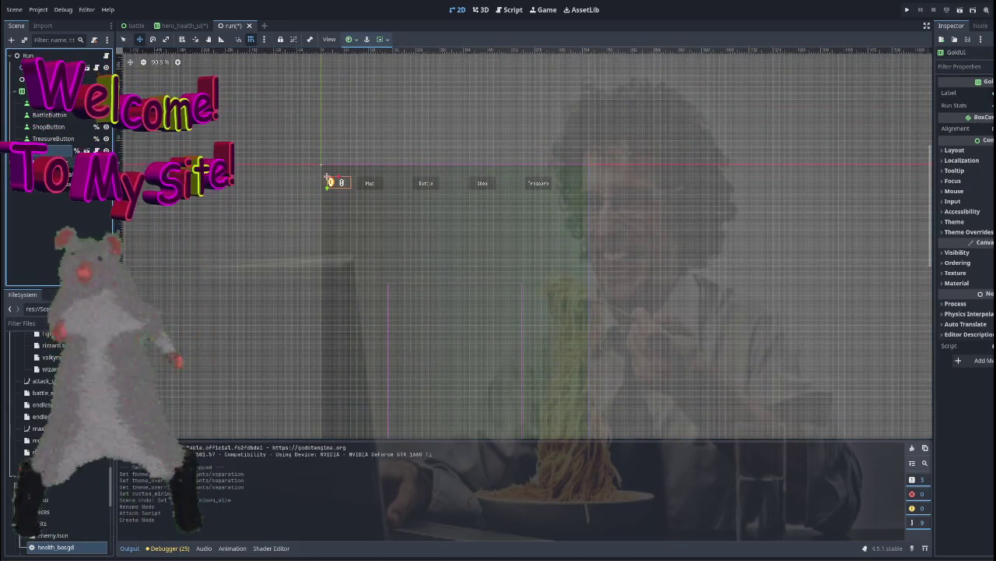
click(957, 150)
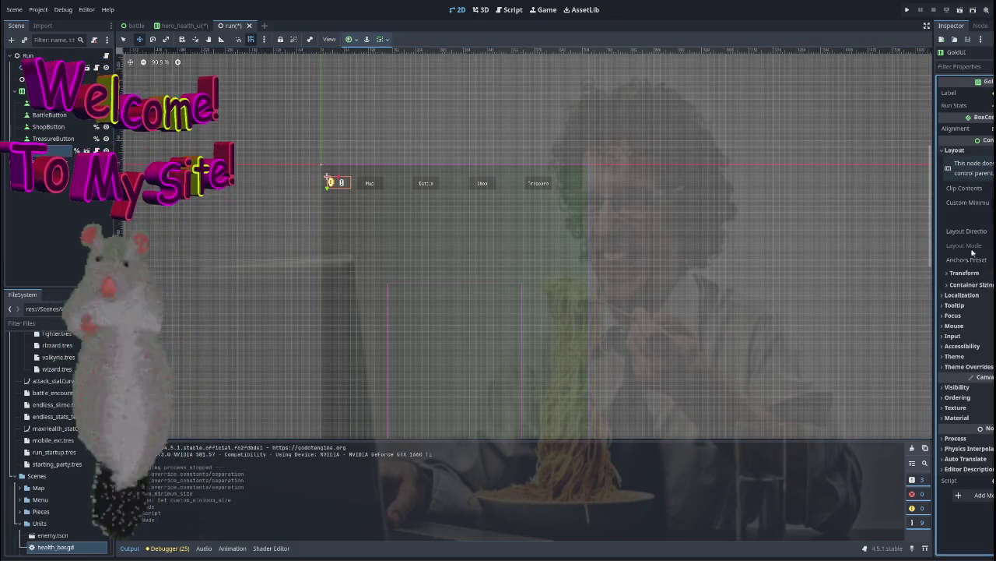
click(964, 272)
scroll(965, 274, down, 2)
right_click(963, 256)
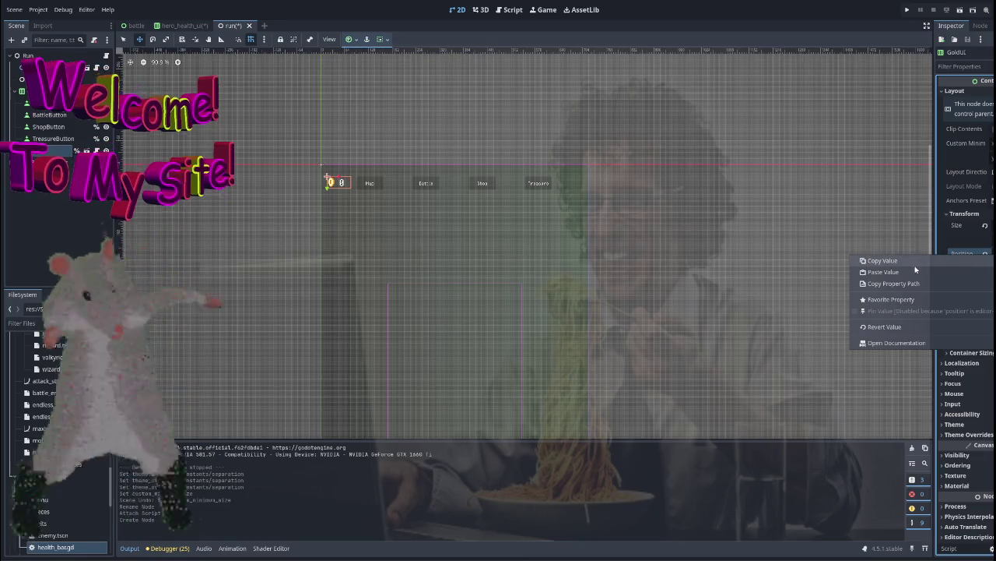
click(916, 270)
Paste the copied position into the VBoxContainer's Transform, placing it at (16, 64)
click(326, 174)
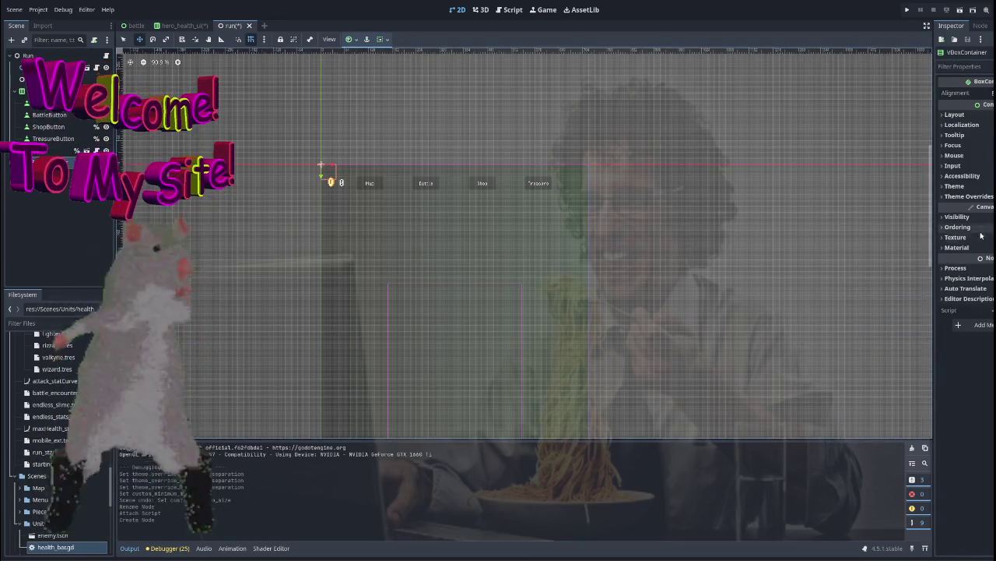
click(958, 115)
click(953, 238)
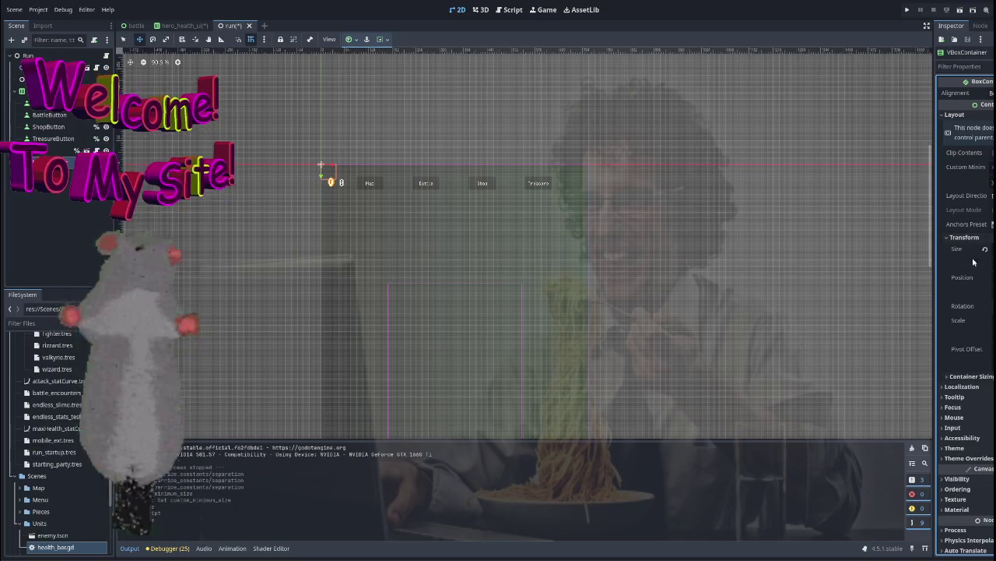
right_click(962, 279)
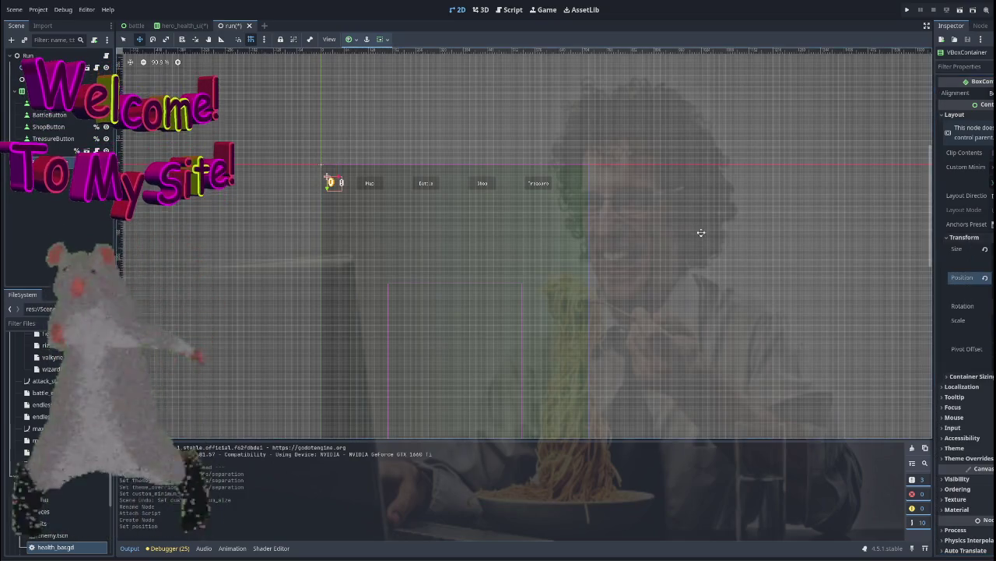
scroll(439, 210, up, 5)
scroll(367, 227, left, 3)
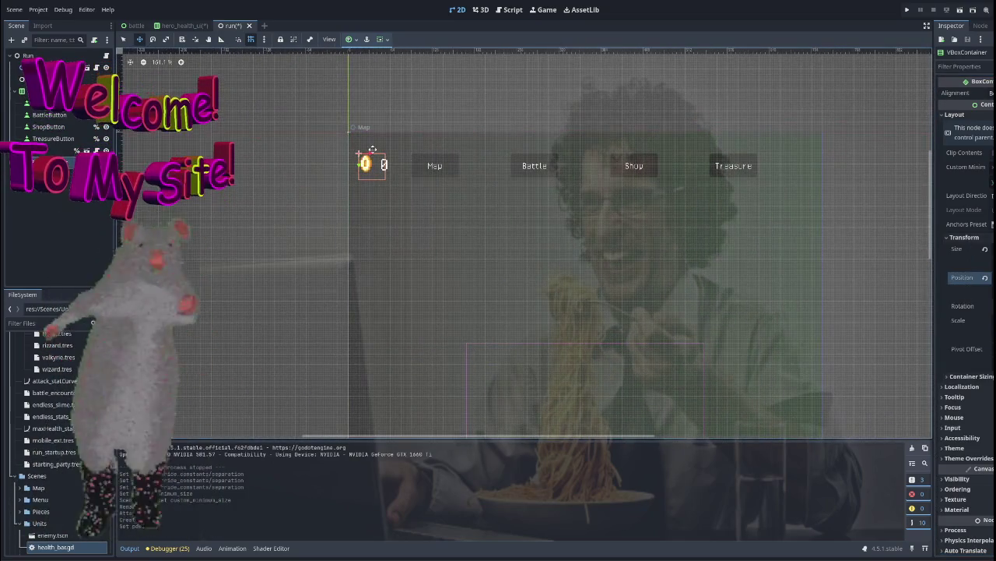
scroll(373, 149, up, 10)
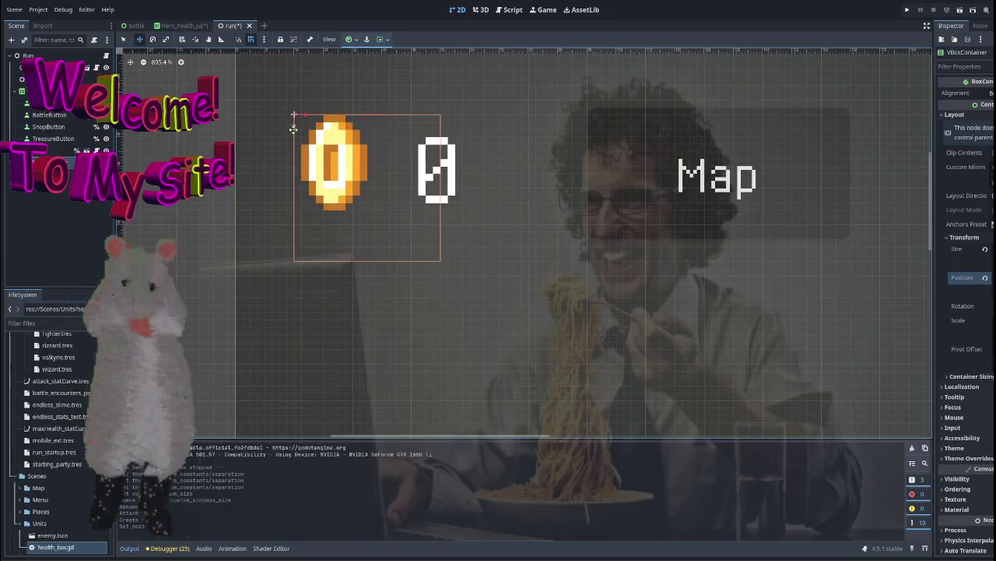
scroll(299, 231, down, 9)
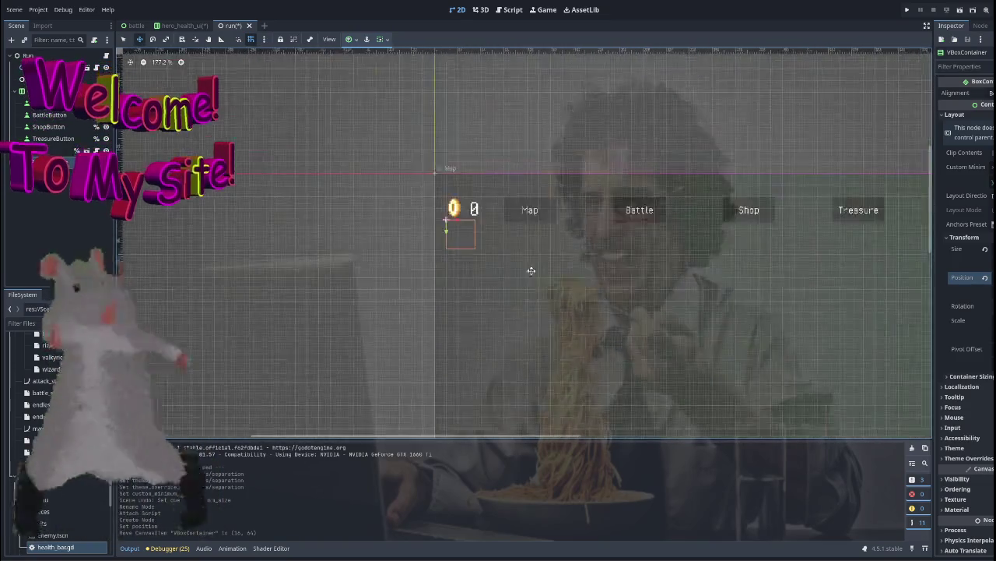
scroll(369, 207, up, 2)
scroll(322, 231, down, 3)
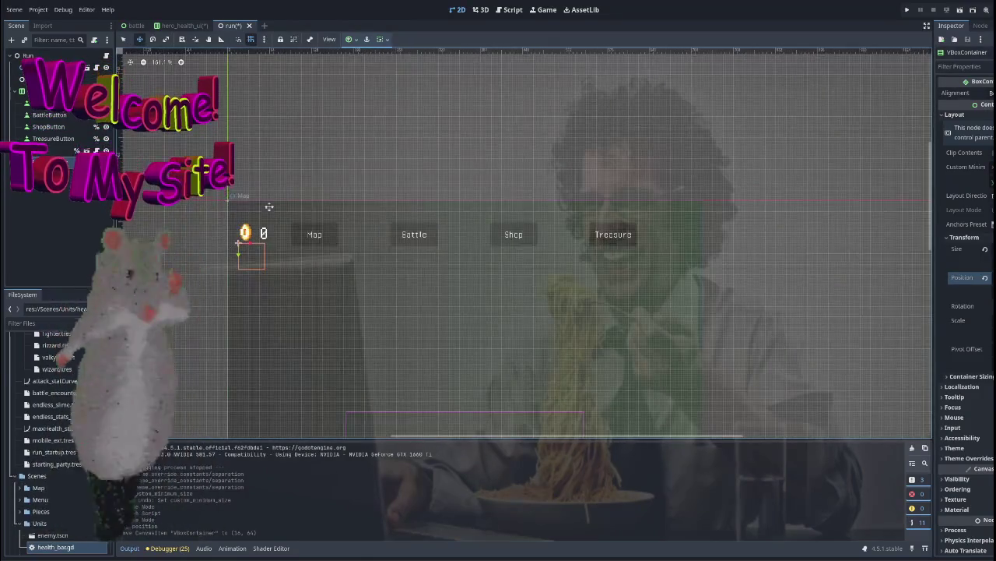
scroll(317, 127, down, 1)
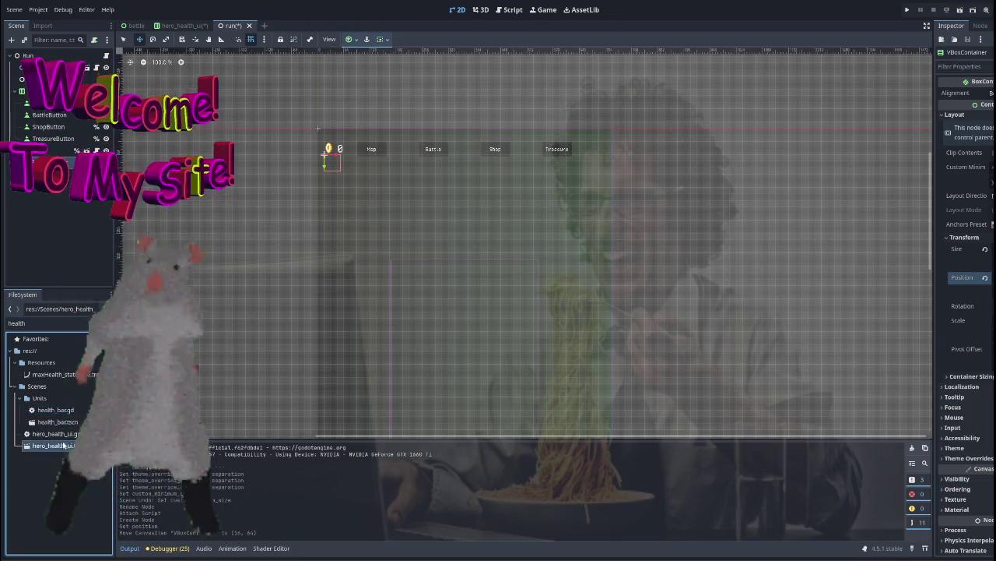
Drop hero_health_ui.tscn into the VBoxContainer and duplicate it into three 100 / 100 panels
drag(52, 166, 51, 164)
scroll(461, 207, up, 3)
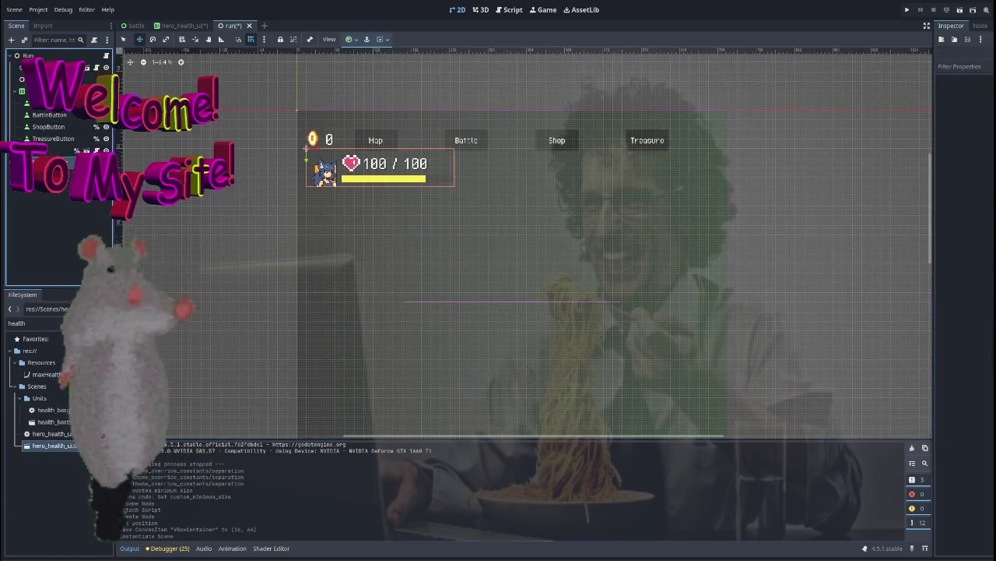
key(ctrl+d)
key(ctrl+d)
scroll(549, 216, down, 2)
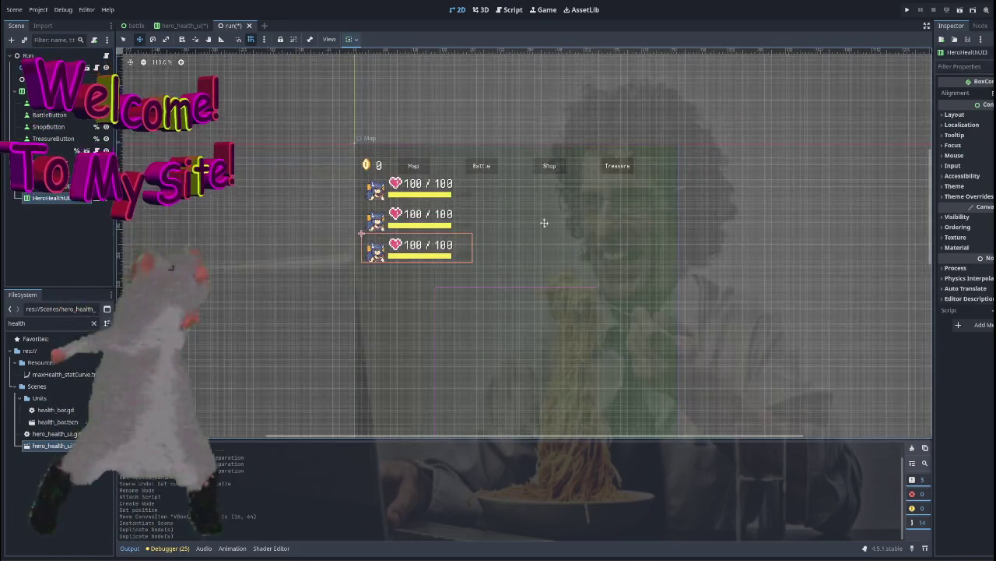
key(Up)
key(Up)
key(Up)
scroll(561, 205, up, 3)
scroll(565, 201, left, 2)
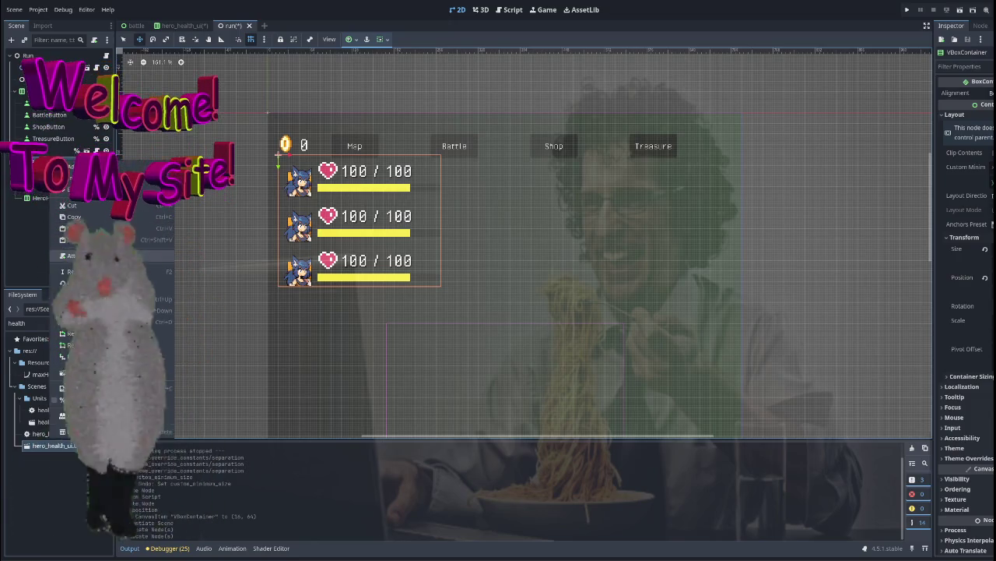
Try changing the health container to HBoxContainer, then undo that and the third-row duplicate
click(87, 284)
text(hbo)
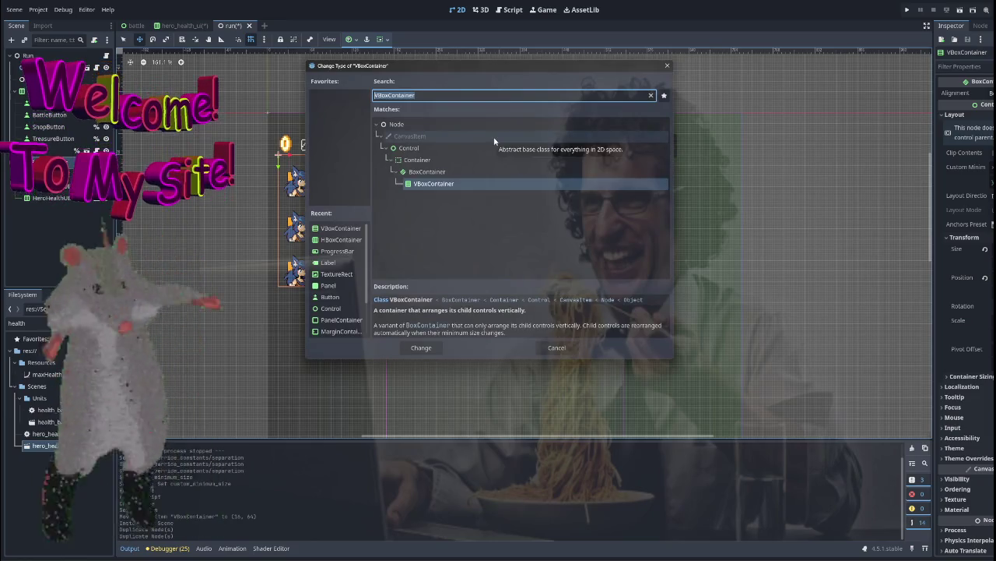
text(x)
key(Return)
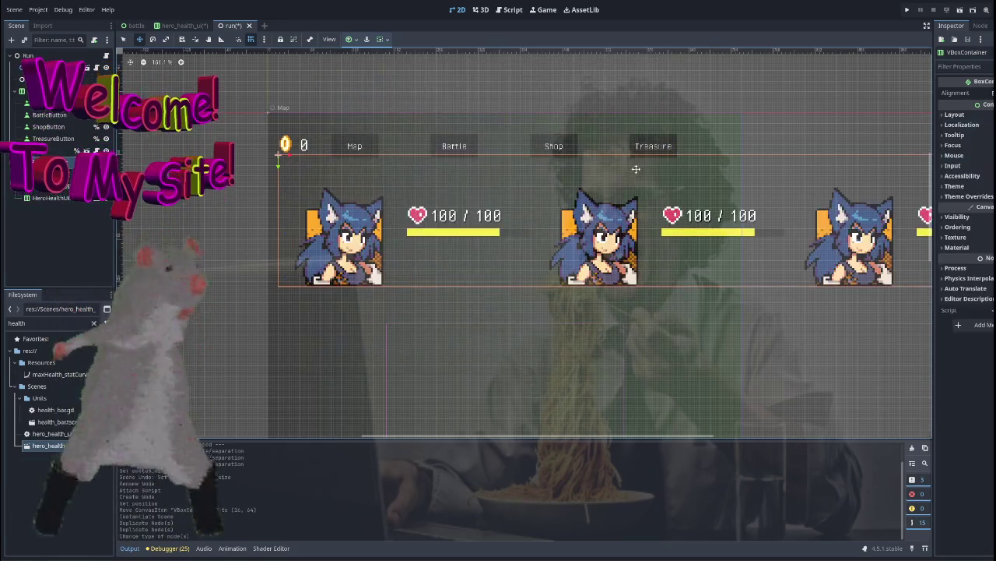
scroll(499, 279, down, 1)
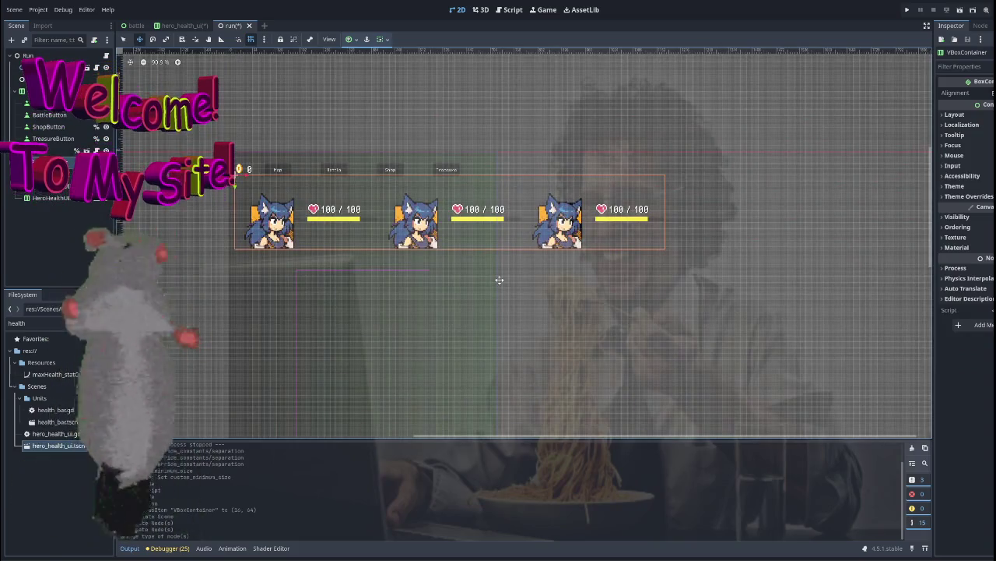
key(ctrl+z)
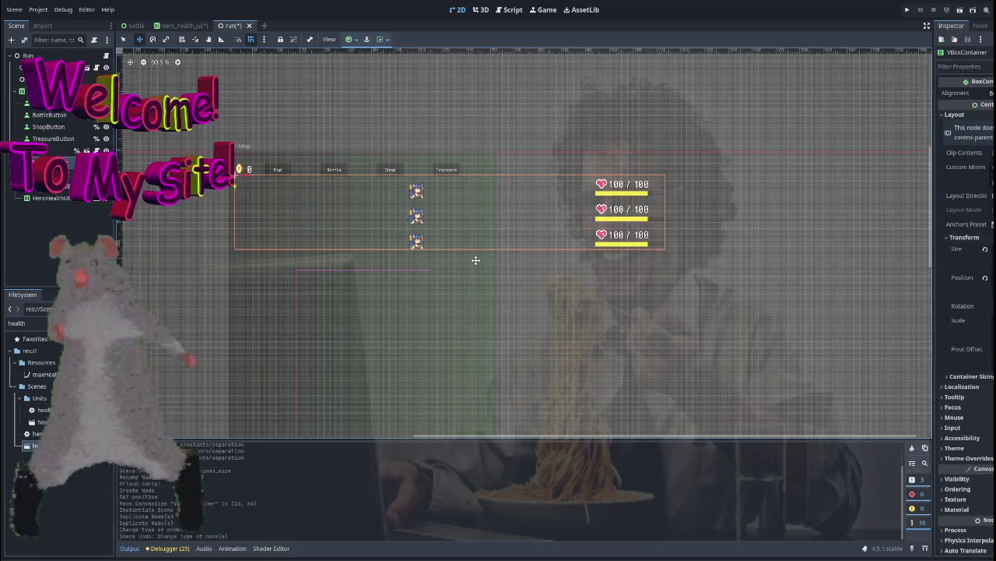
key(ctrl+z)
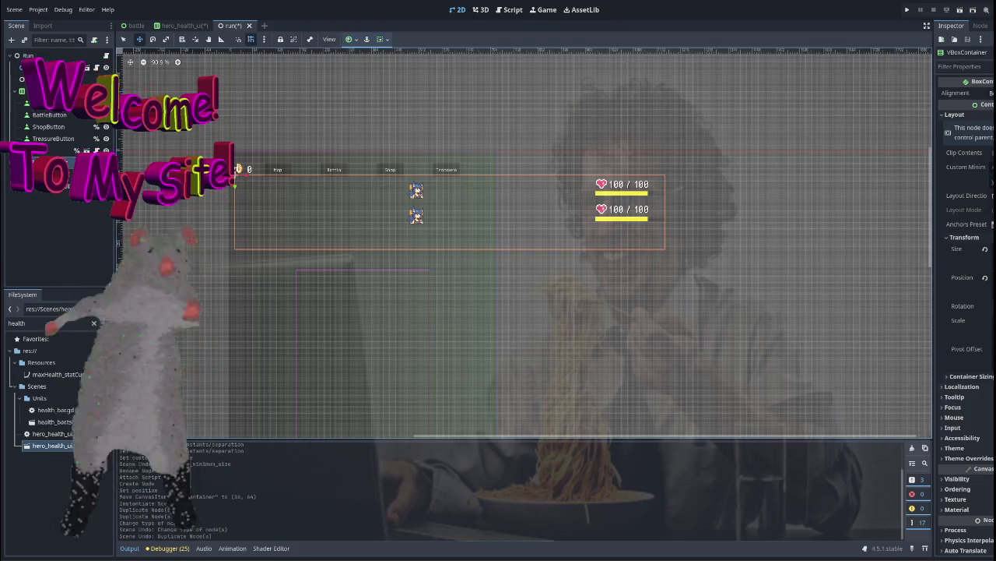
Reset the container's size, duplicate the second hero health row into a third, and run the game
click(985, 249)
scroll(360, 225, up, 5)
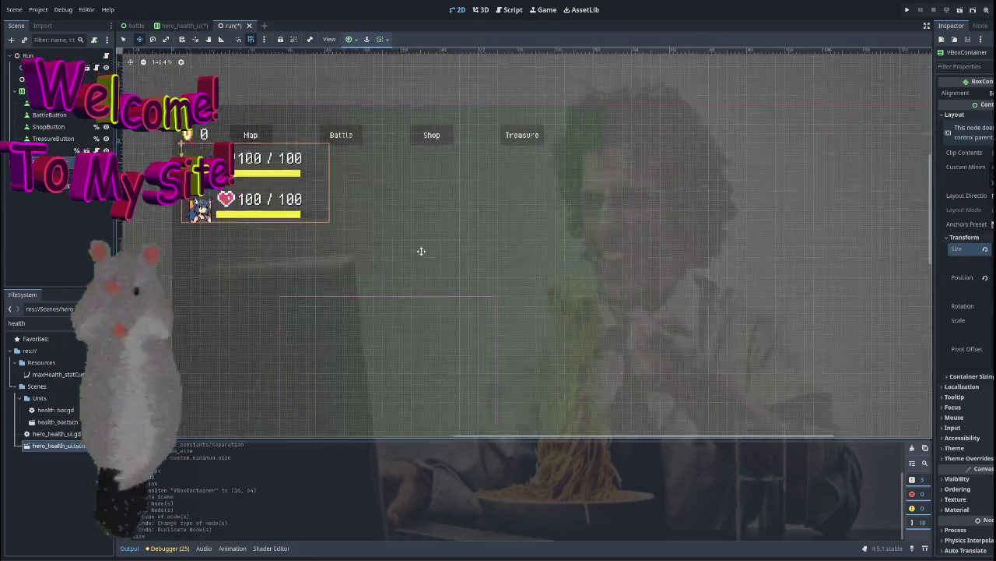
scroll(421, 251, left, 2)
click(54, 185)
key(ctrl+d)
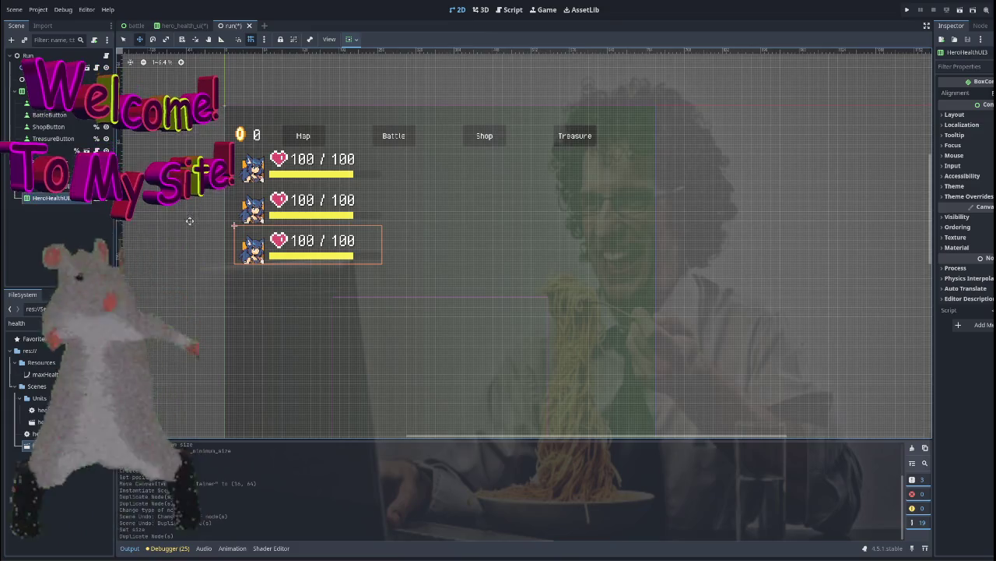
scroll(423, 211, down, 9)
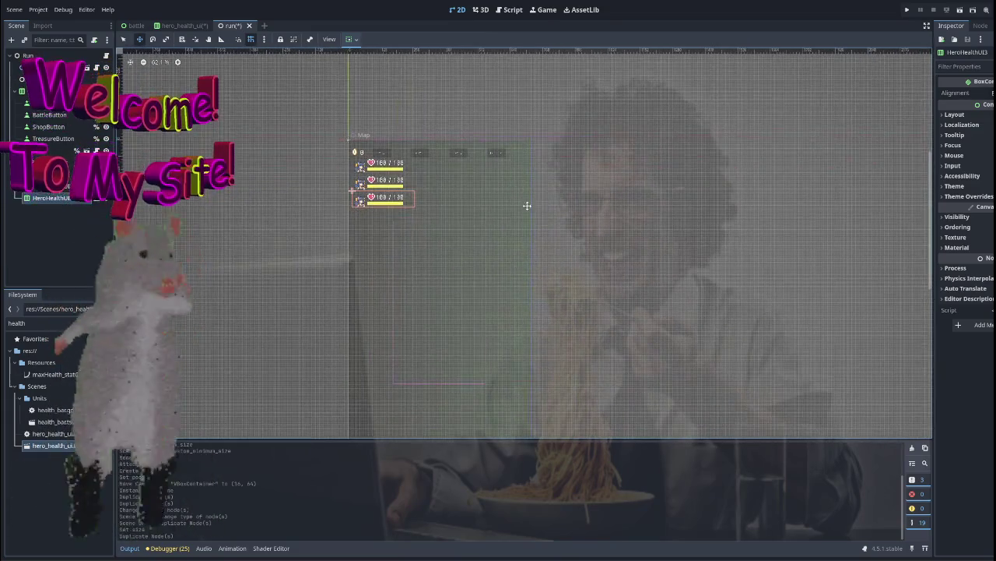
key(F5)
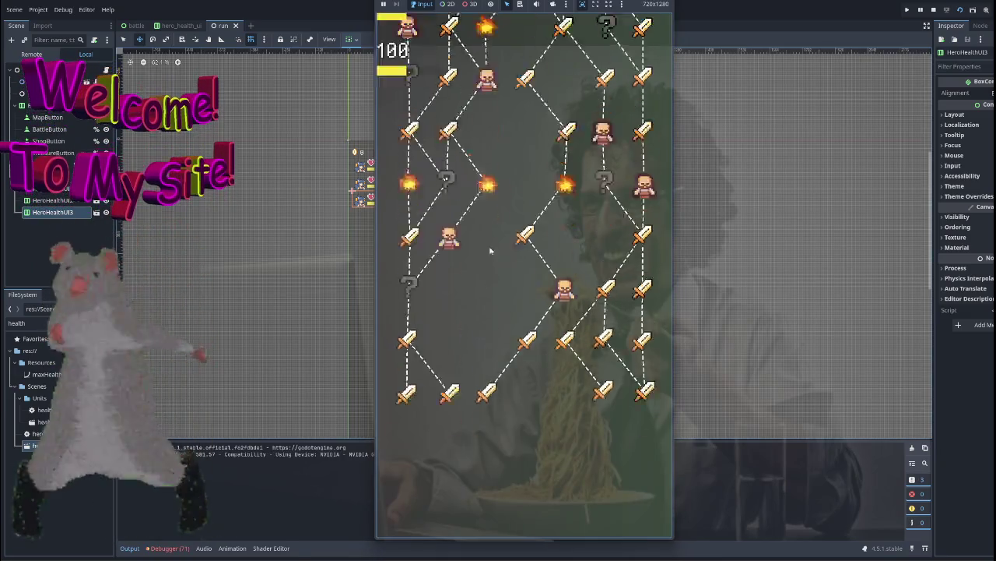
Stop the game and cut the hero health rows container out of the run scene
key(F8)
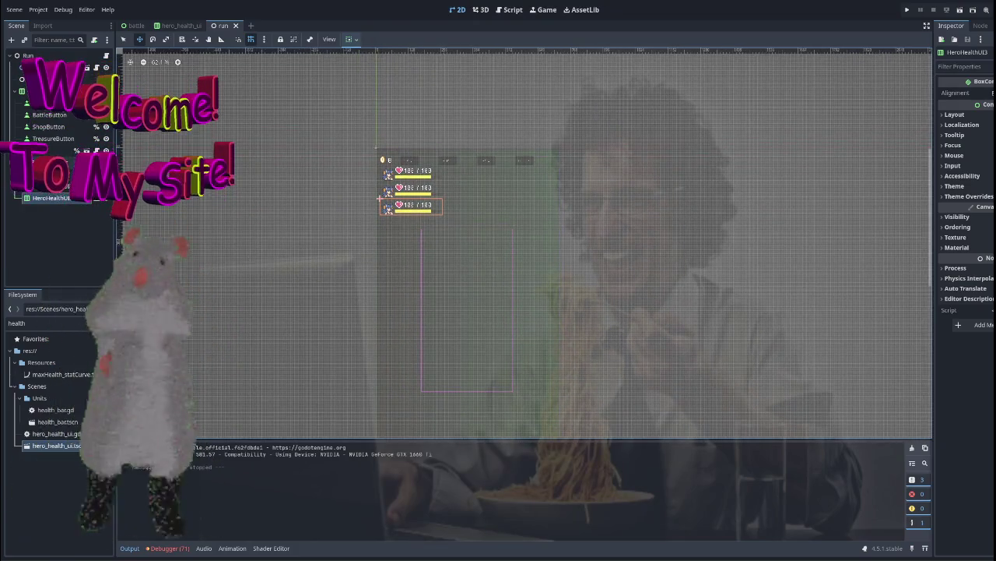
click(400, 159)
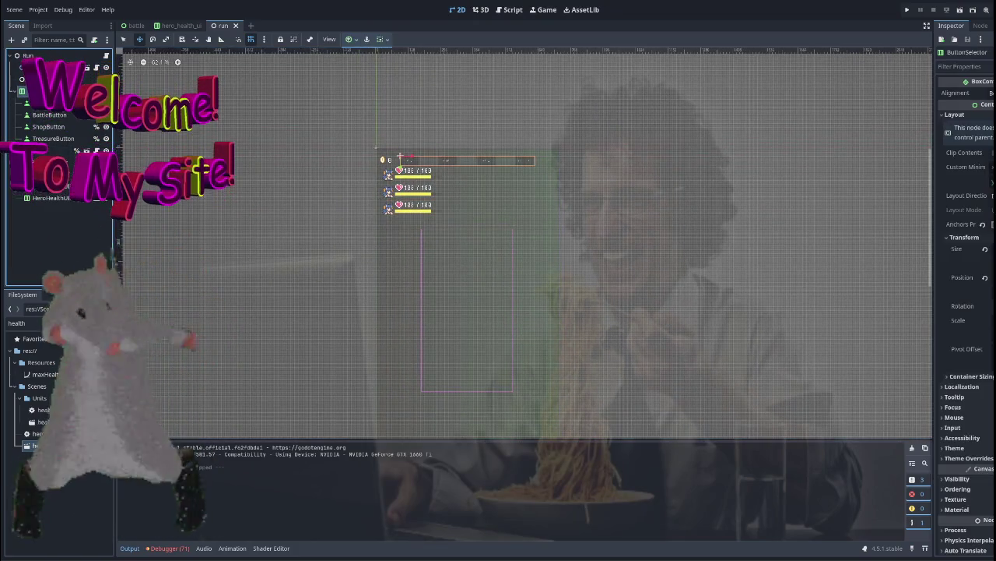
click(413, 206)
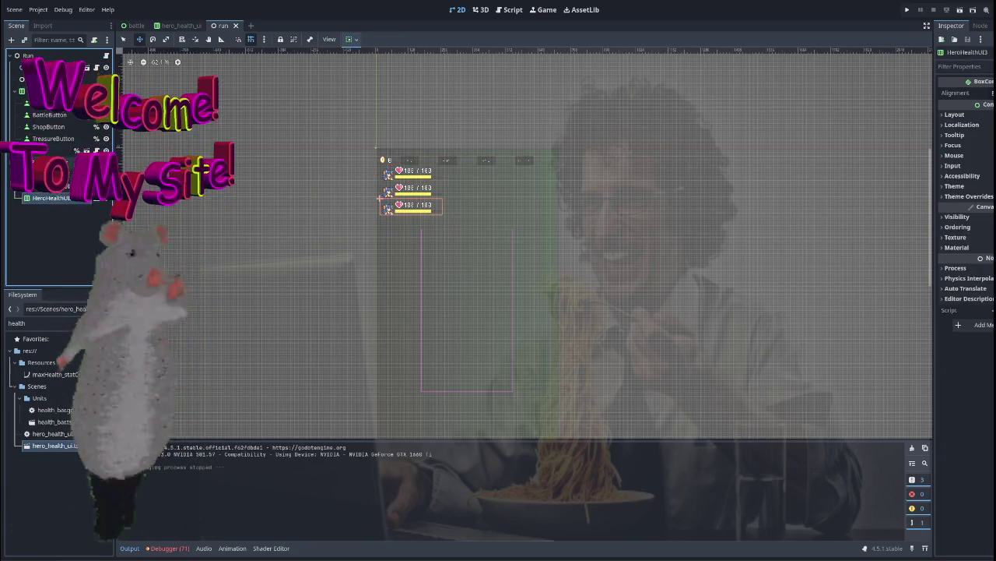
key(Delete)
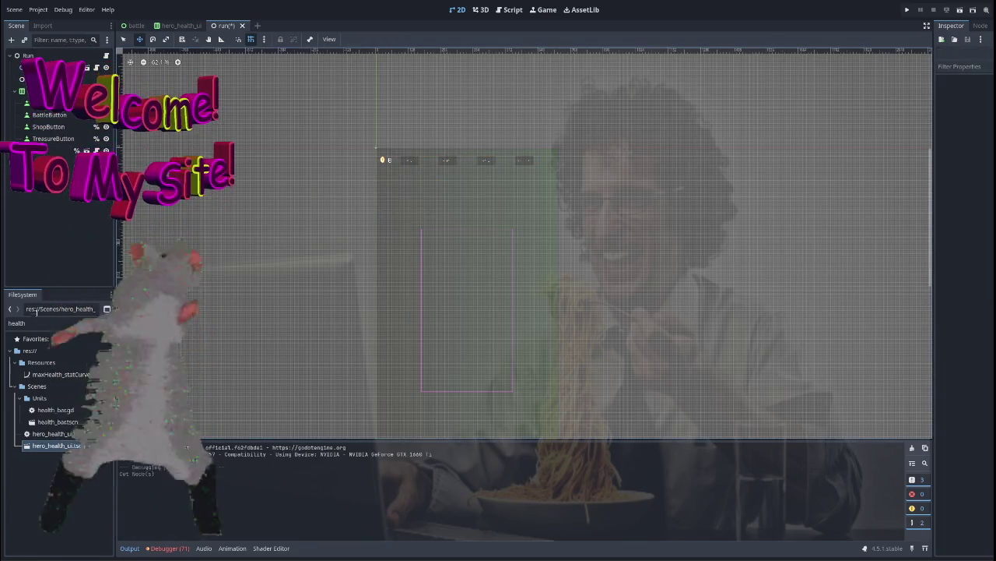
Filter the FileSystem for 'campfire' and open campfire.tscn
double_click(41, 322)
text(campfire)
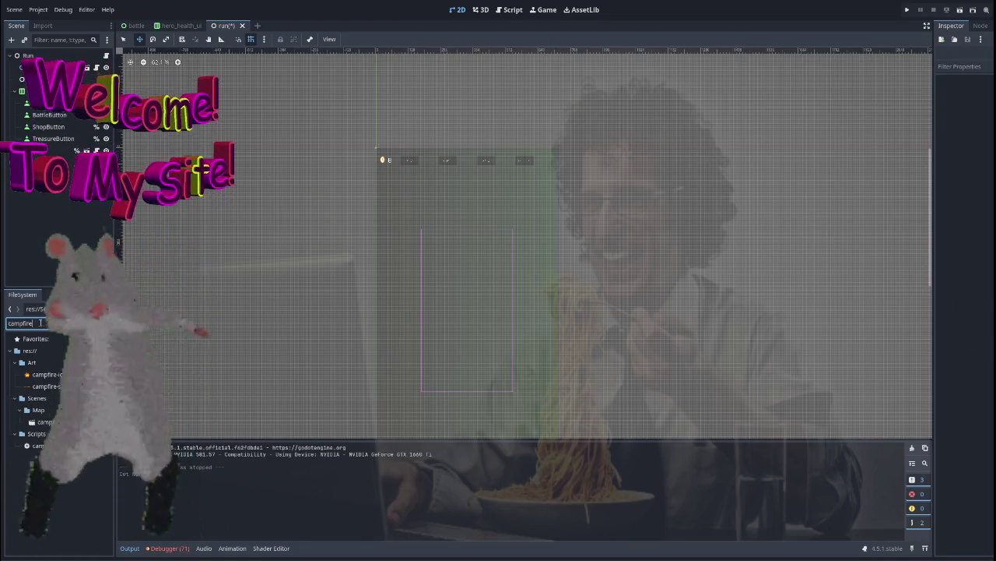
double_click(48, 421)
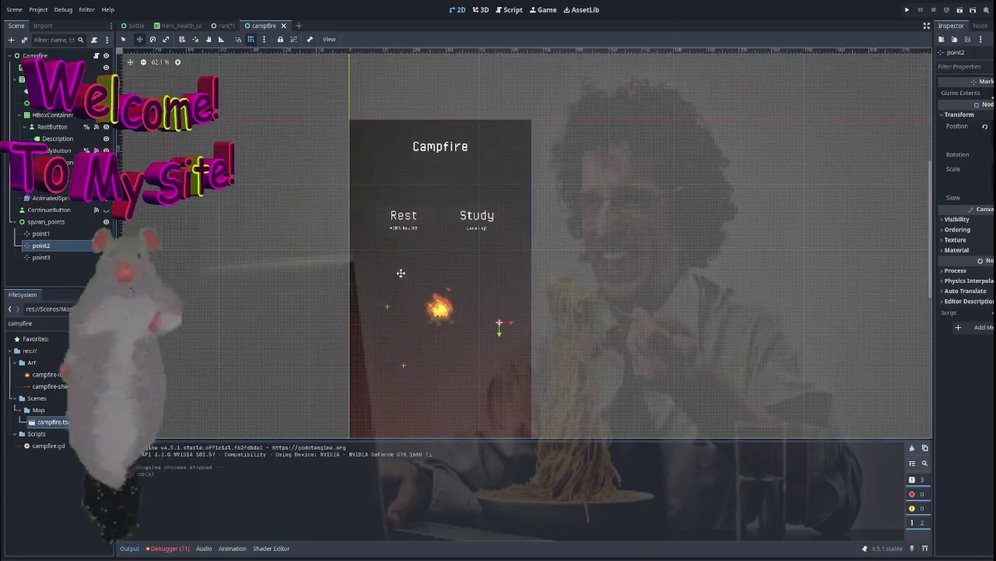
Paste the health panel under the Campfire root node and run the game to check it
scroll(121, 213, up, 1)
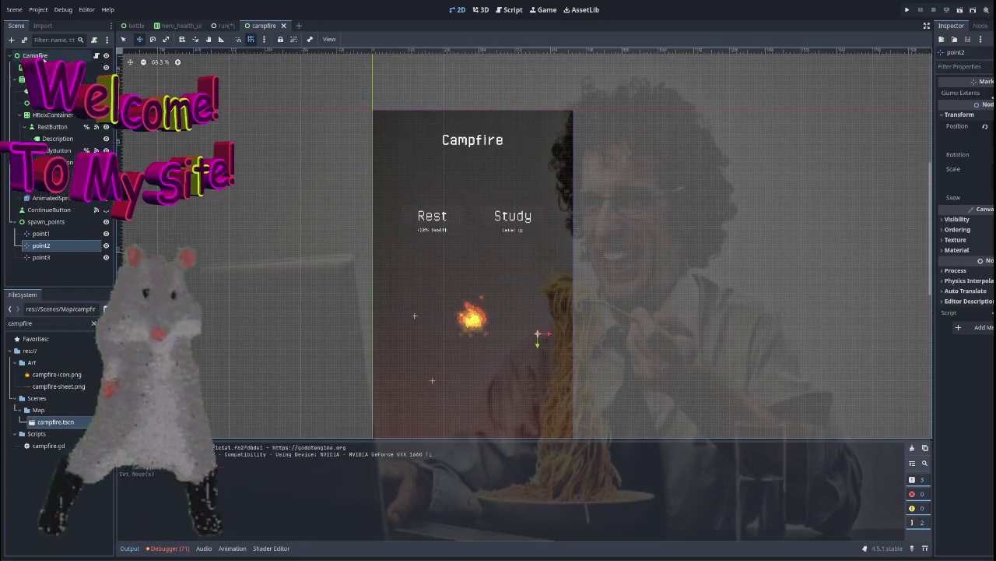
click(35, 56)
key(ctrl+v)
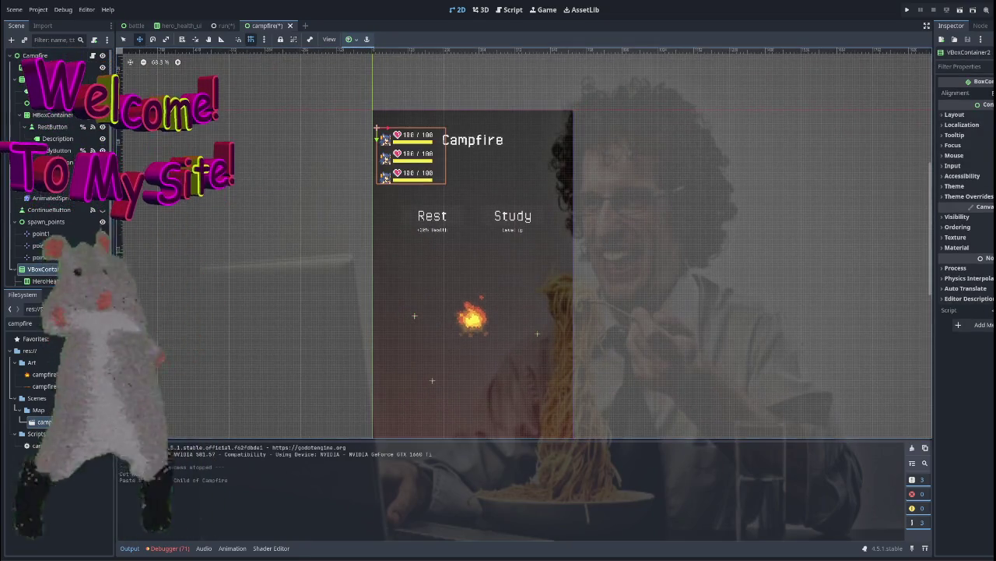
scroll(381, 269, down, 2)
mouse_move(422, 272)
mouse_down()
mouse_move(419, 205)
mouse_move(441, 229)
mouse_move(429, 233)
mouse_up()
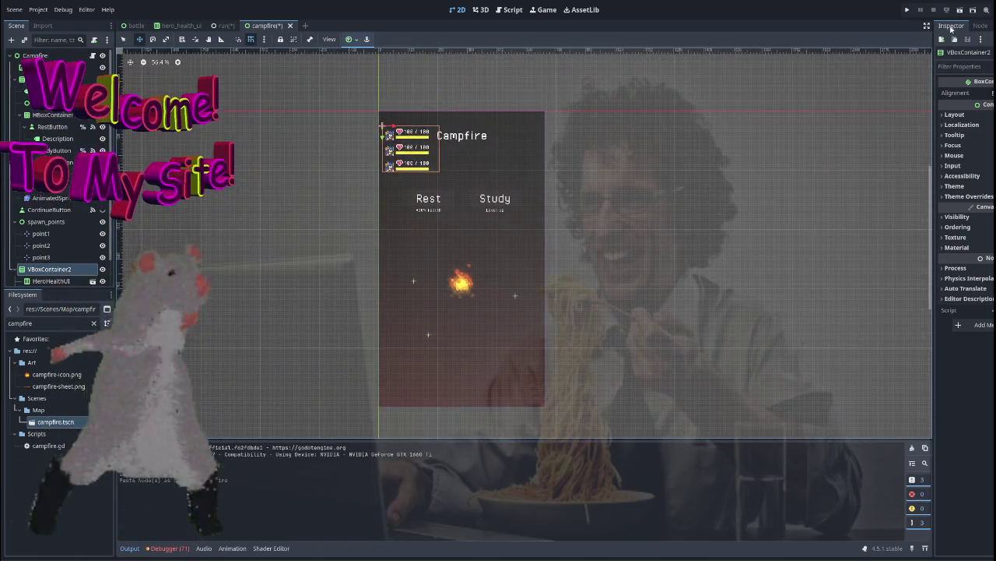
click(961, 10)
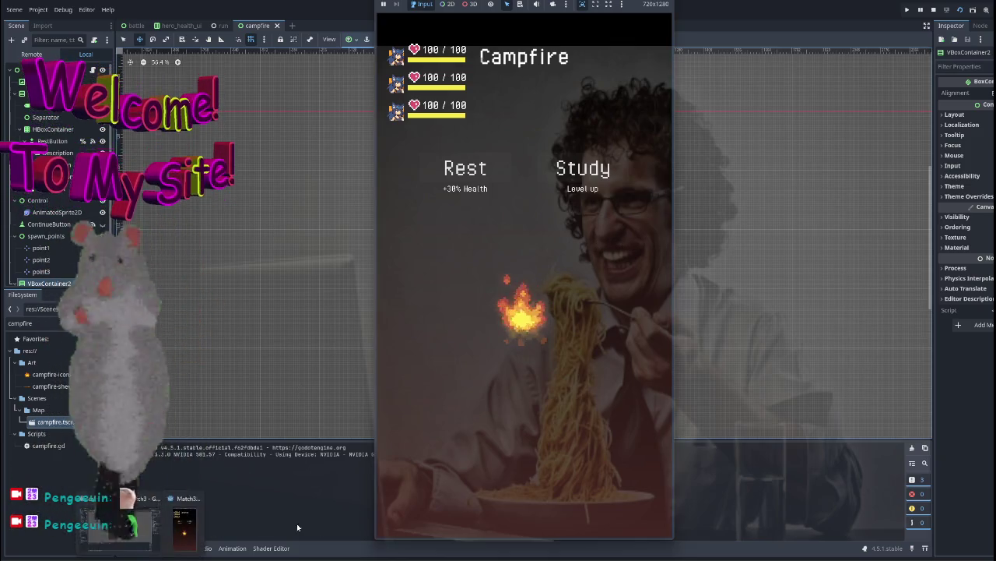
Close the running game, bring it back from the taskbar, then stop it again
key(F8)
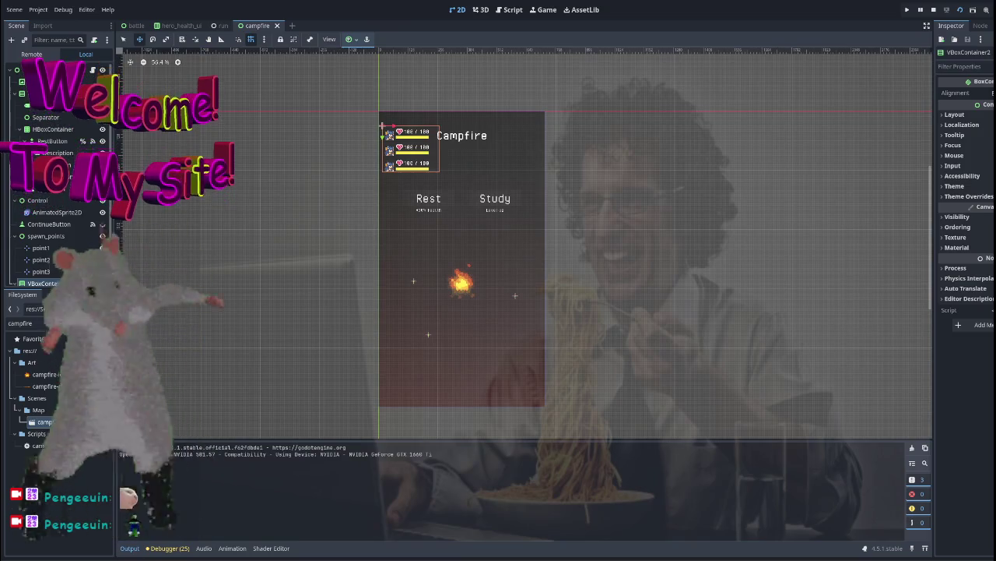
click(184, 523)
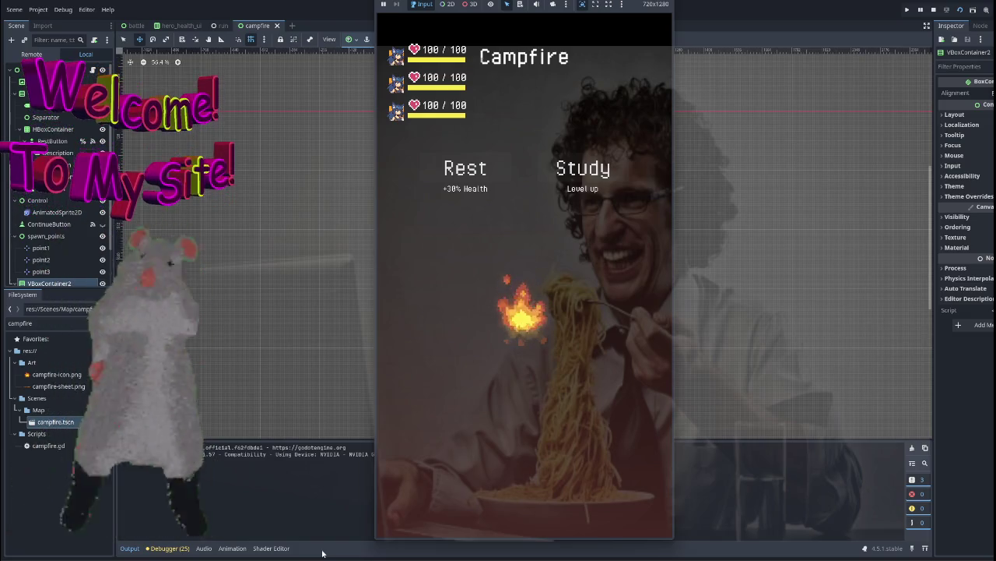
key(F8)
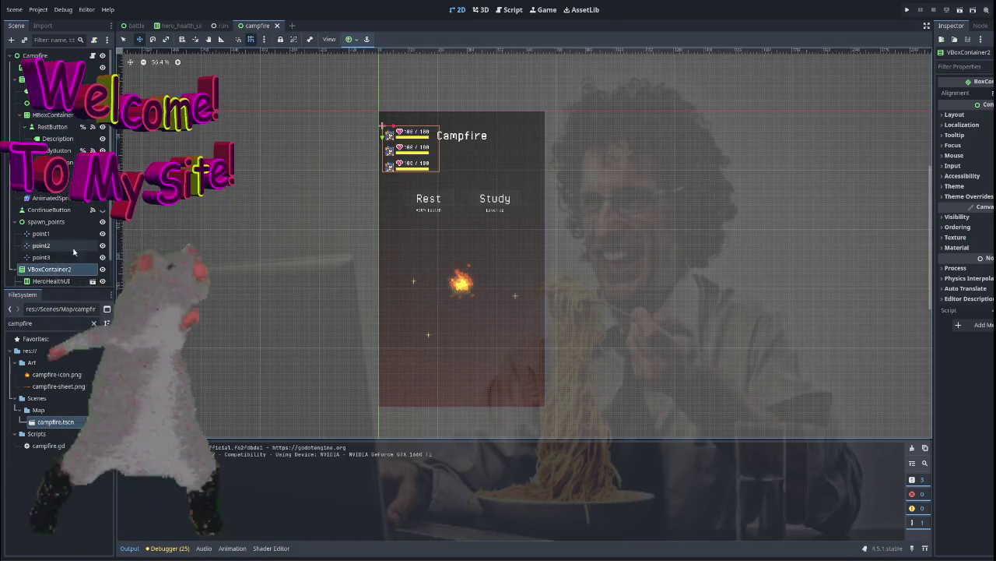
Delete the pasted health panel and close the campfire scene with Don't Save
key(Delete)
key(Return)
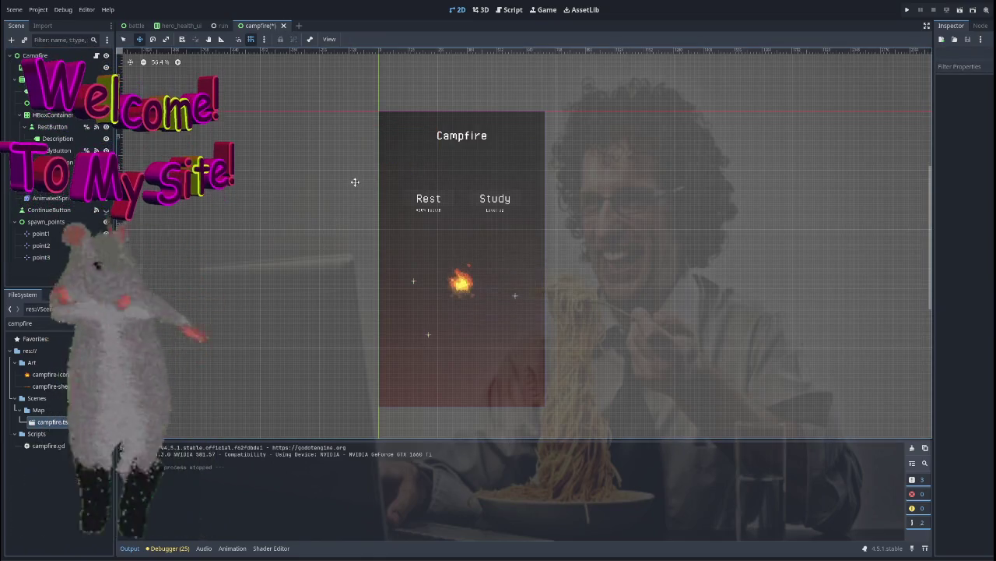
click(283, 26)
click(580, 309)
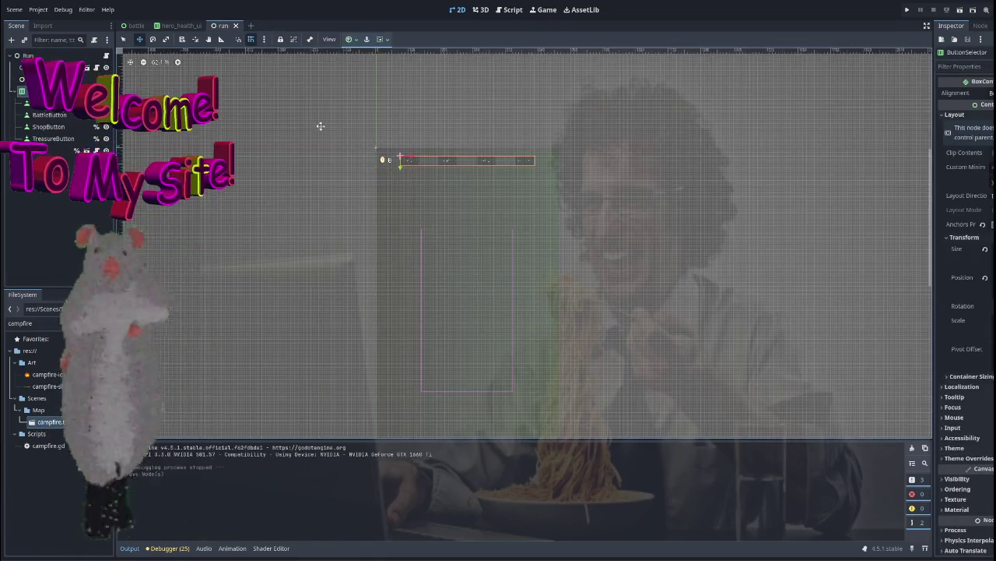
Filter the FileSystem for 'battle' and open battle.tscn
scroll(288, 179, down, 2)
scroll(288, 180, down, 1)
triple_click(43, 322)
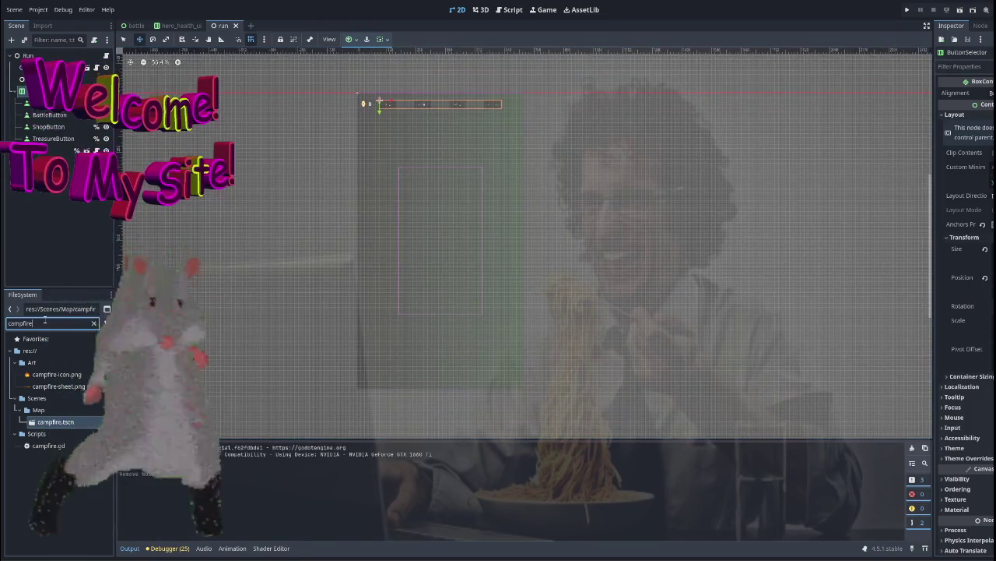
text(battle)
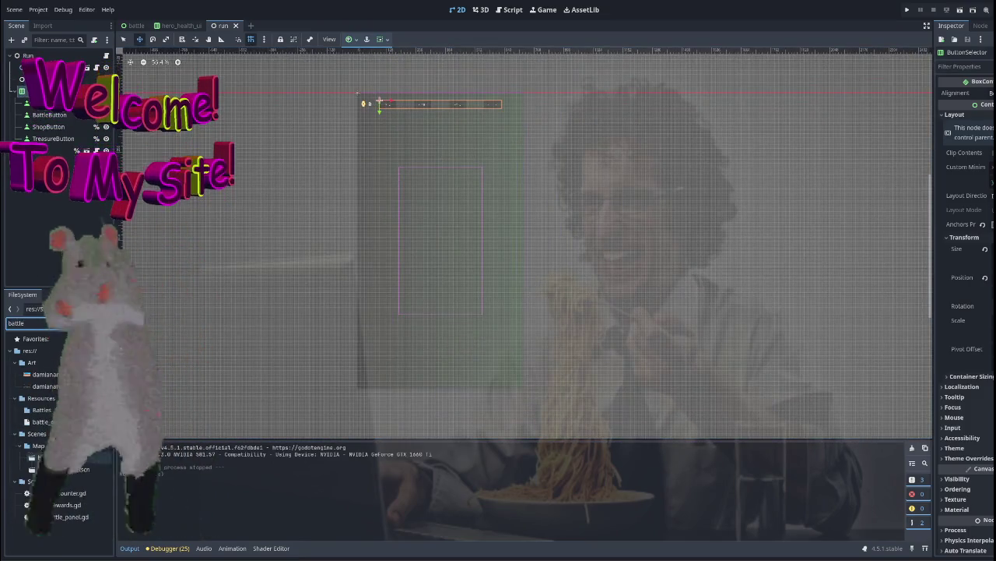
double_click(52, 457)
scroll(231, 225, up, 2)
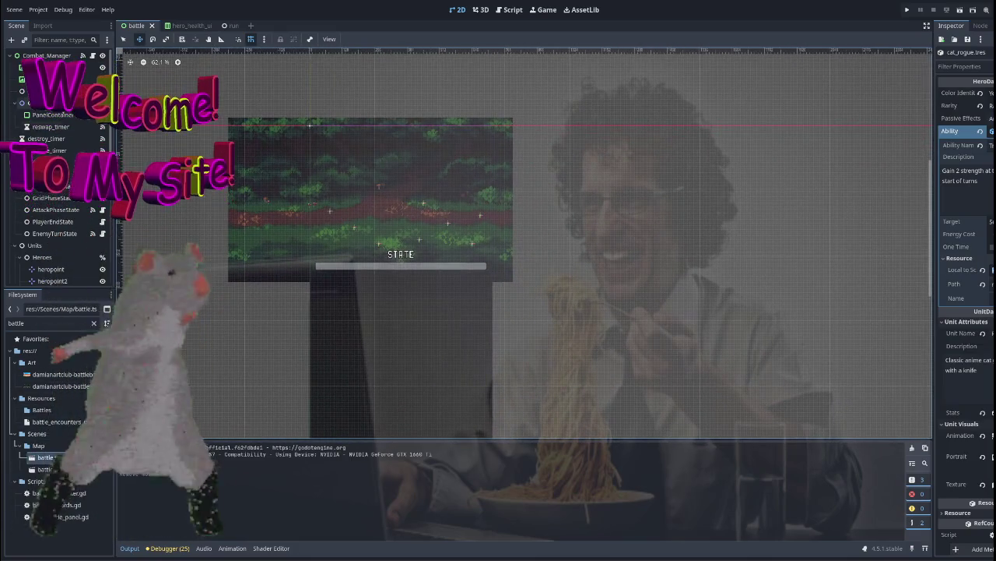
Paste the health panel into the battle scene, anchor it Top Left, then save and run
key(ctrl+v)
scroll(453, 182, up, 4)
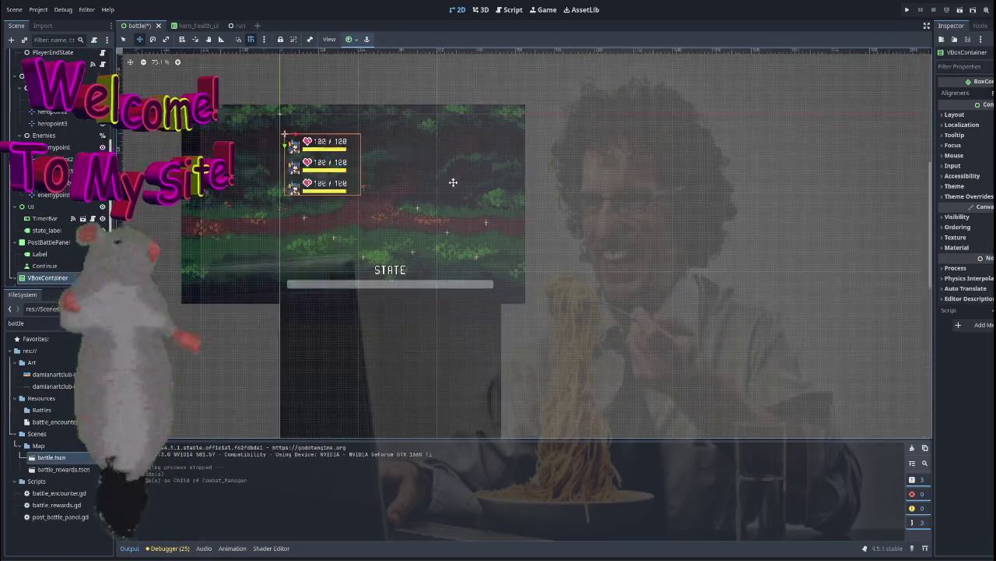
scroll(460, 178, left, 1)
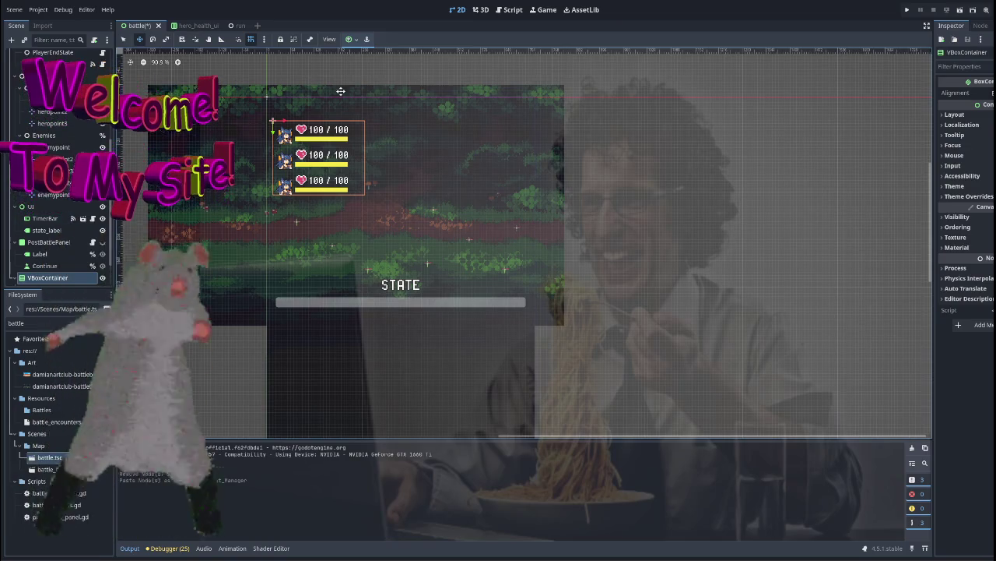
click(349, 39)
click(354, 71)
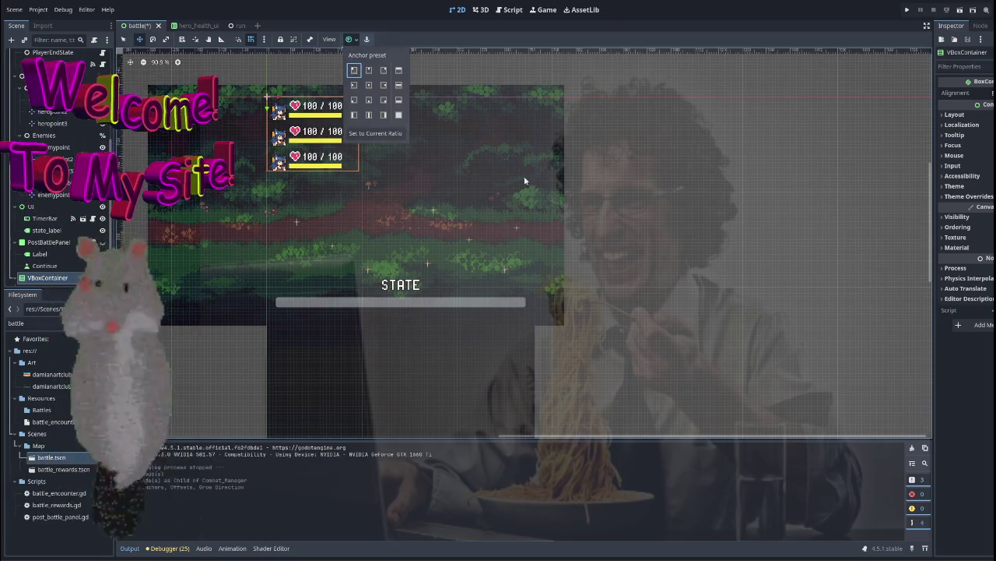
scroll(448, 175, down, 4)
key(F5)
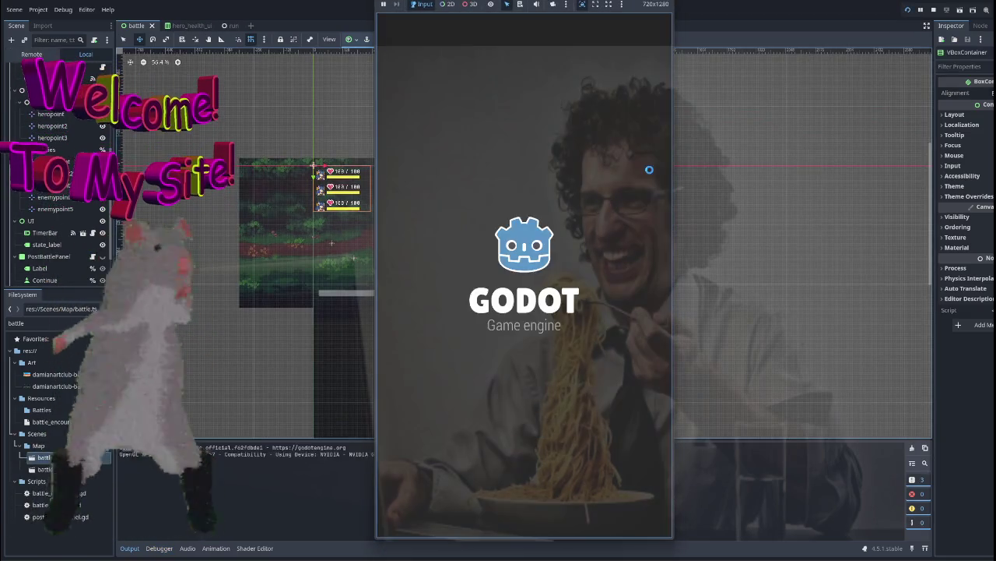
Restart the game, play from the title menu into a battle, then stop and right-click VBoxContainer
key(F5)
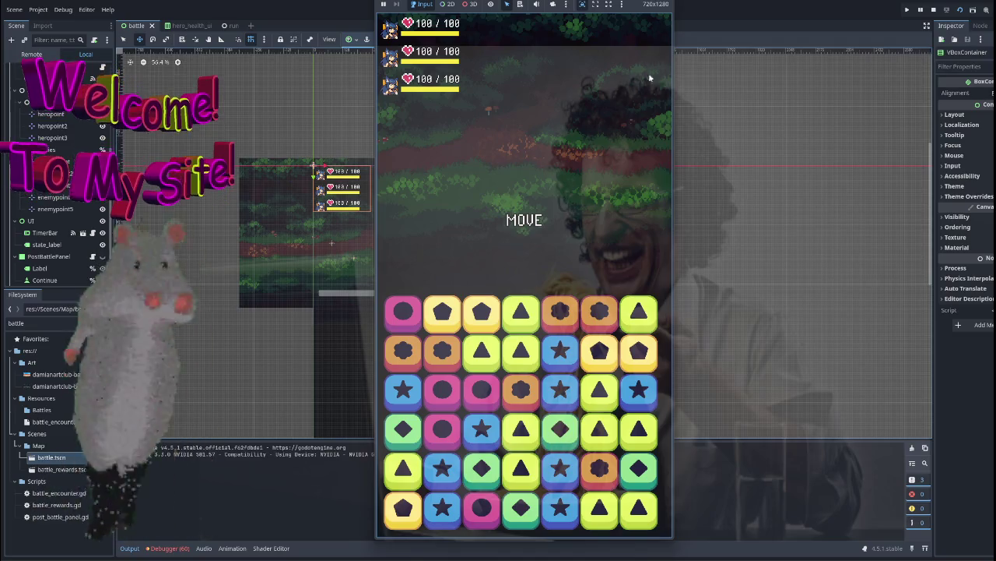
key(F5)
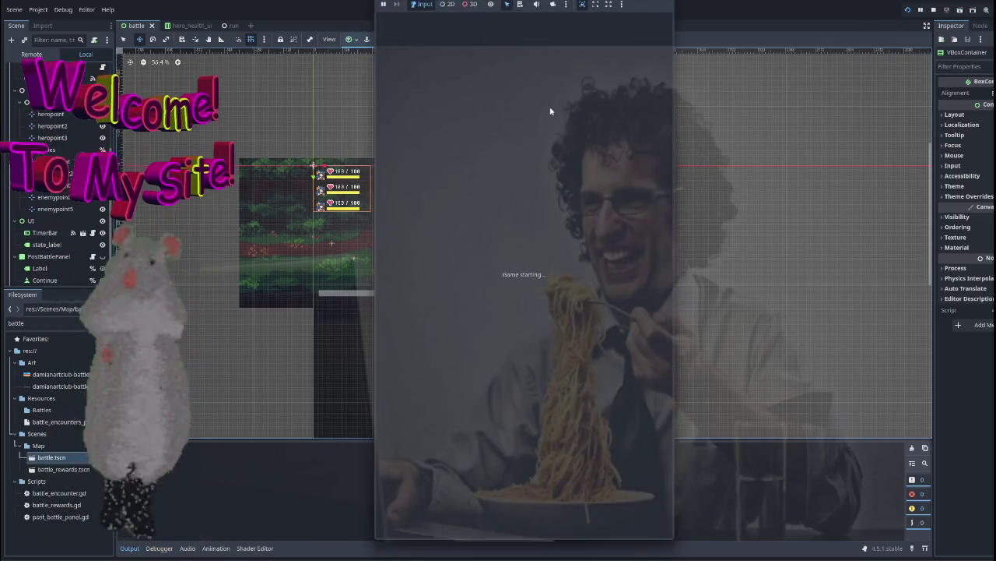
click(520, 277)
click(600, 483)
click(565, 328)
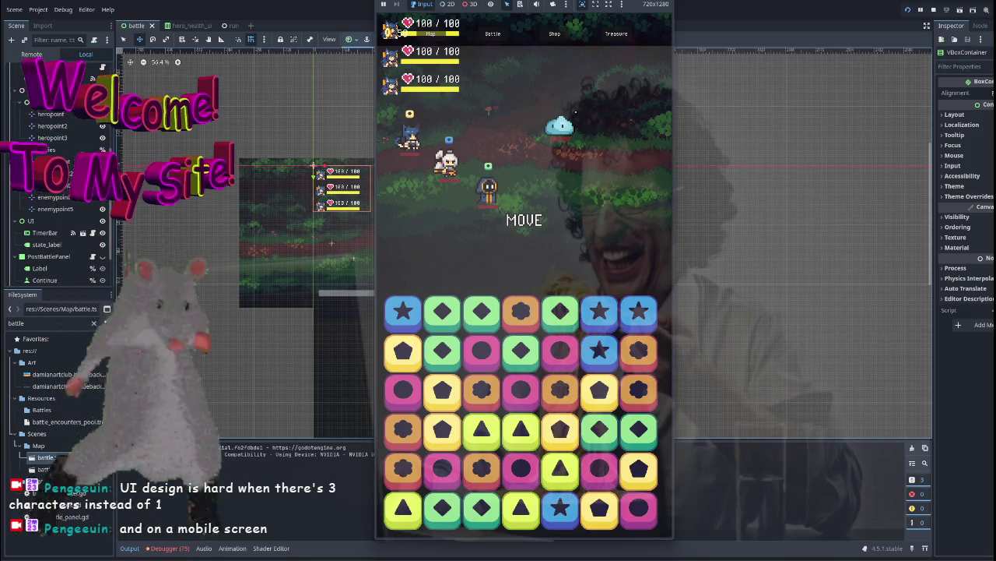
key(F8)
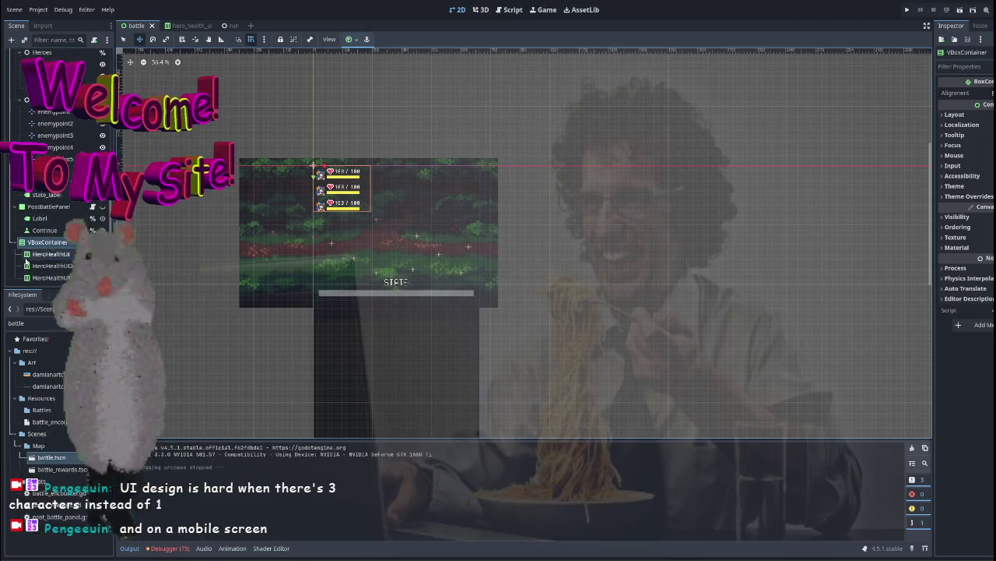
right_click(48, 242)
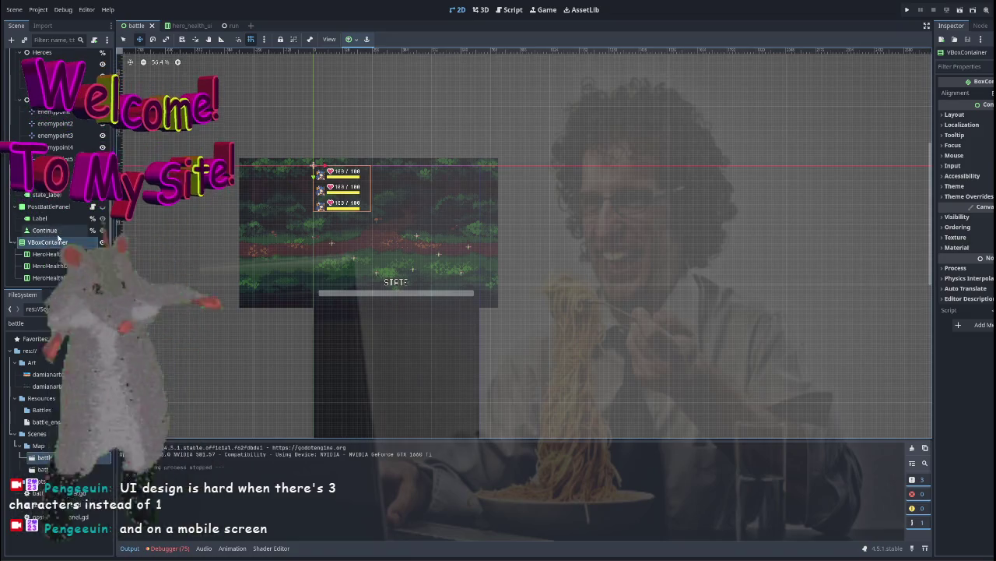
Delete the VBoxContainer with its three hero health rows, confirming the deletion
click(62, 246)
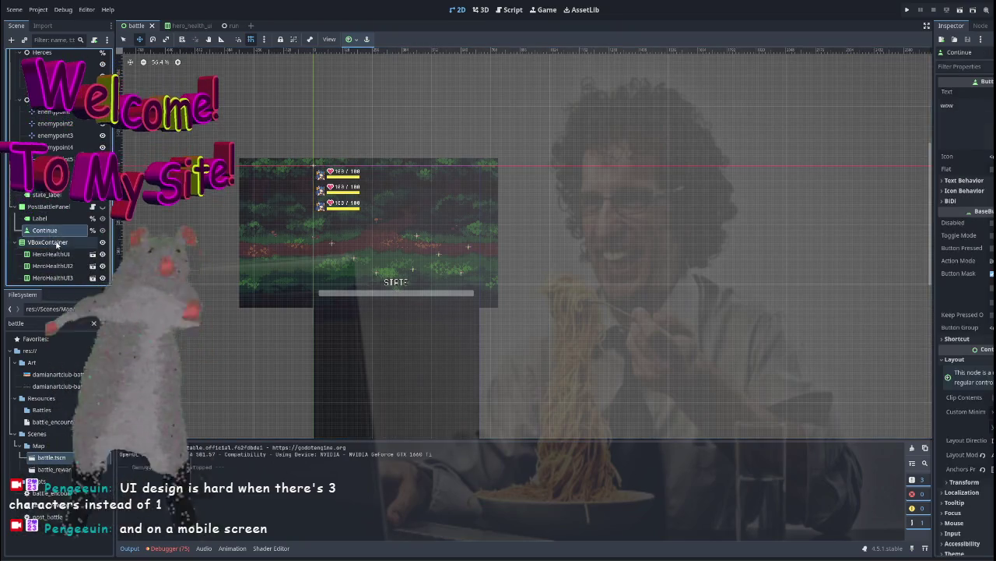
key(Delete)
key(Return)
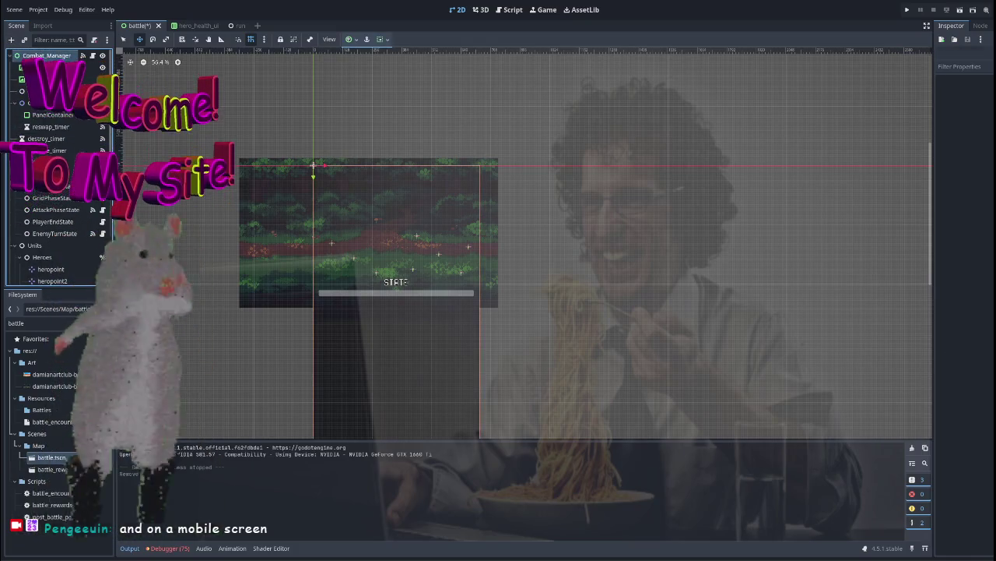
Add an HBoxContainer node to the battle scene
click(47, 55)
key(ctrl+a)
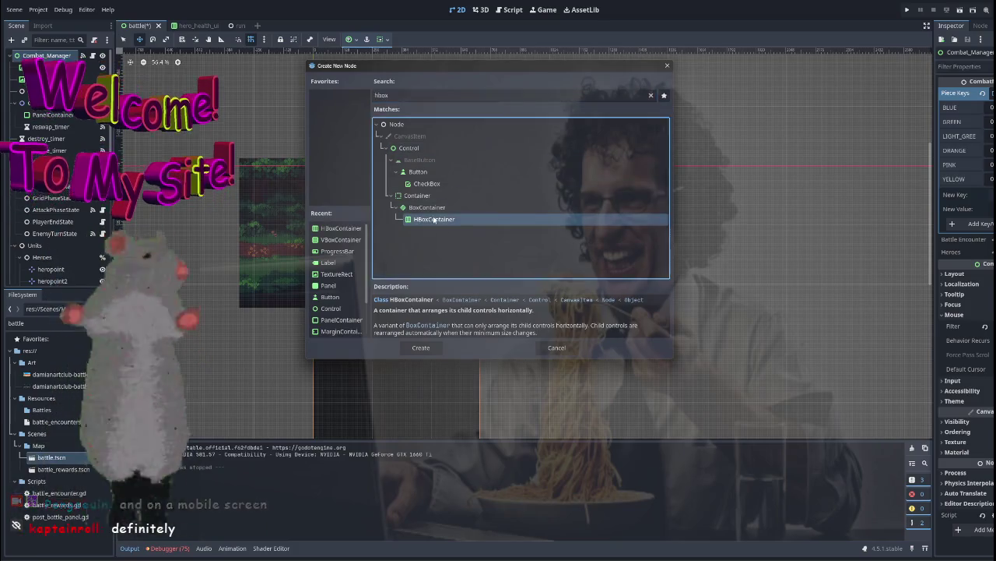
key(Return)
Instance hero_health_ui.tscn inside the HBoxContainer, duplicate it to three copies, and run the game
double_click(58, 323)
text(health)
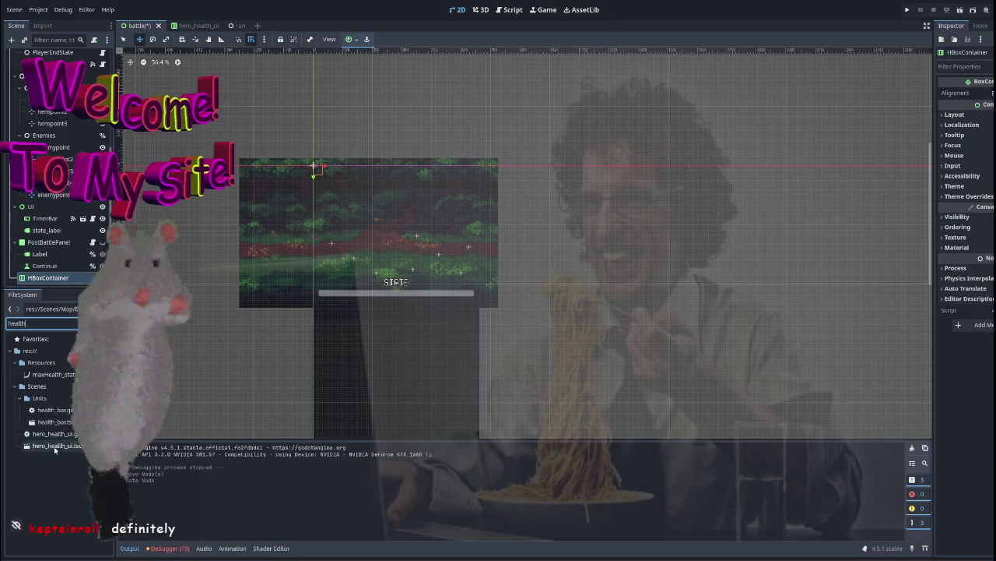
click(55, 446)
drag(42, 287, 46, 285)
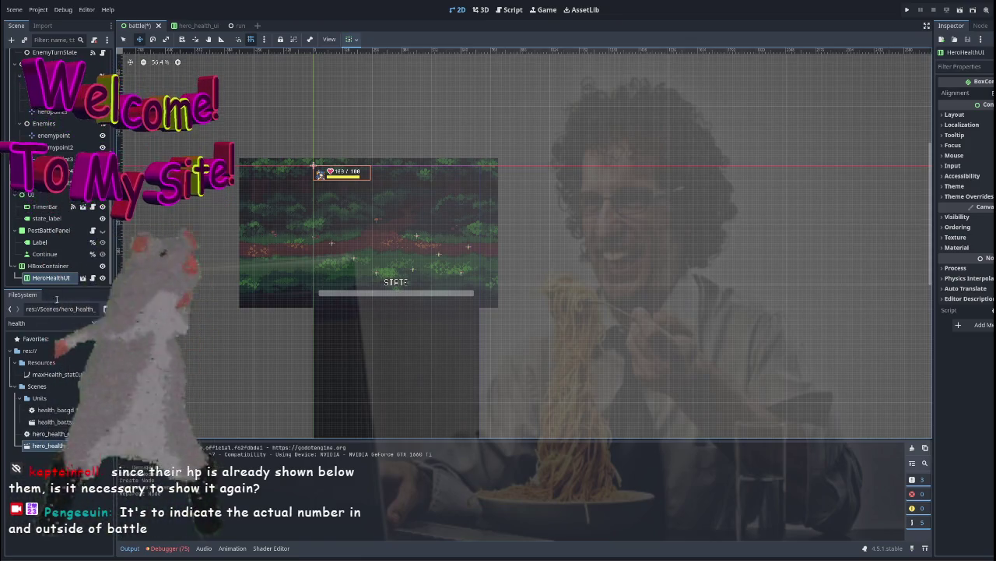
key(ctrl+d)
key(ctrl+d)
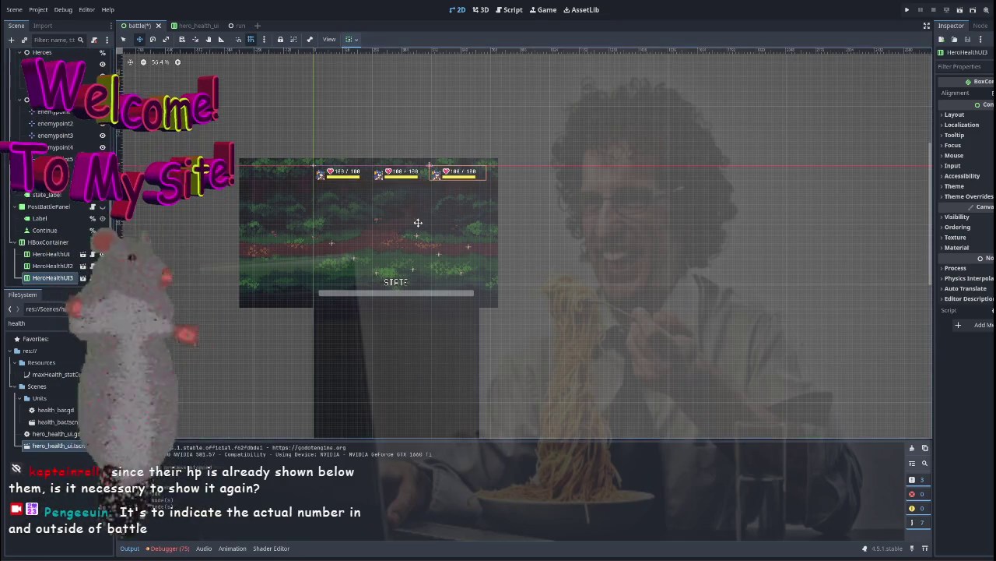
key(F5)
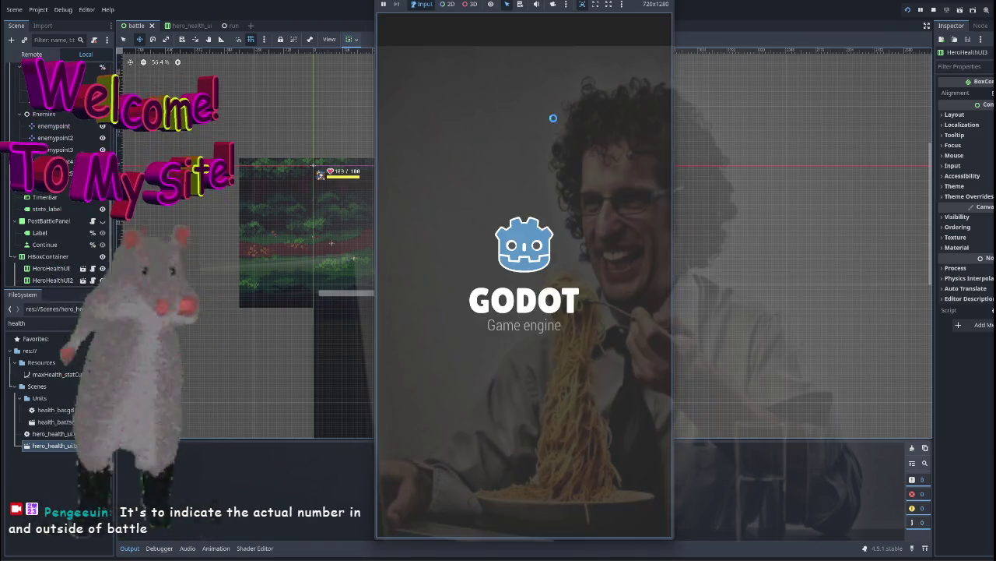
Stop the game and drag the HBoxContainer down to (8, 472), just above the state bar
click(606, 484)
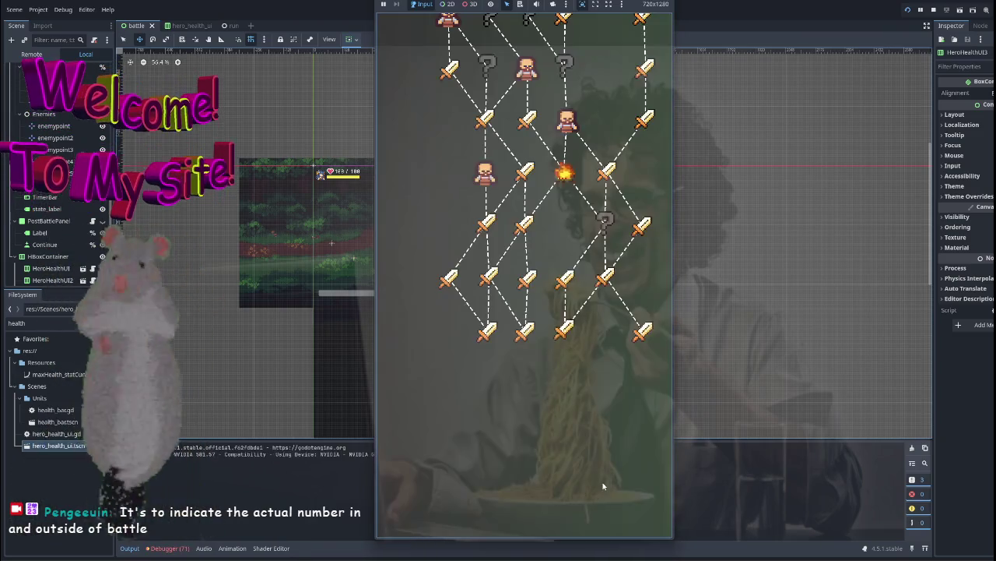
key(F8)
click(49, 242)
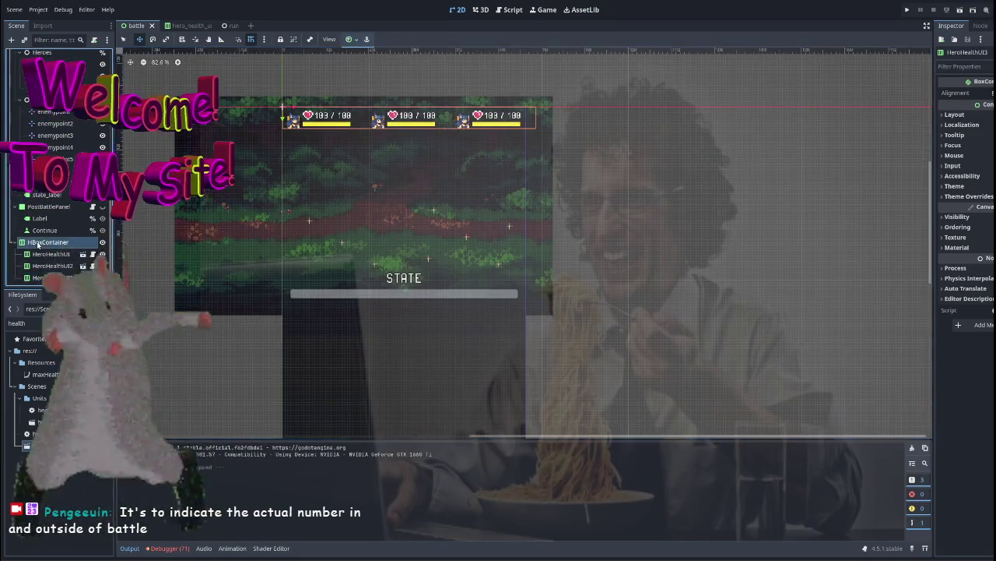
scroll(420, 230, up, 3)
drag(233, 76, 239, 288)
key(ctrl+z)
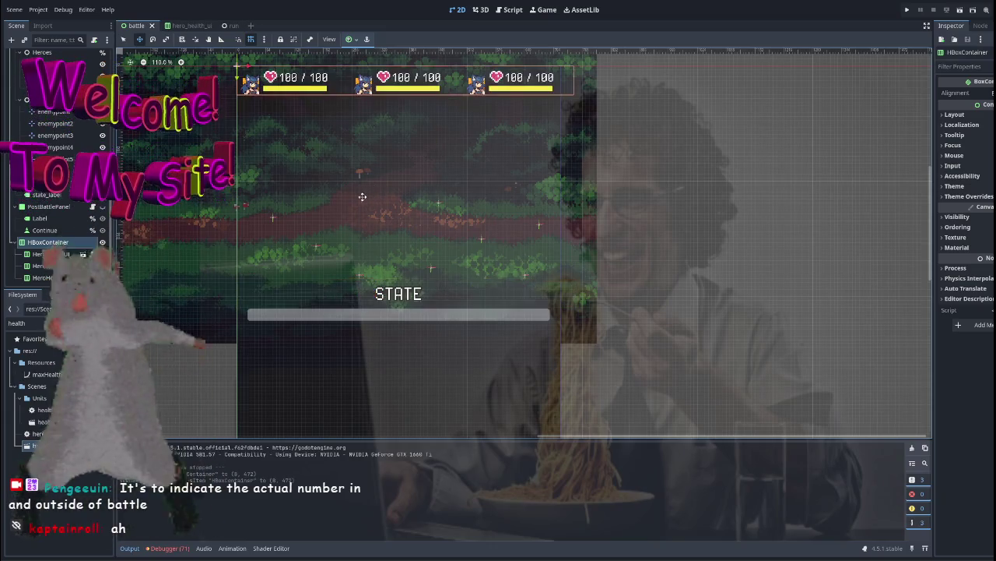
drag(236, 77, 226, 292)
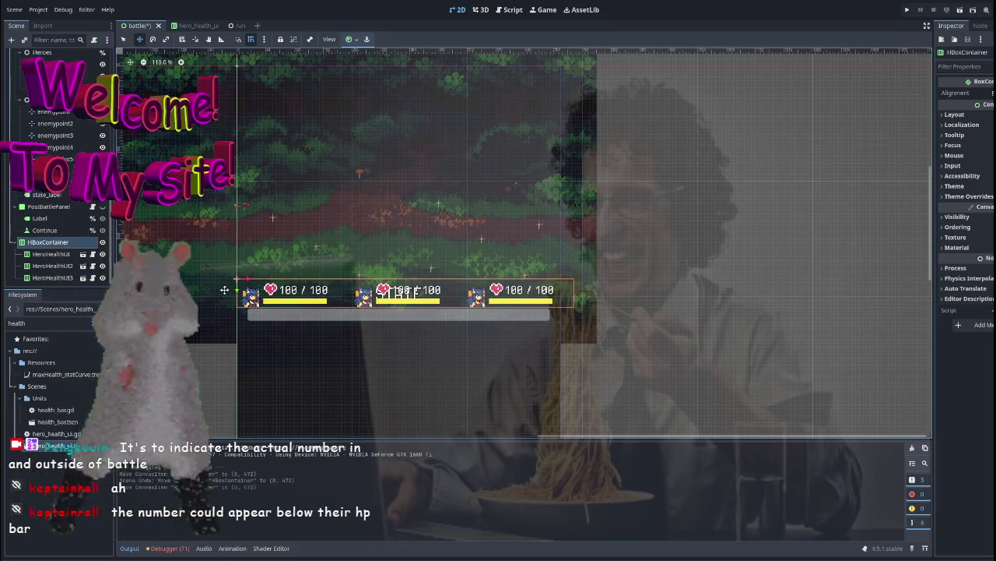
scroll(273, 276, up, 5)
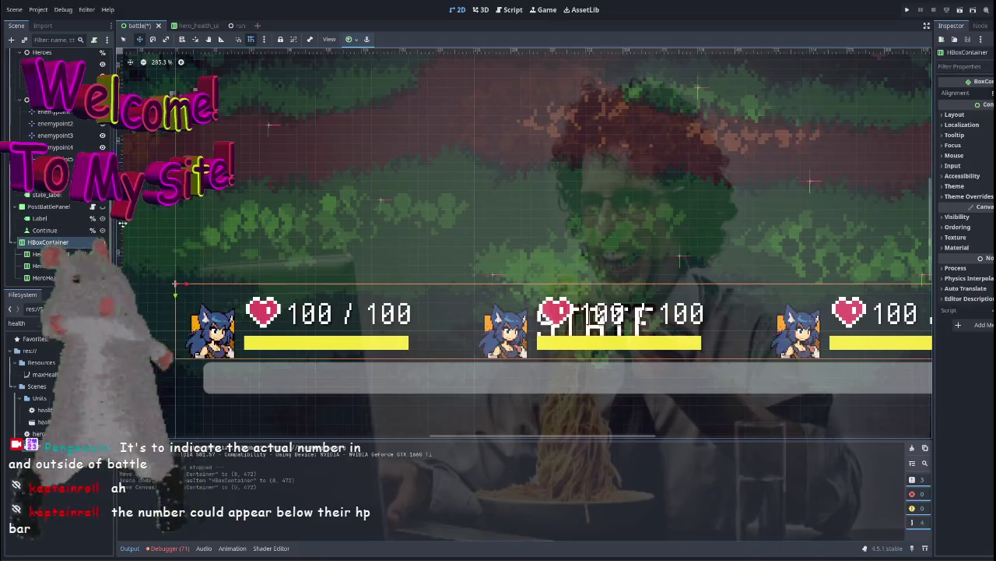
click(592, 323)
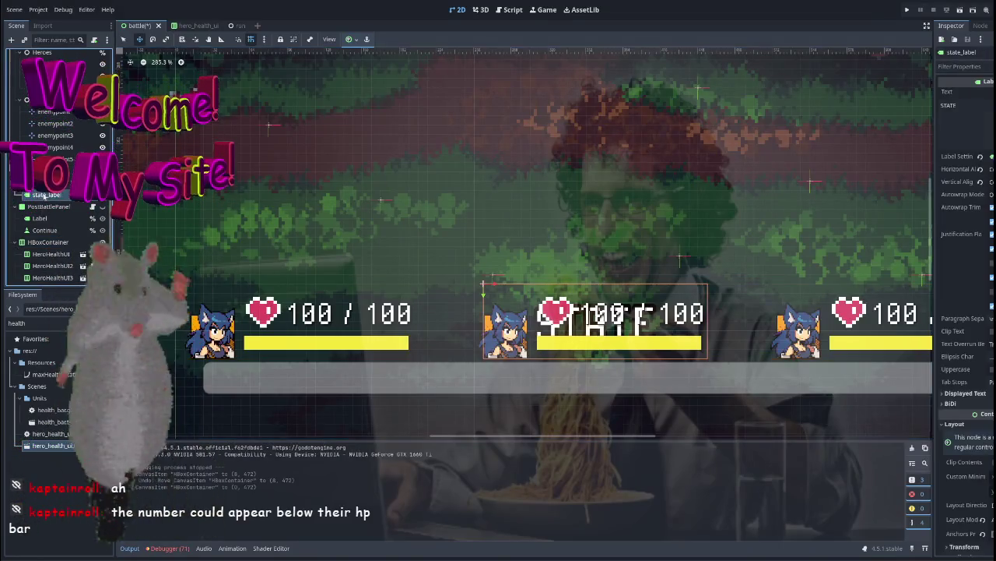
scroll(467, 272, down, 6)
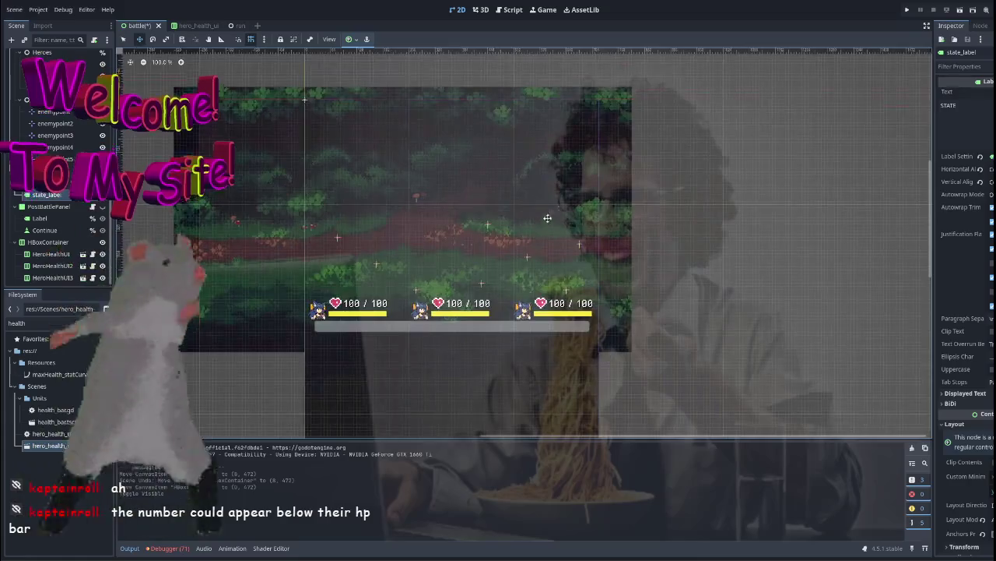
Test-run the game by choosing a hero and starting a run, then stop it
click(907, 11)
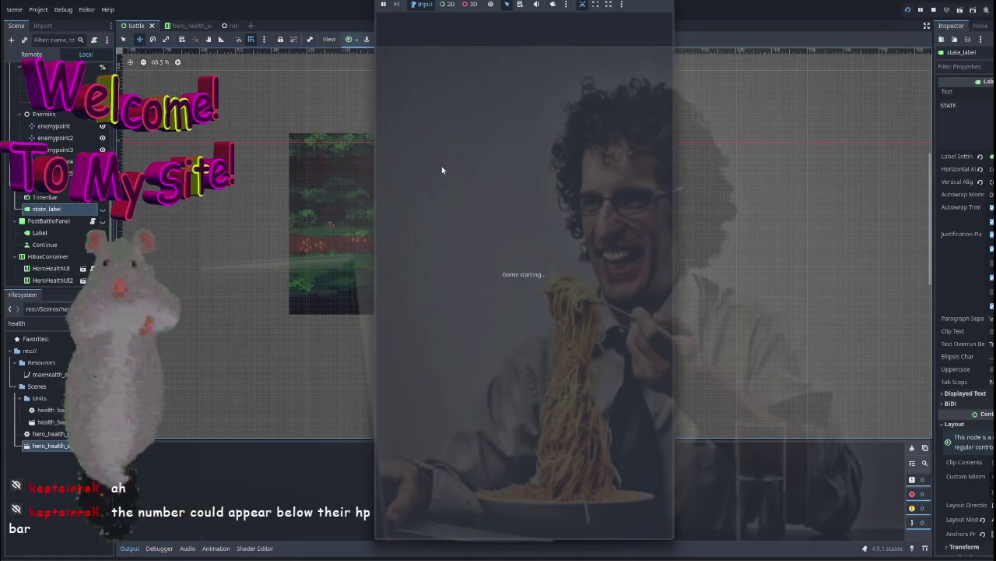
click(523, 229)
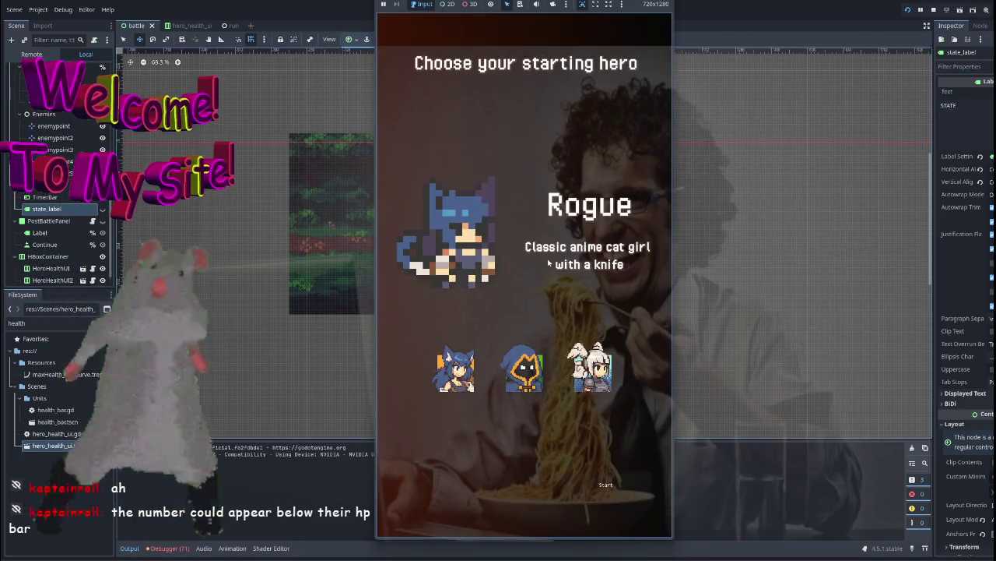
click(606, 484)
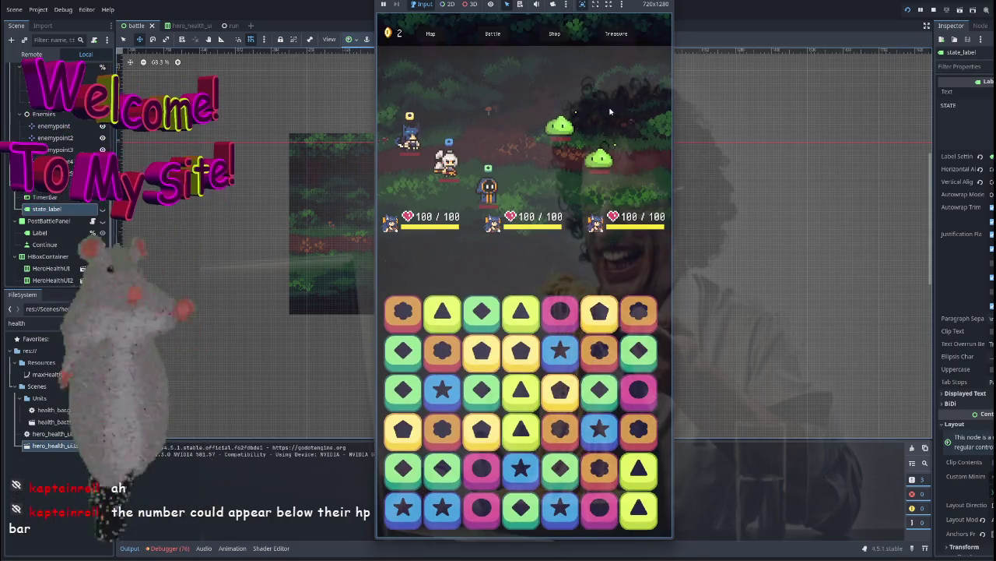
key(F8)
Drag the HBoxContainer health row lower, apply an anchor preset, undo the last move, and relaunch
scroll(467, 341, up, 4)
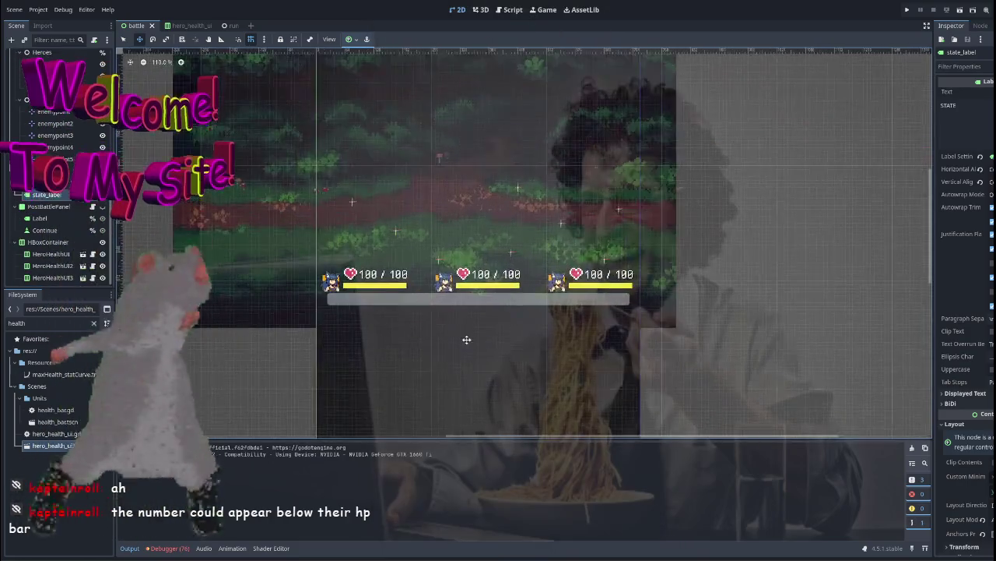
click(48, 242)
drag(250, 248, 254, 281)
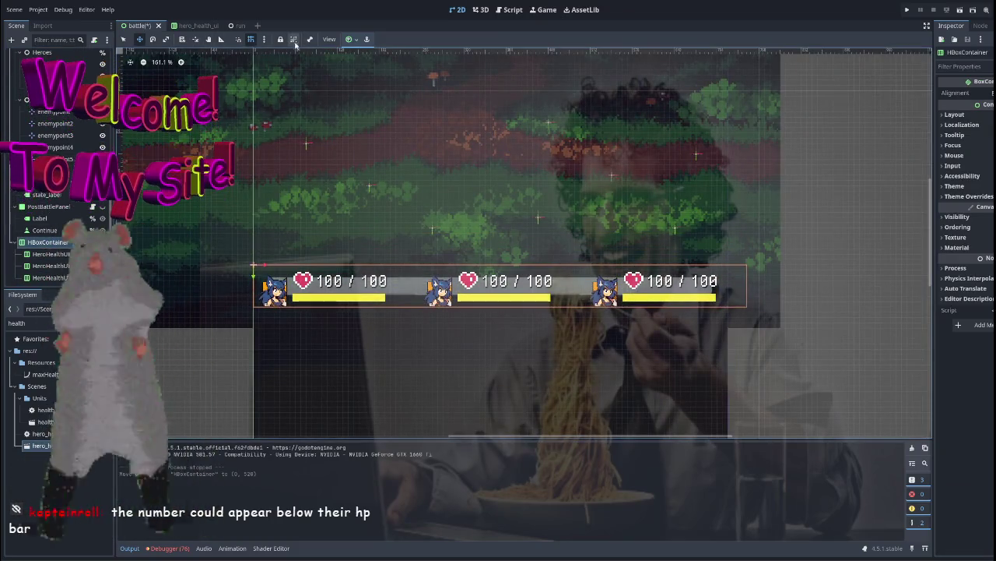
click(348, 39)
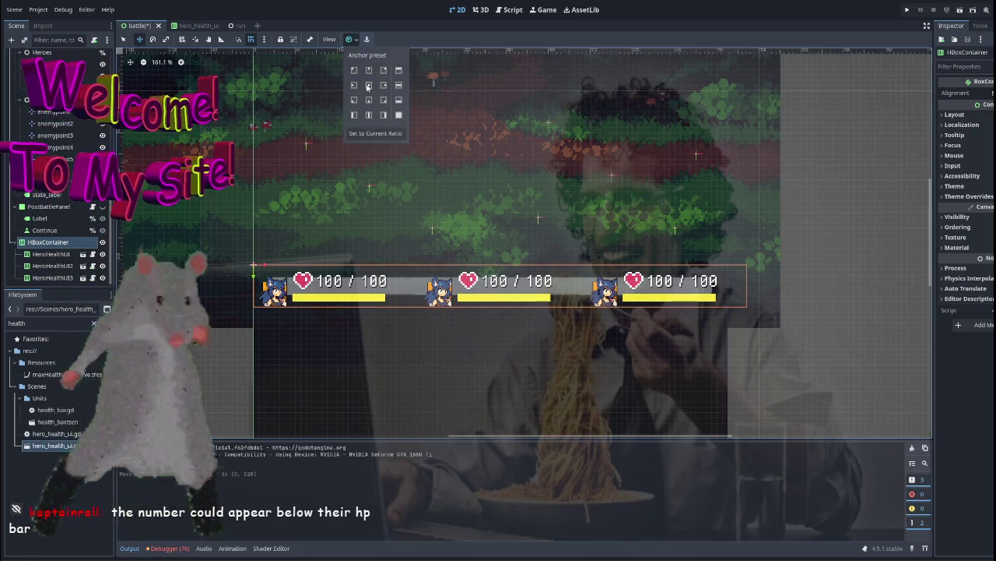
click(369, 84)
scroll(326, 381, up, 5)
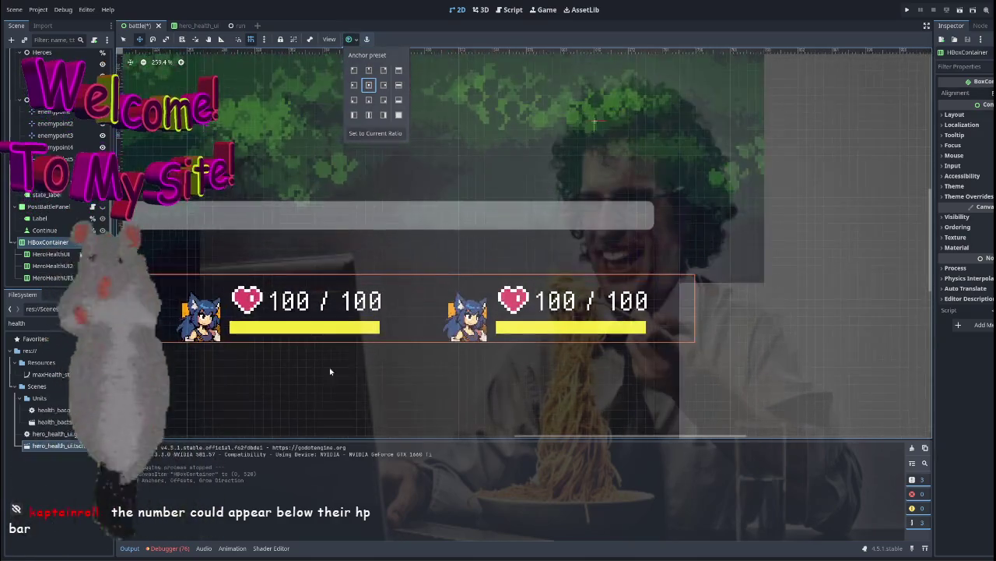
click(335, 379)
scroll(339, 377, down, 1)
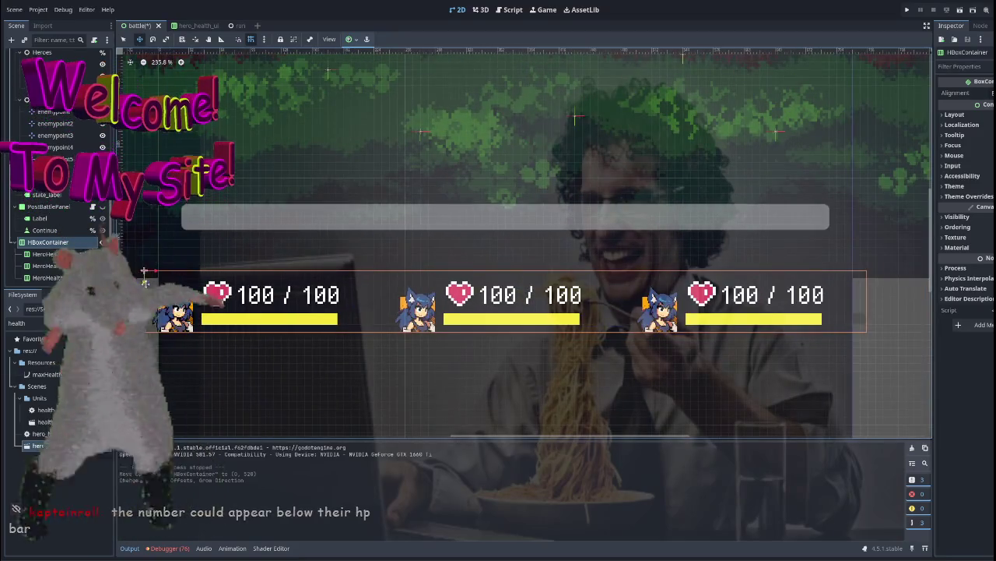
key(ctrl+z)
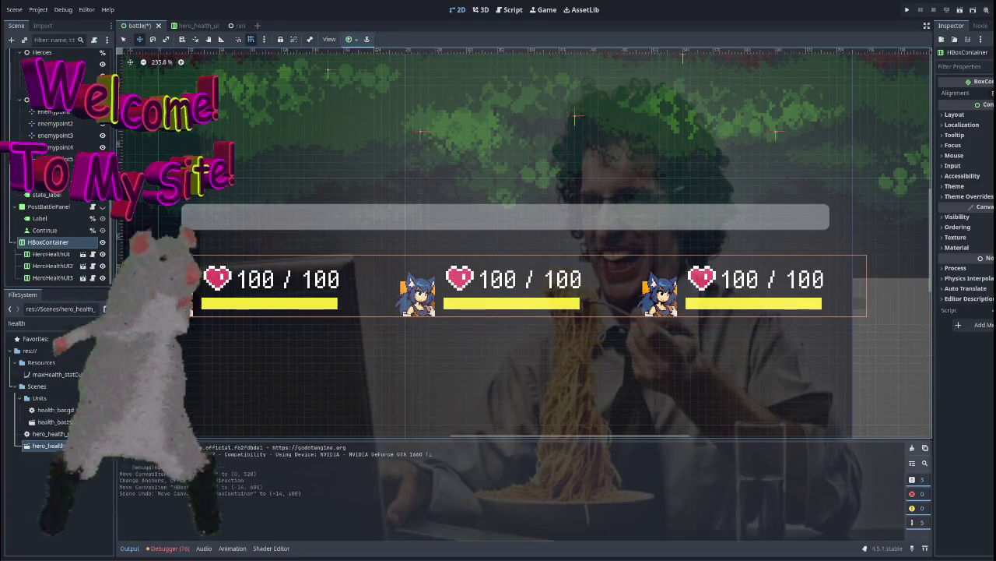
key(F5)
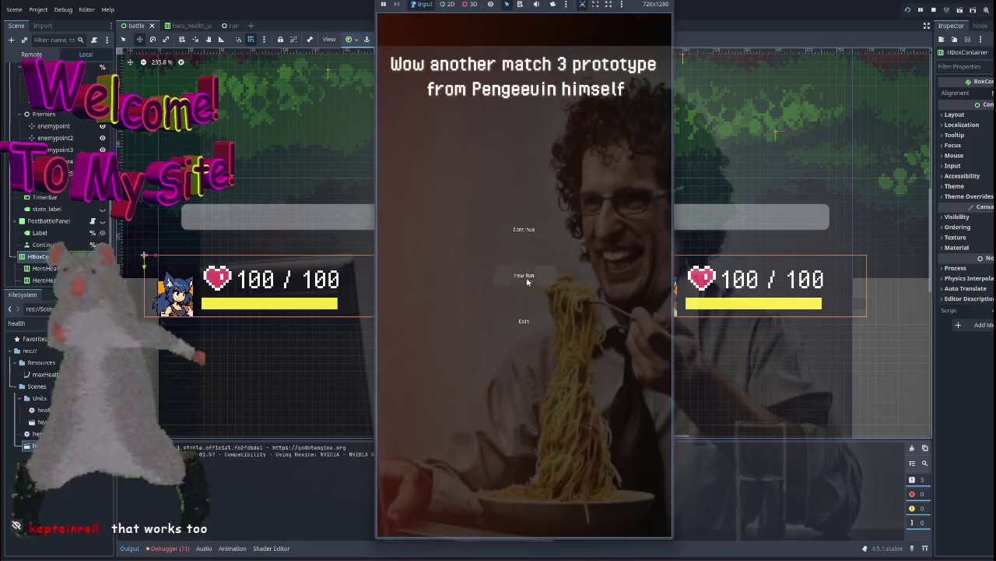
Start a new run as the Wizard, enter a battle, swap gems for a green match, then stop
click(519, 227)
click(524, 371)
click(606, 486)
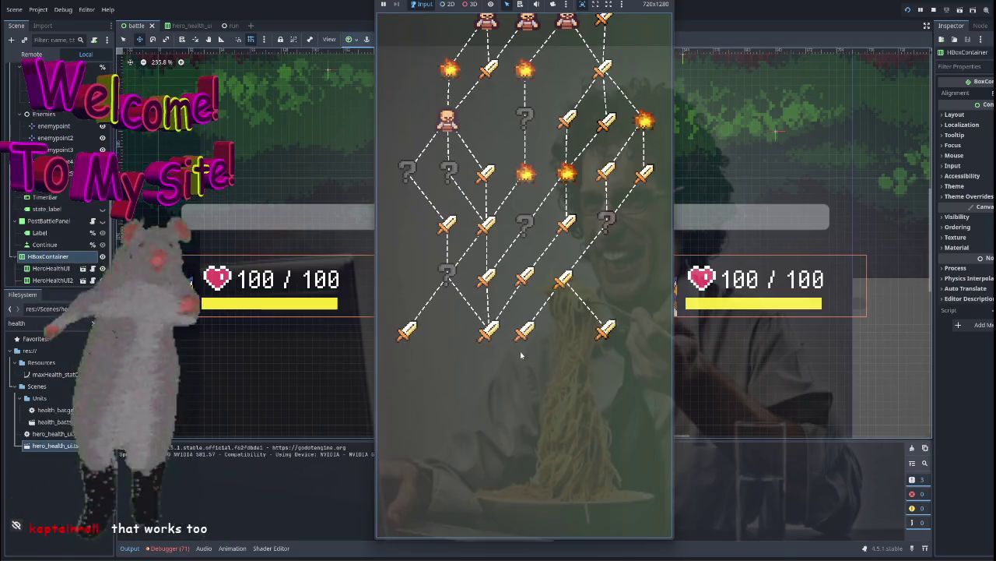
click(605, 330)
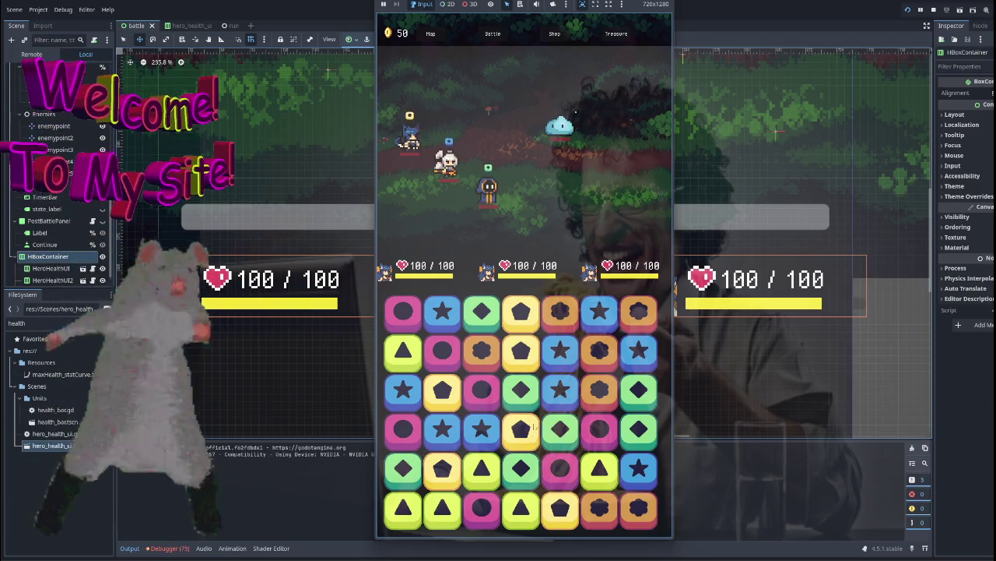
drag(514, 429, 561, 430)
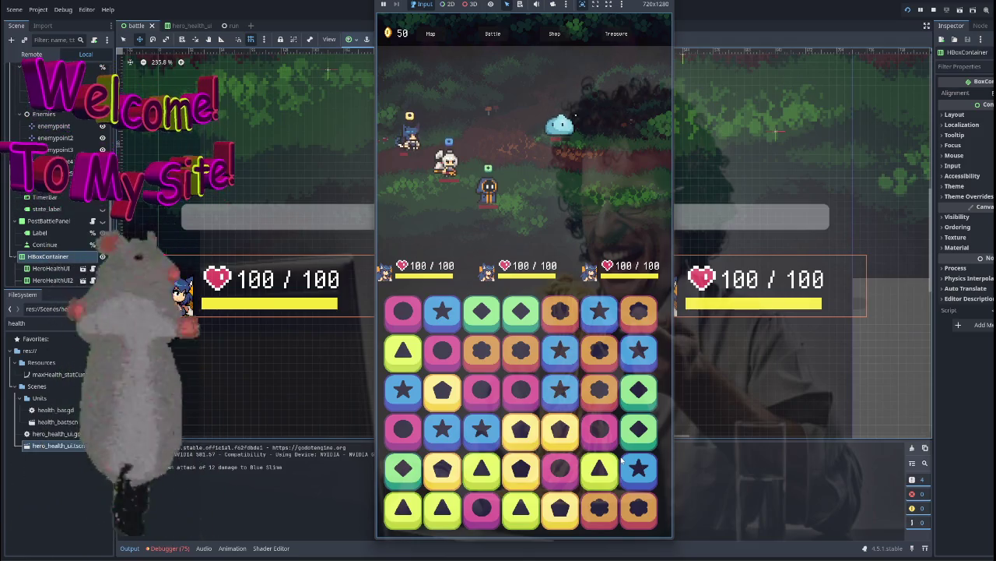
key(F8)
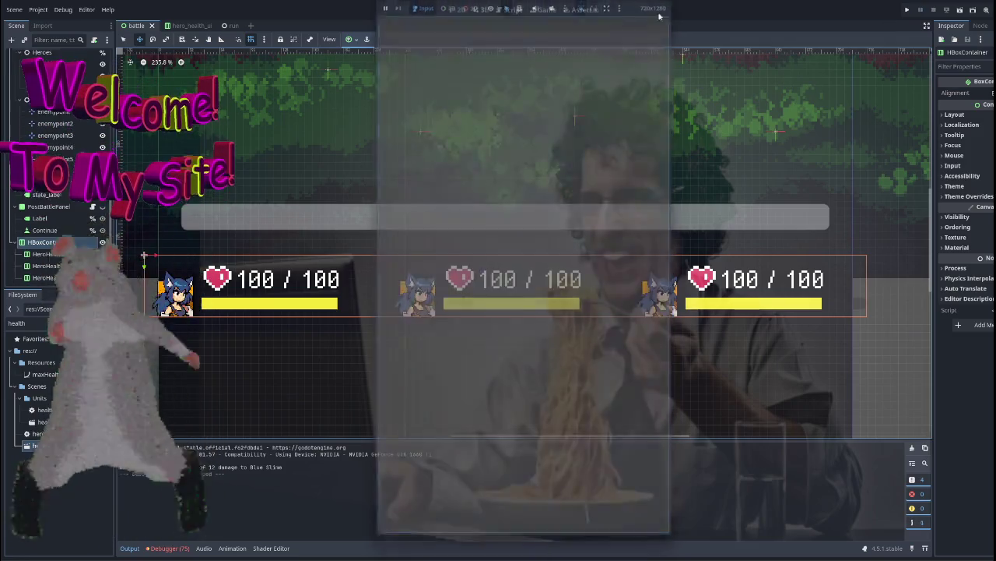
Zoom and pan the battle scene view, then nudge the health bar row slightly right
scroll(379, 322, down, 5)
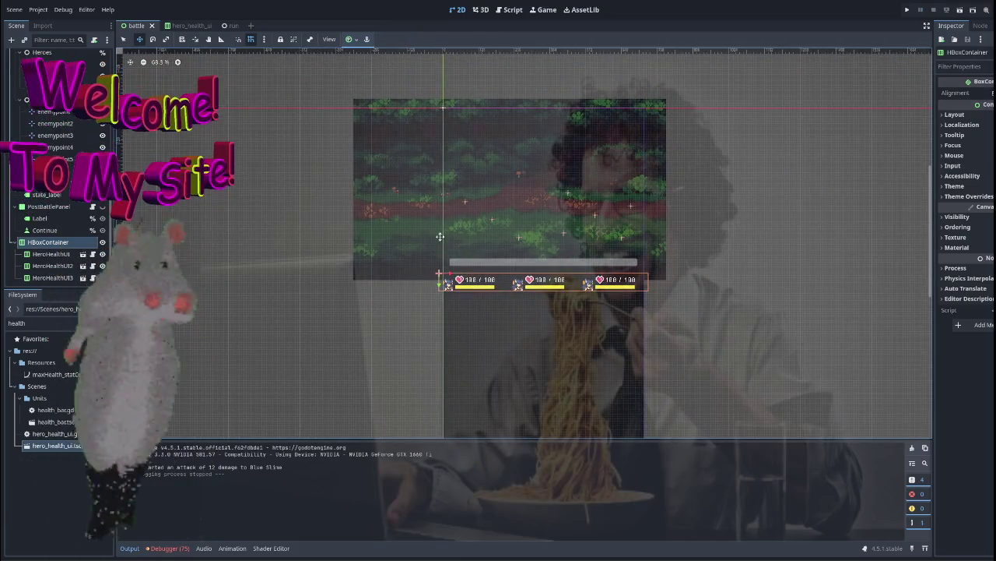
scroll(467, 222, right, 3)
scroll(470, 218, up, 3)
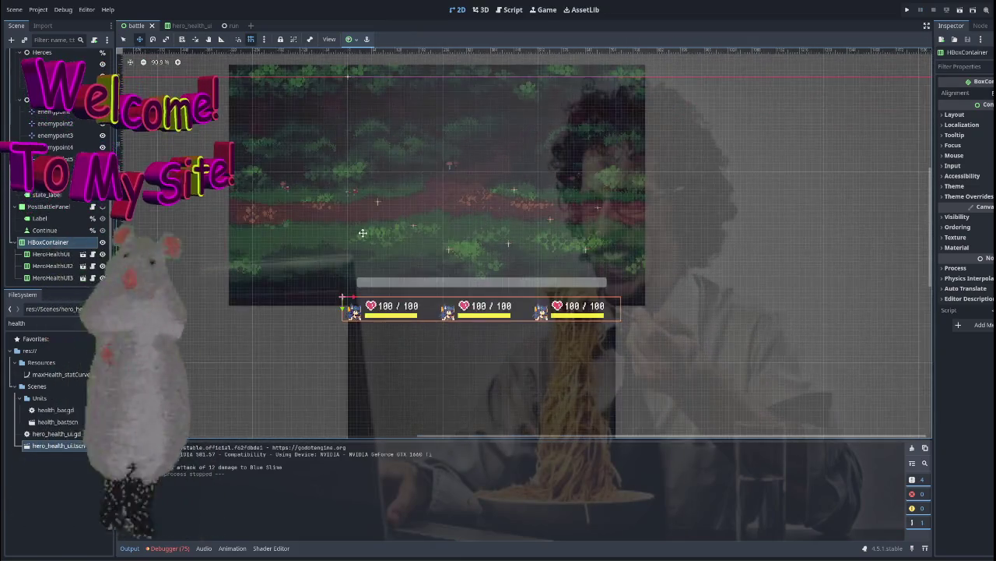
scroll(389, 238, up, 2)
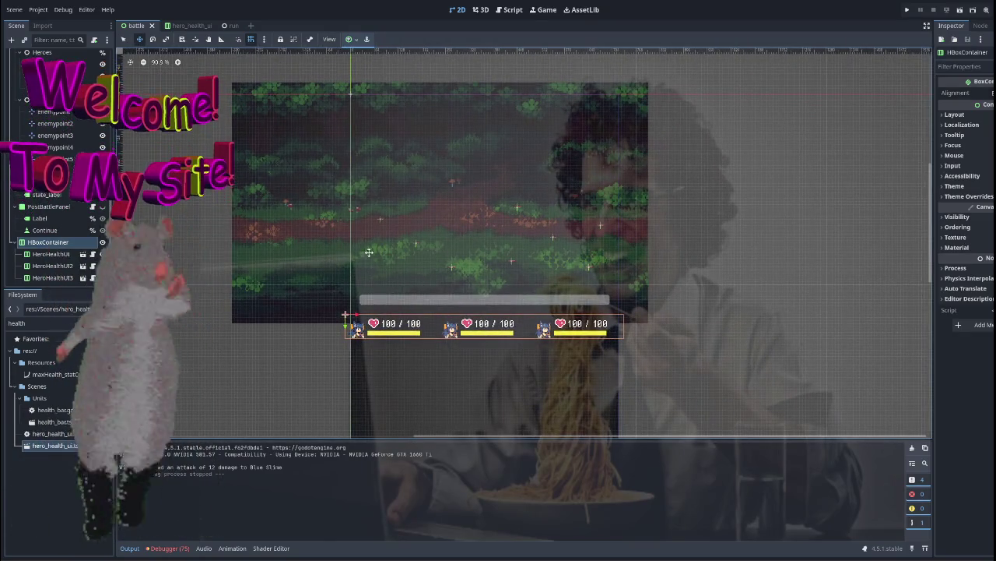
drag(369, 251, 346, 227)
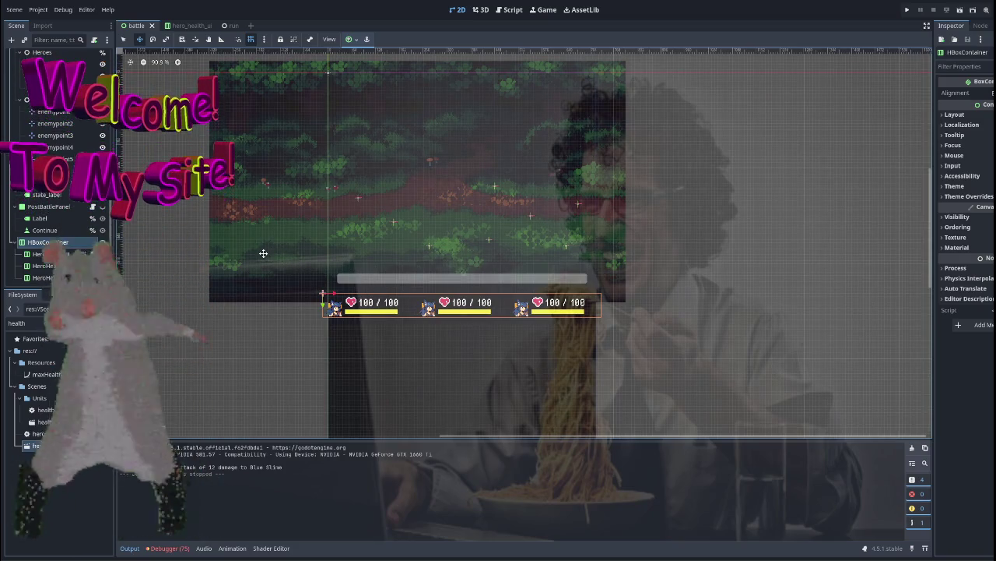
scroll(312, 267, up, 6)
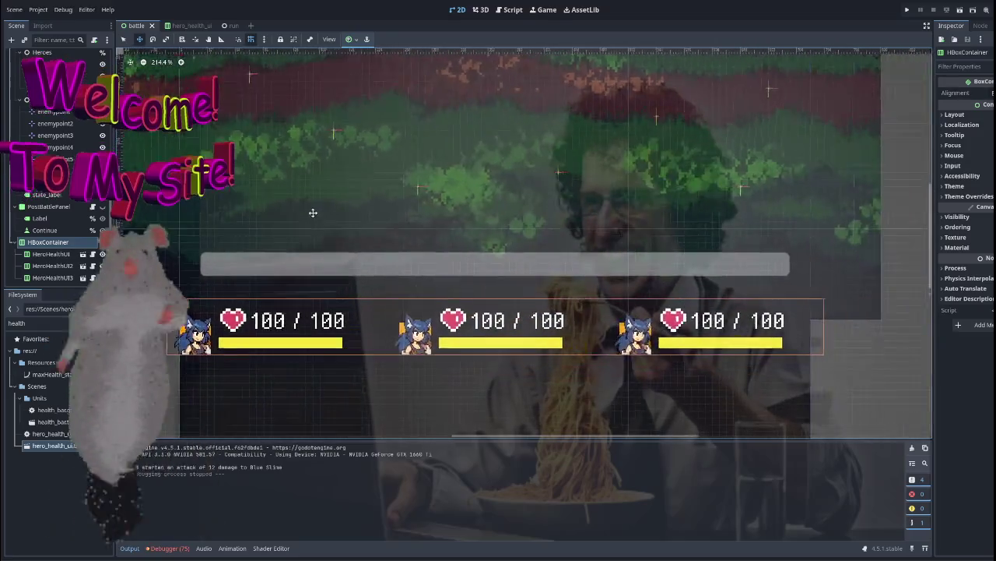
scroll(470, 230, down, 4)
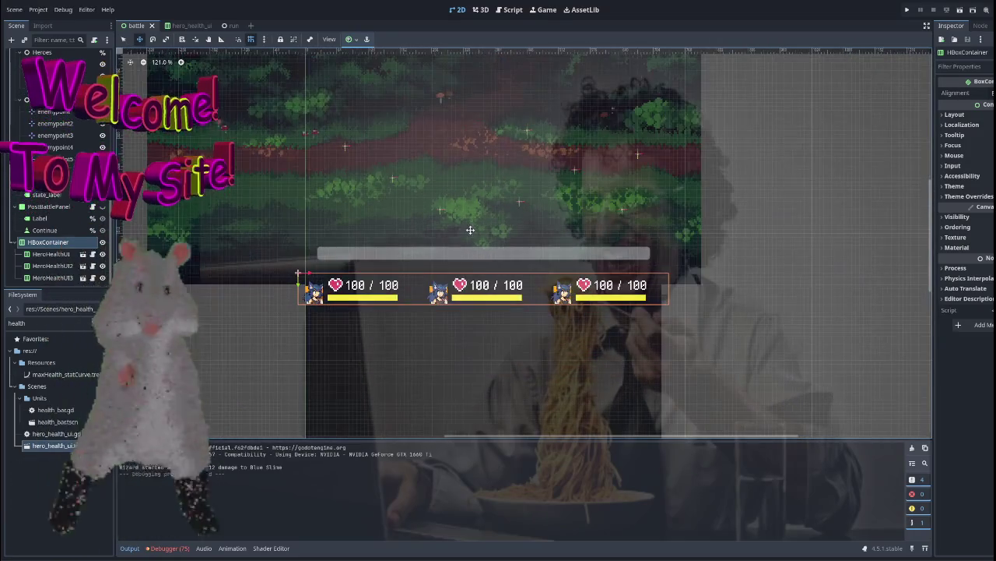
scroll(334, 228, up, 3)
drag(298, 287, 309, 289)
Apply an anchor preset to the row, shift it to (-16, 688), and select HeroHealthUI1
click(352, 40)
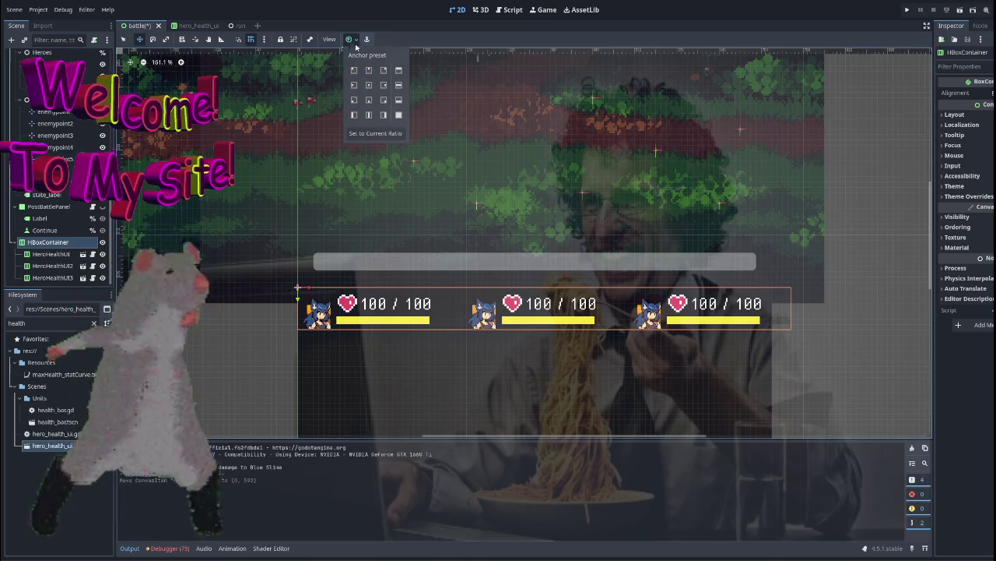
click(399, 86)
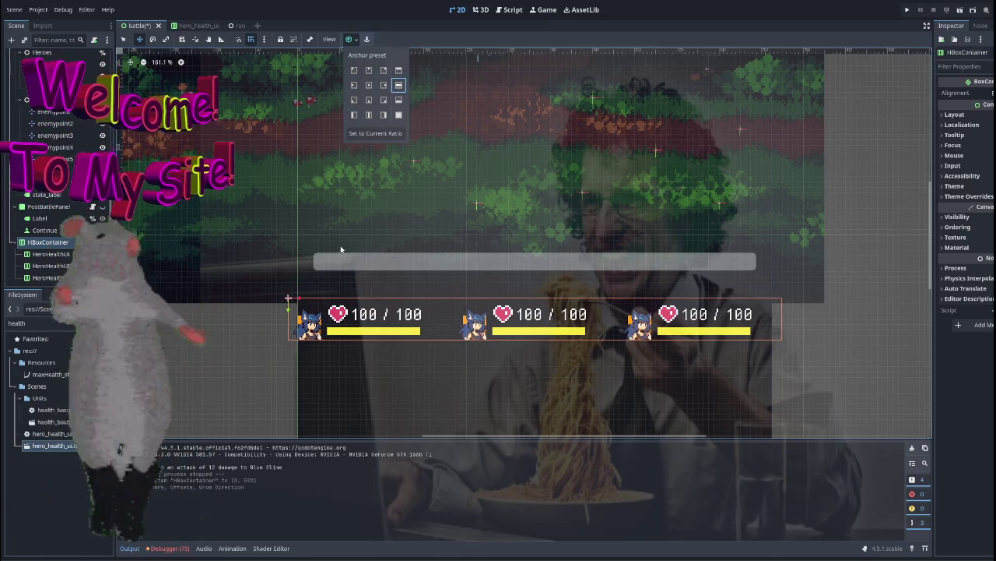
click(319, 279)
mouse_move(302, 299)
mouse_down()
mouse_move(313, 296)
mouse_move(300, 294)
mouse_up()
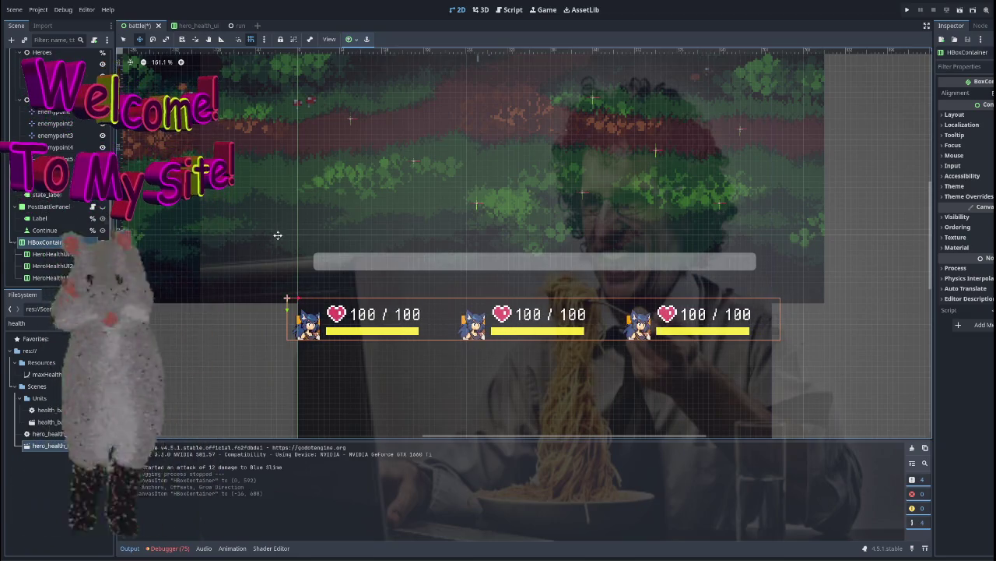
scroll(303, 216, down, 1)
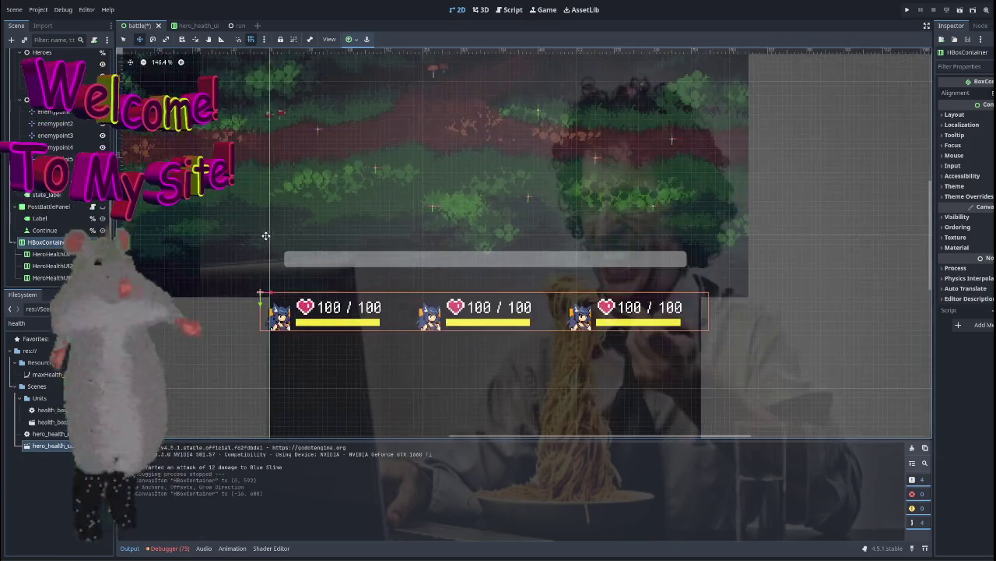
click(53, 257)
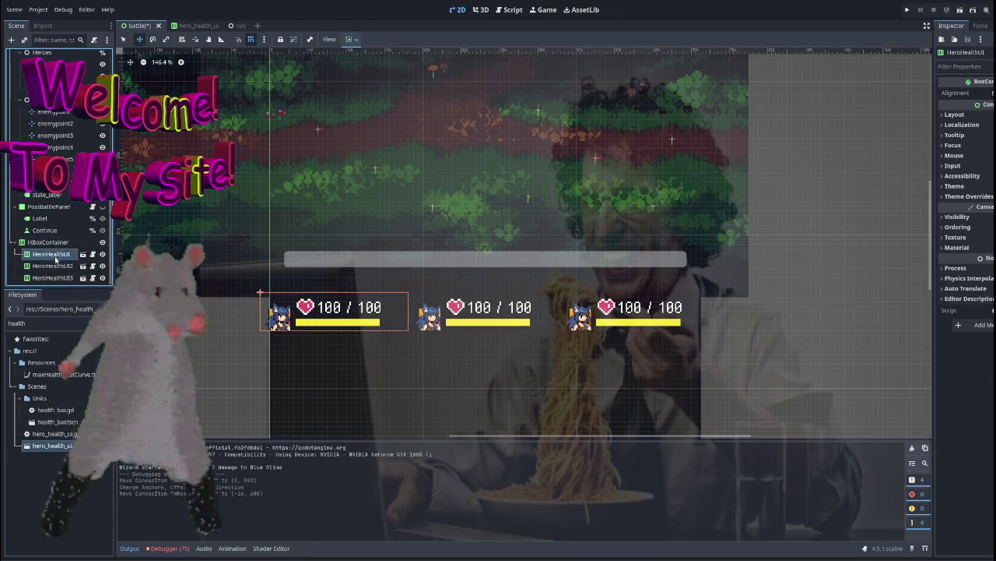
Zoom out the battle canvas and cut the HBoxContainer health bar row
scroll(381, 234, down, 5)
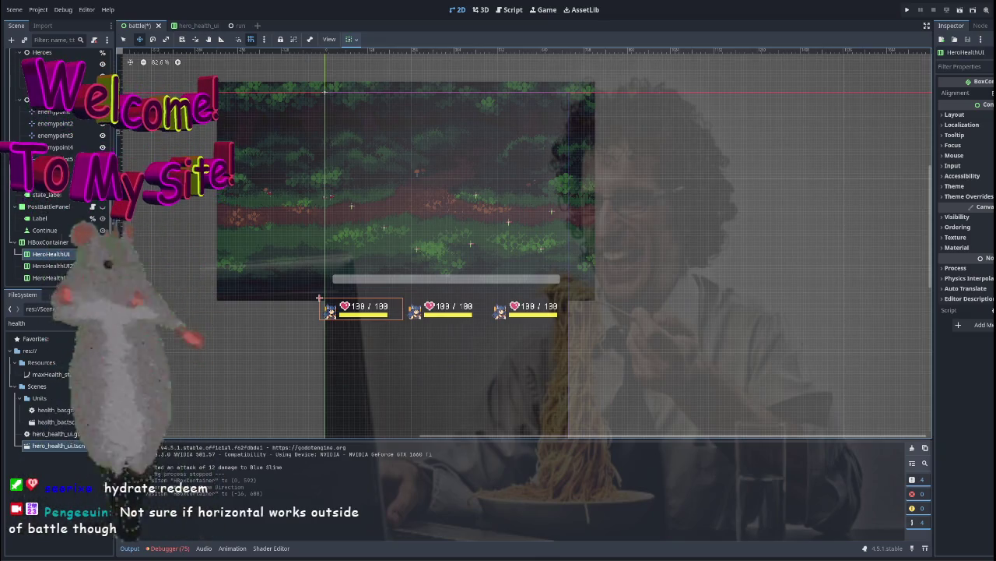
scroll(406, 243, down, 1)
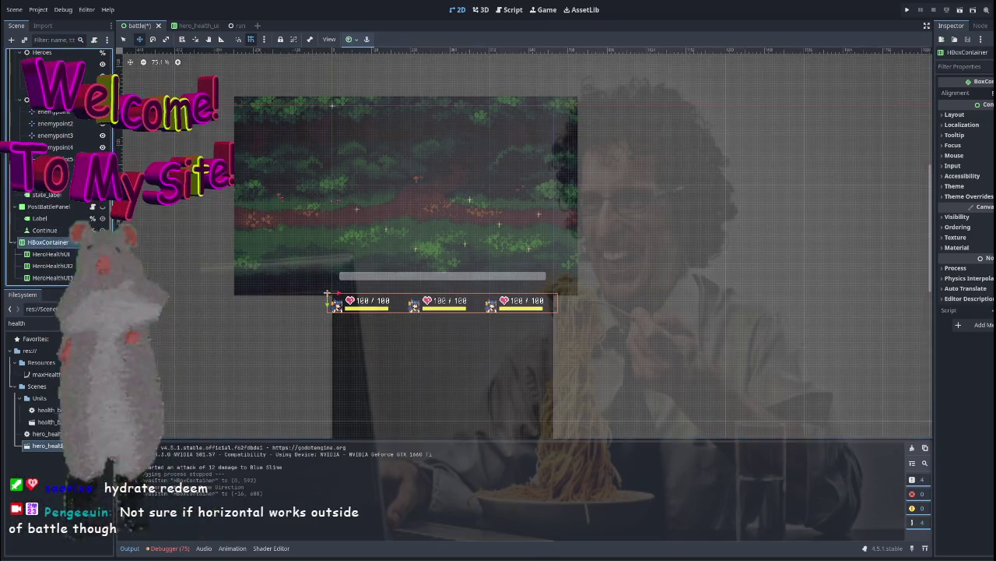
key(ctrl+z)
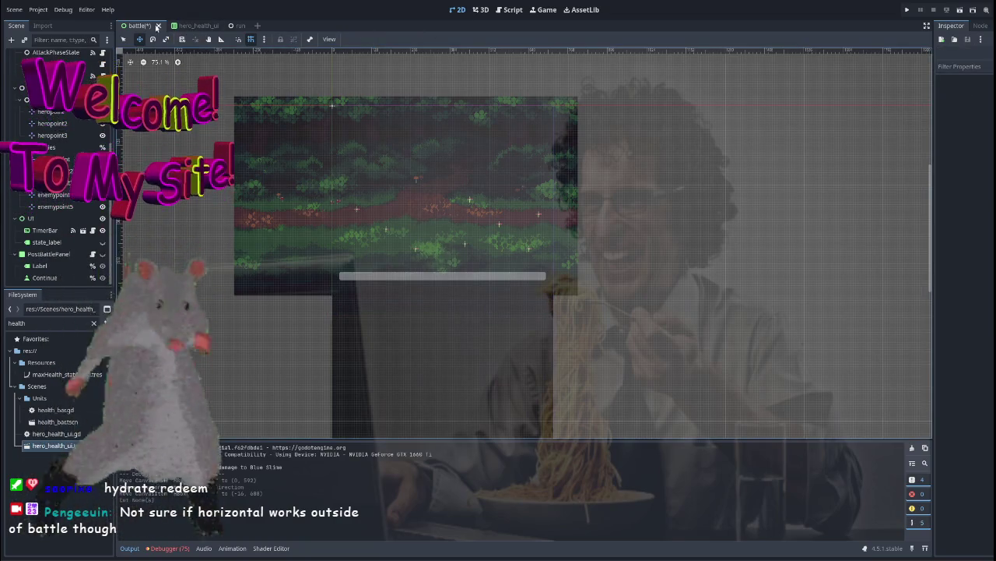
Reopen battle.tscn discarding changes, delete its HBoxContainer health row, and save it while closing
click(157, 26)
click(578, 306)
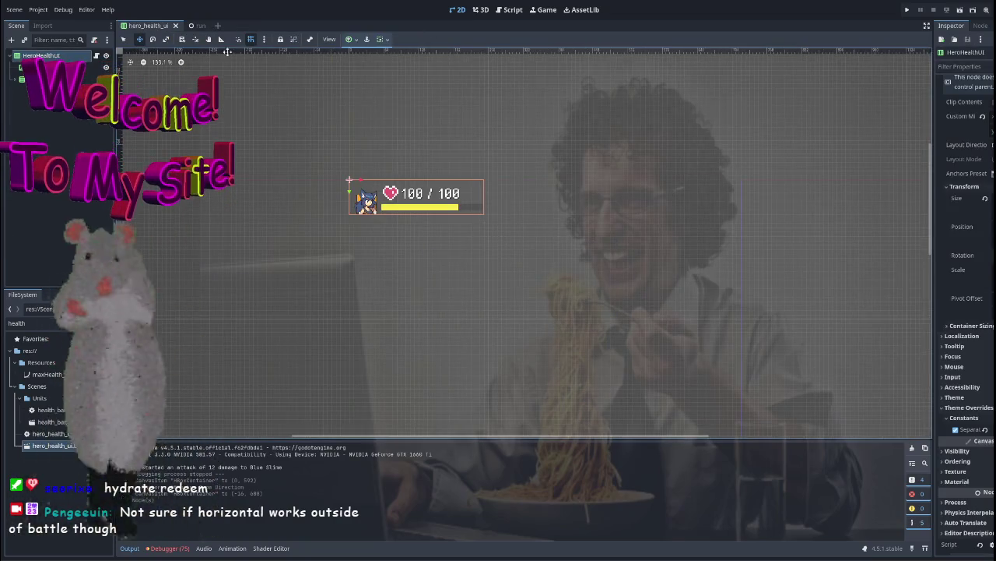
click(57, 321)
text(battle)
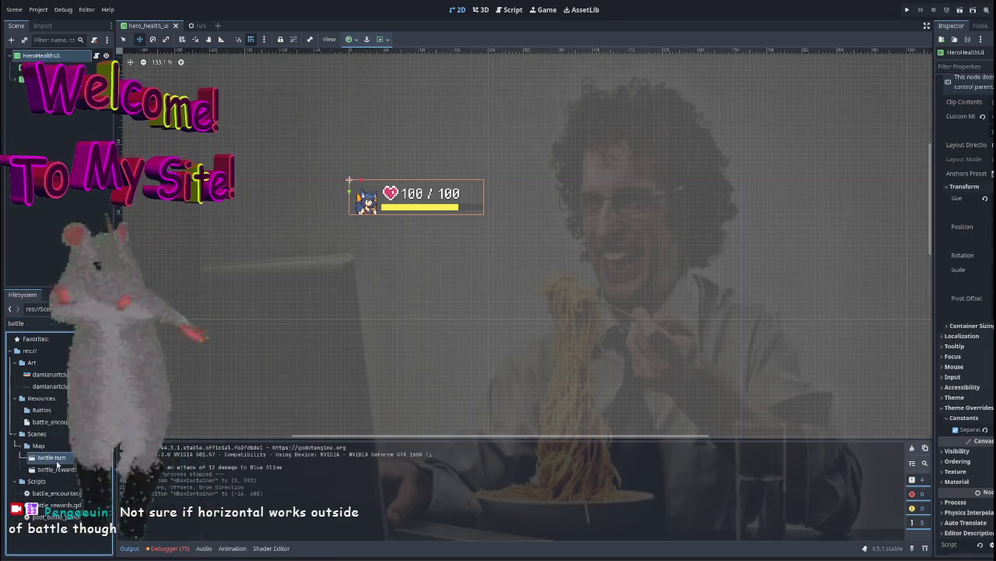
double_click(57, 461)
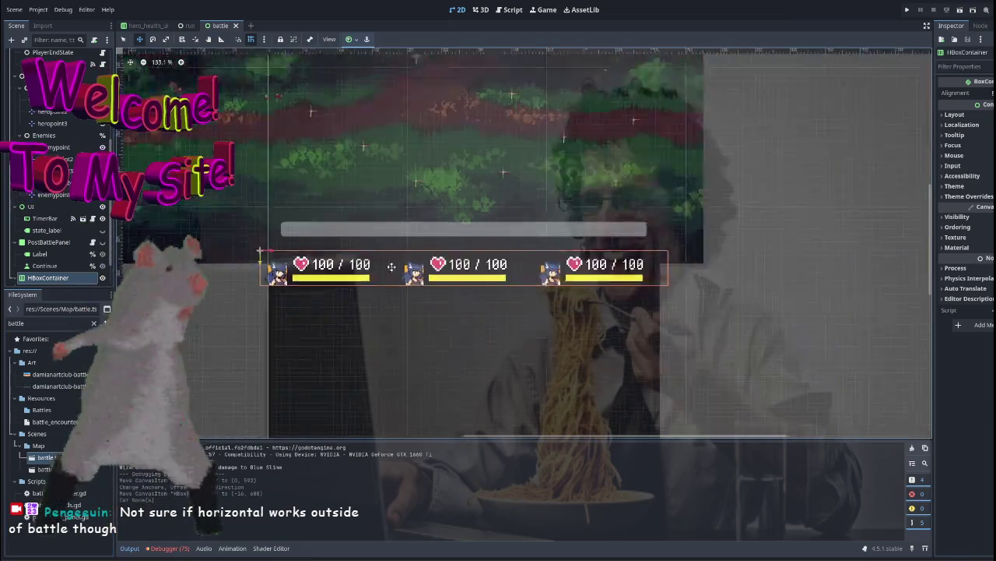
key(Delete)
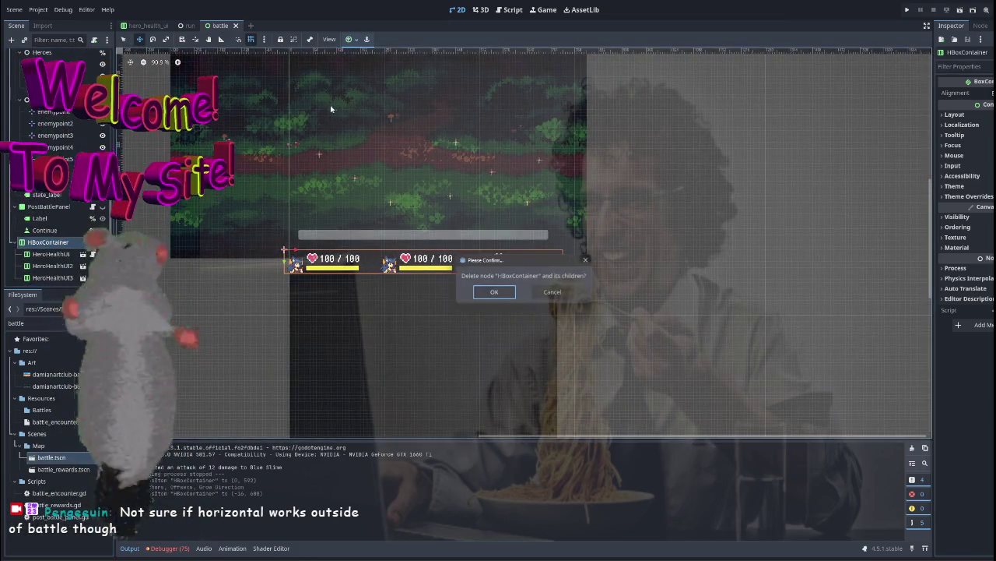
key(Return)
click(235, 25)
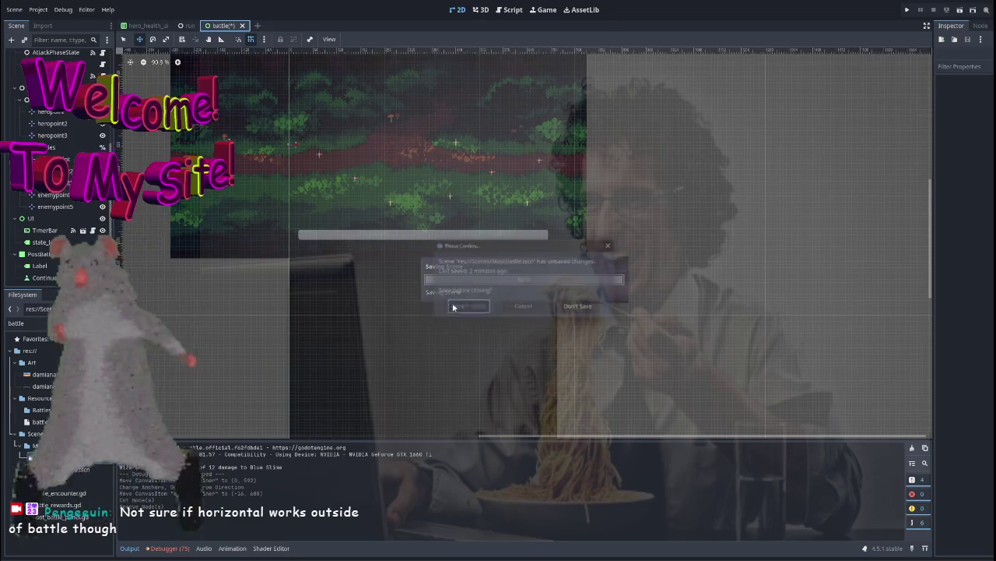
click(579, 304)
Open campfire.tscn, delete its VBoxContainer2 health stack, and paste the health bar row
double_click(35, 323)
text(campfir)
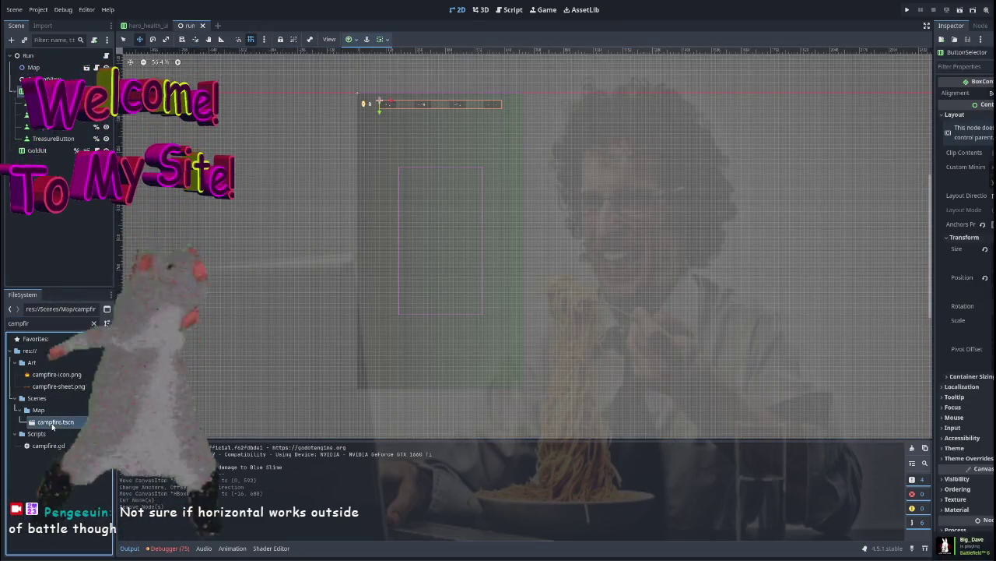
double_click(52, 422)
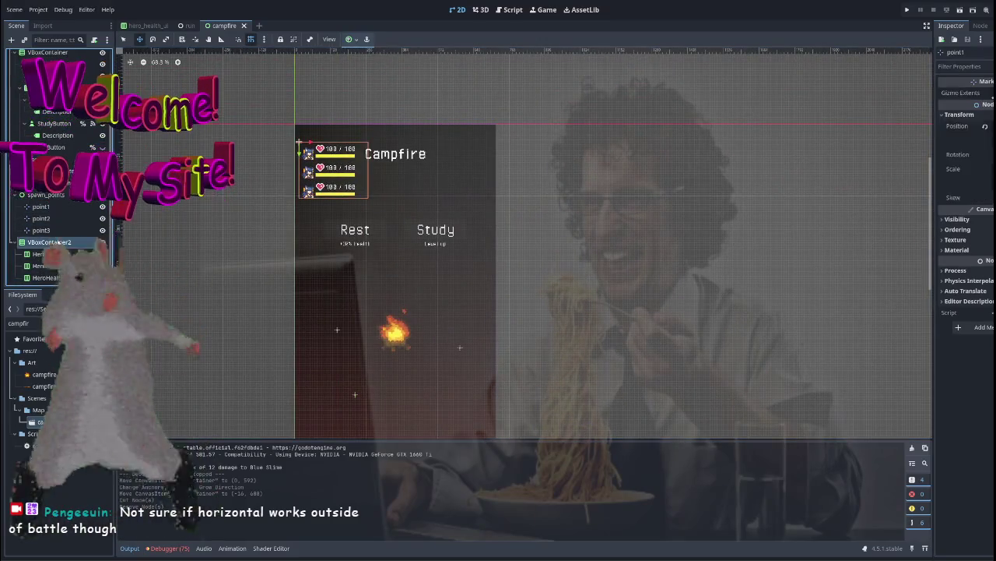
key(Delete)
key(Return)
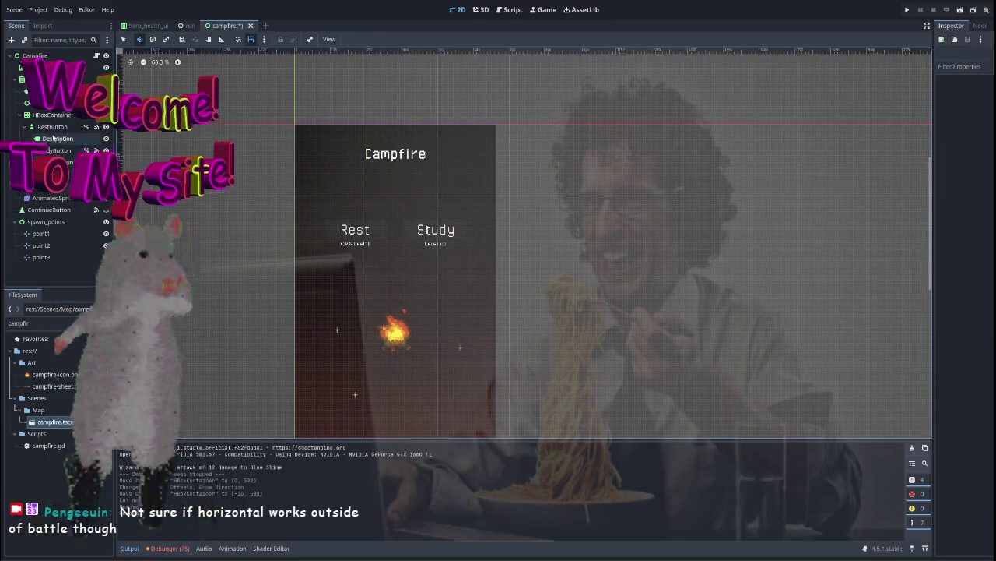
key(ctrl+z)
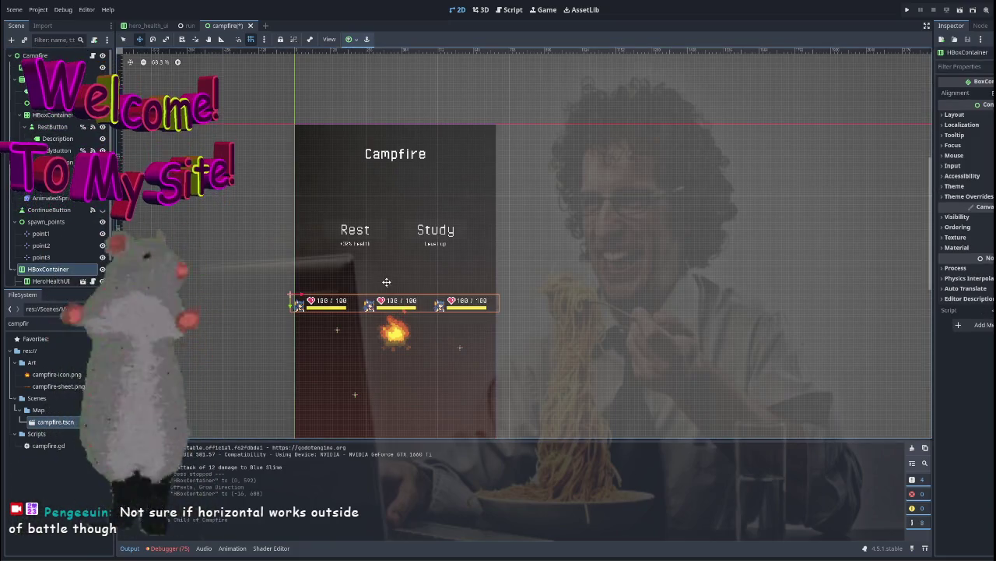
Select the pasted health bar row in campfire, try making it taller, and undo the resize
scroll(293, 281, up, 1)
mouse_move(293, 281)
mouse_down()
mouse_move(274, 192)
mouse_move(281, 359)
mouse_up()
scroll(282, 362, up, 5)
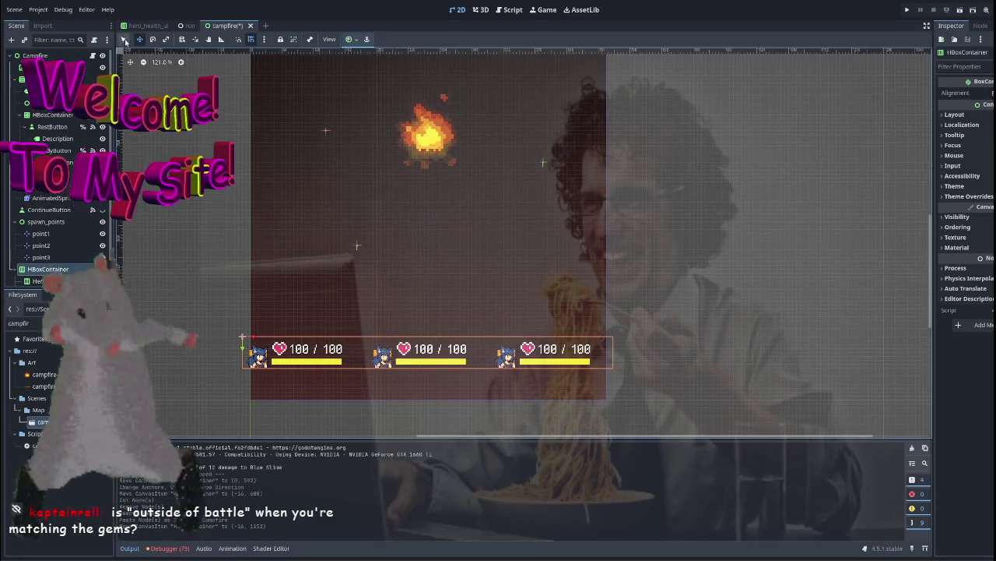
click(243, 354)
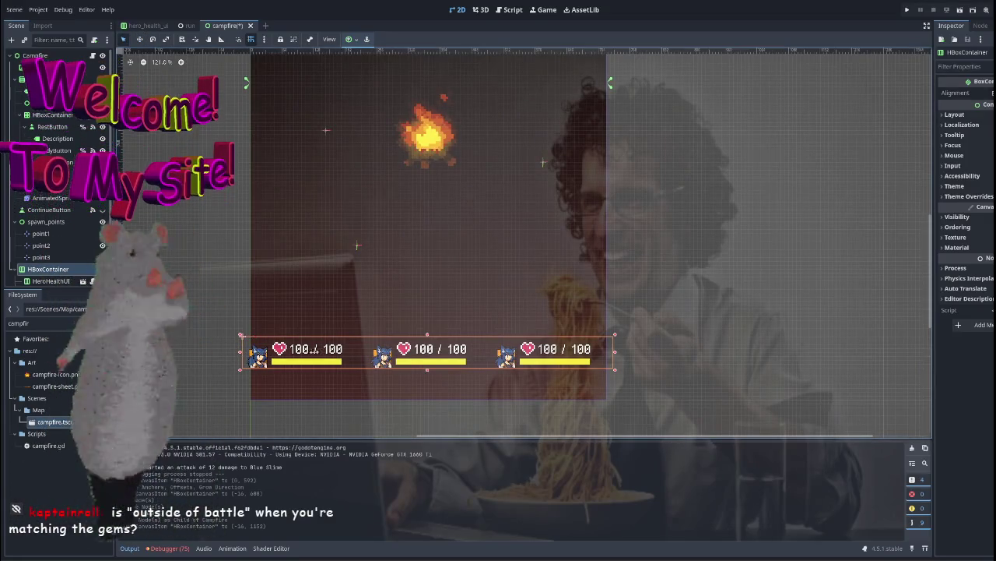
drag(242, 352, 242, 337)
click(243, 337)
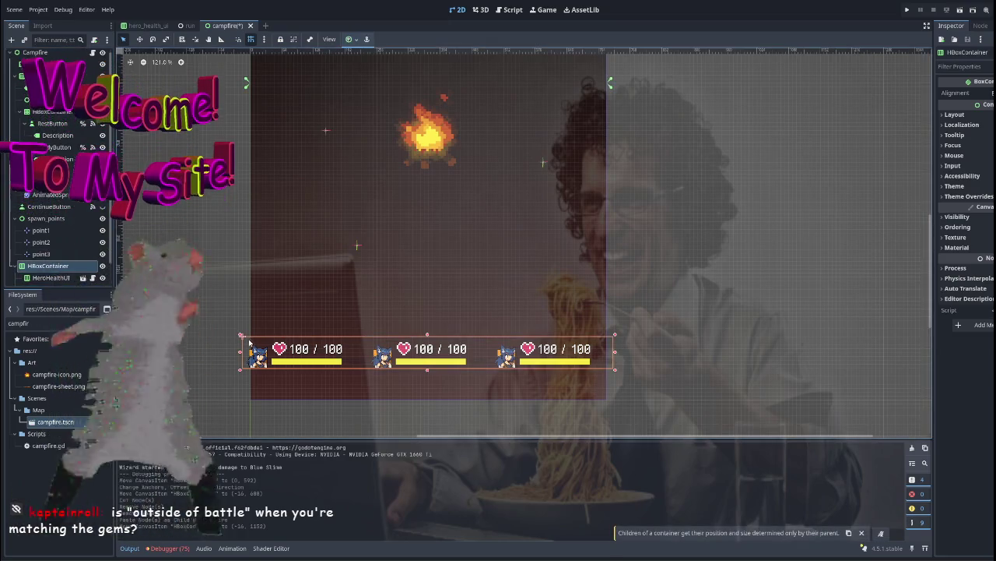
mouse_move(615, 334)
mouse_down()
mouse_move(599, 187)
mouse_move(592, 253)
mouse_move(623, 211)
mouse_move(779, 101)
mouse_move(701, 167)
mouse_up()
key(ctrl+z)
click(196, 321)
Zoom out the campfire scene and run it to check the health bars along the bottom
scroll(329, 319, down, 2)
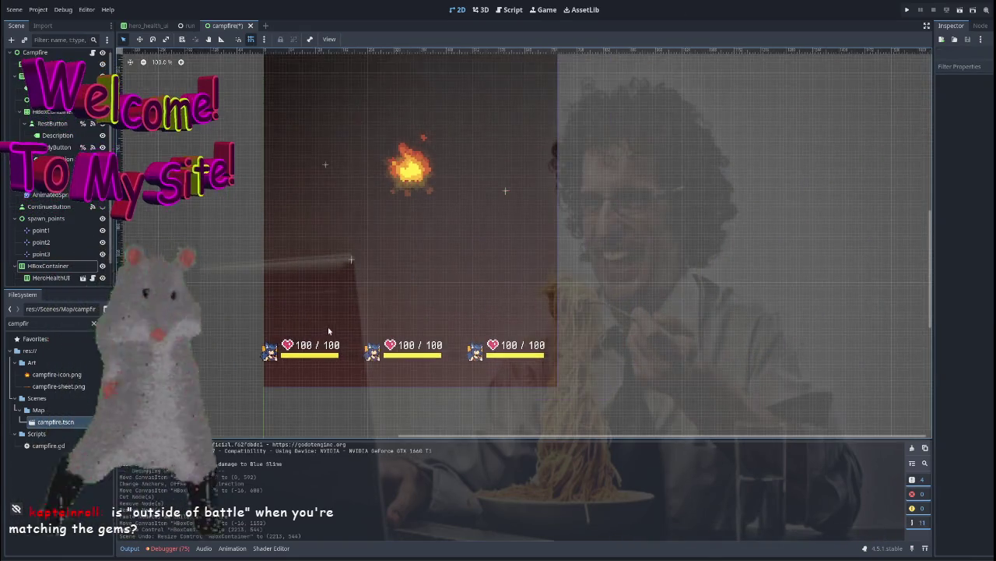
click(554, 348)
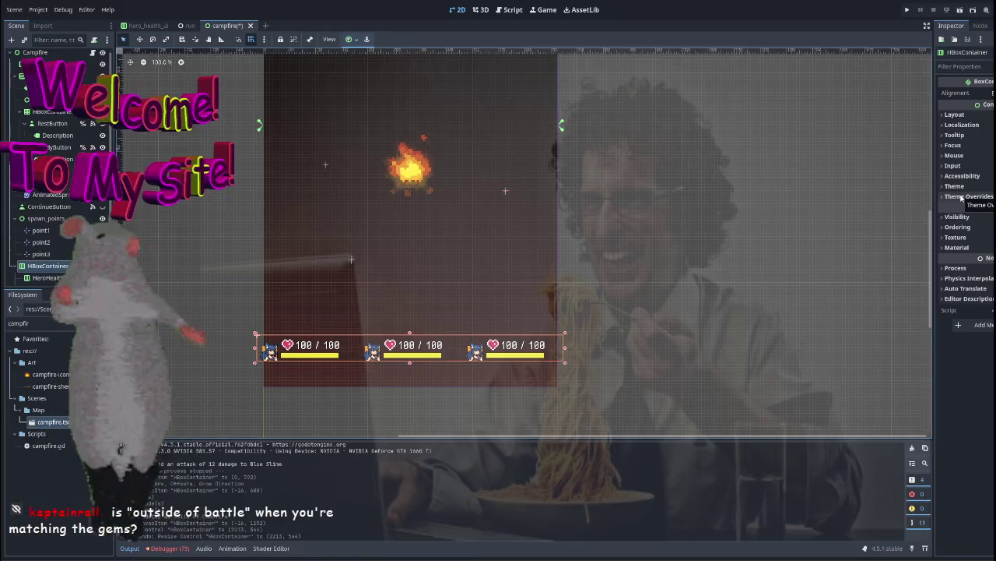
scroll(62, 194, down, 1)
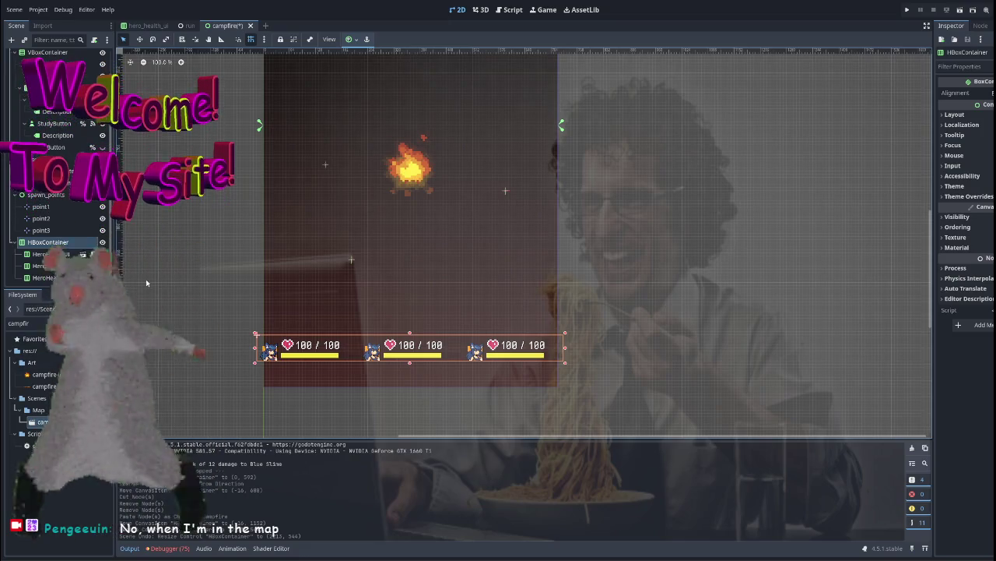
scroll(210, 242, down, 1)
scroll(210, 241, down, 4)
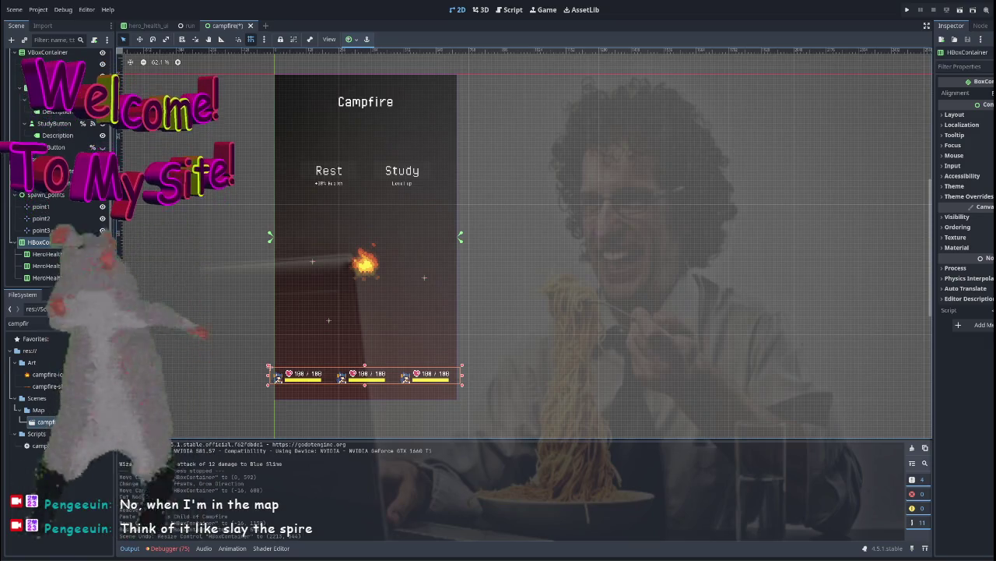
scroll(234, 284, up, 4)
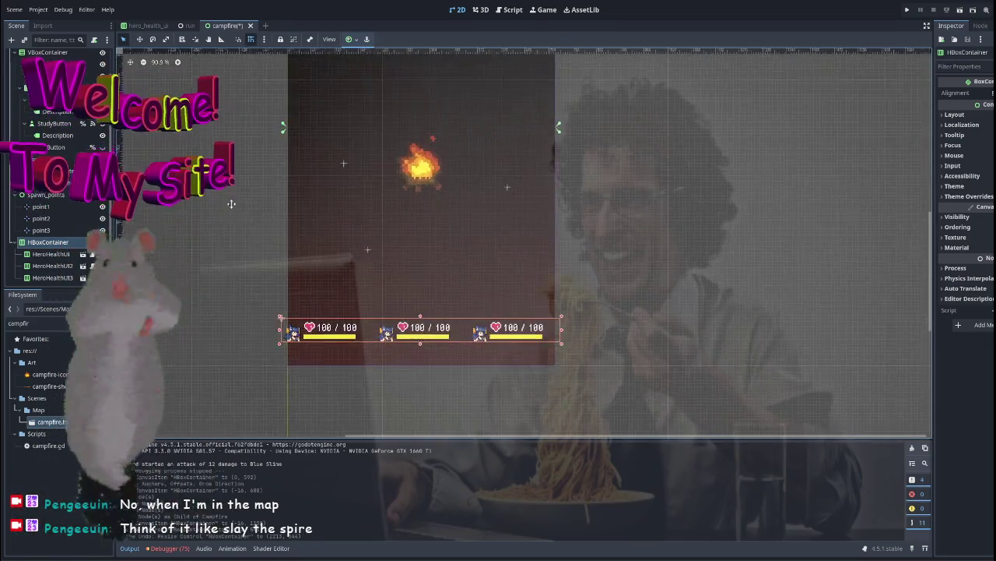
scroll(242, 274, down, 3)
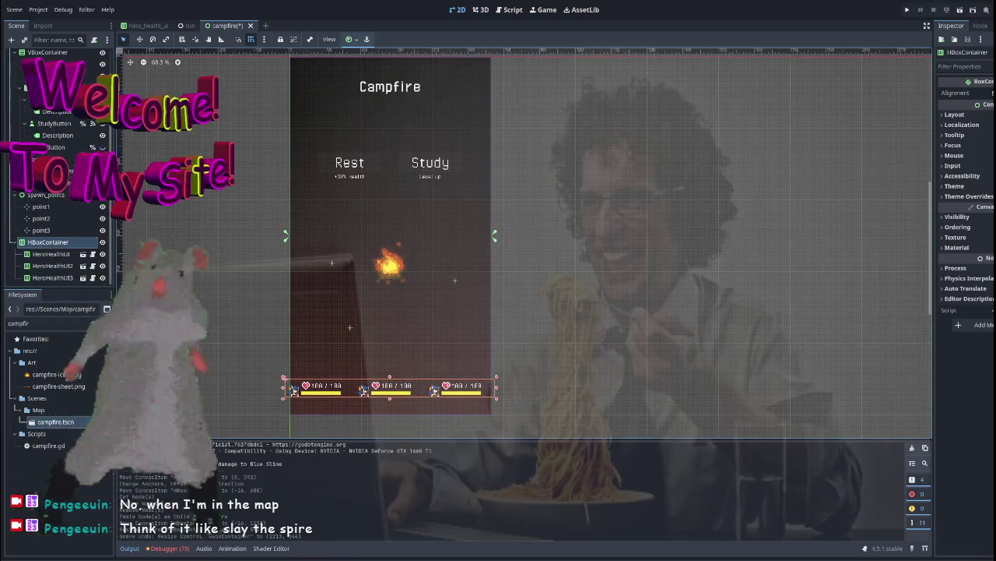
click(204, 252)
click(960, 10)
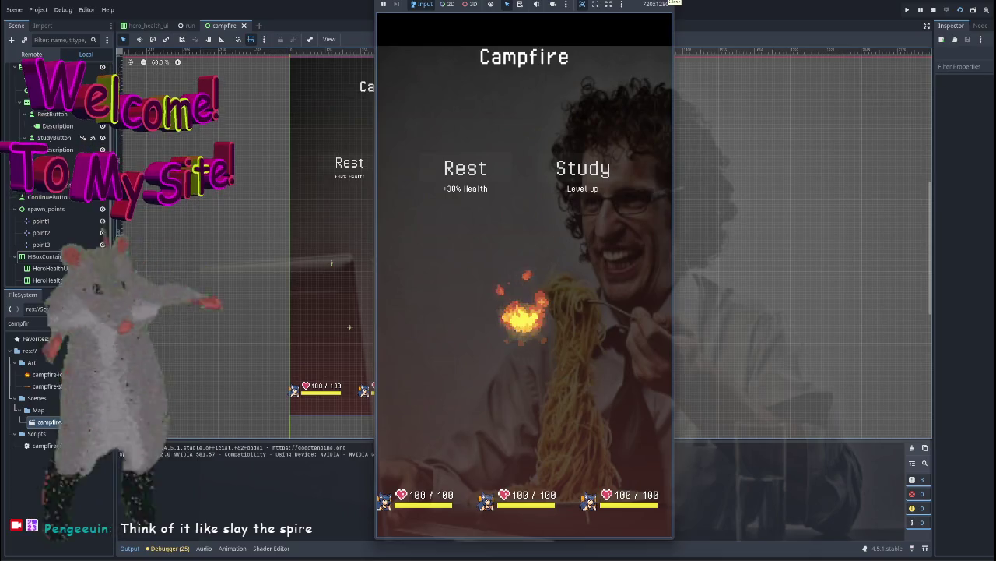
Stop the game and select RestButton, briefly expanding its Shortcut properties
key(F8)
click(350, 162)
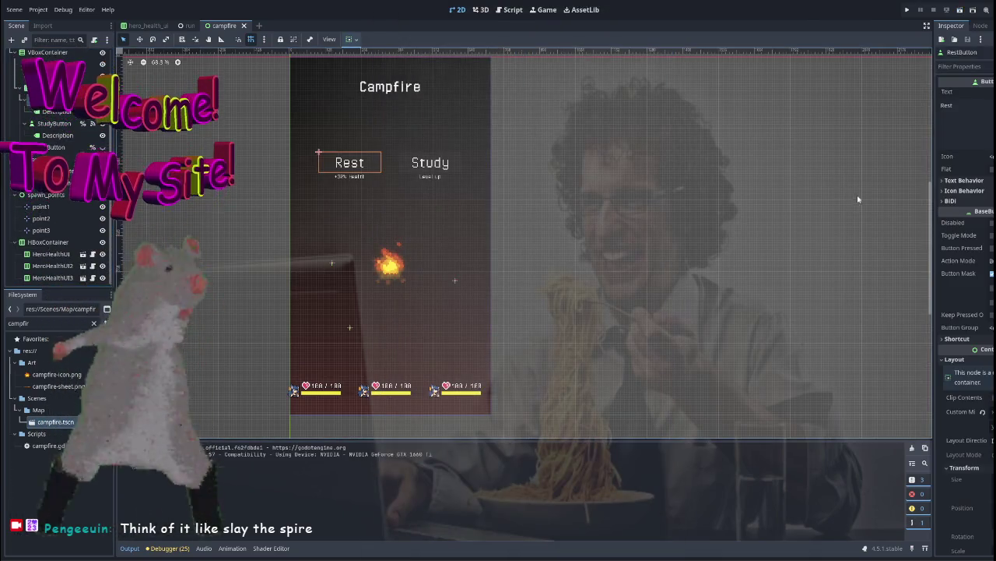
click(956, 339)
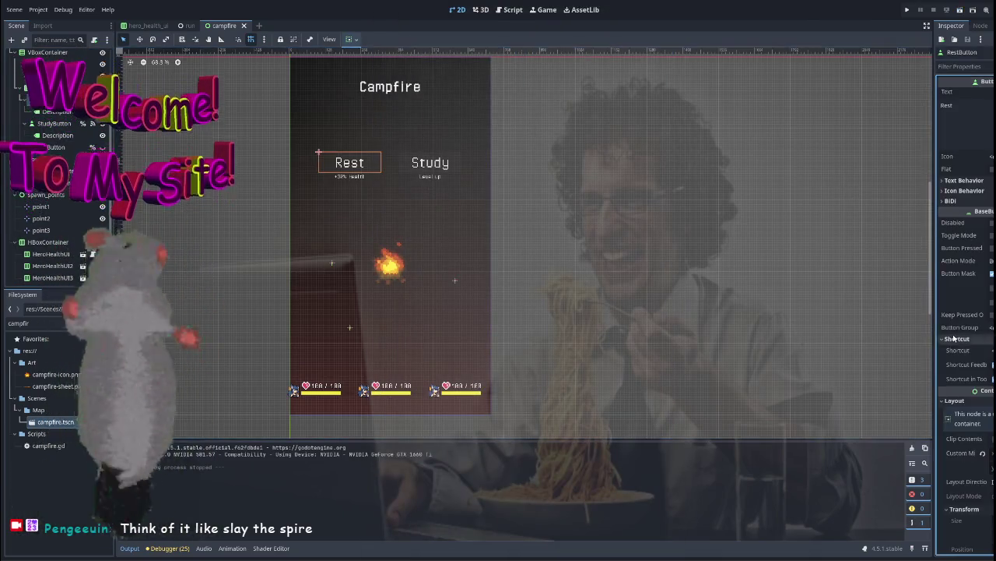
click(969, 341)
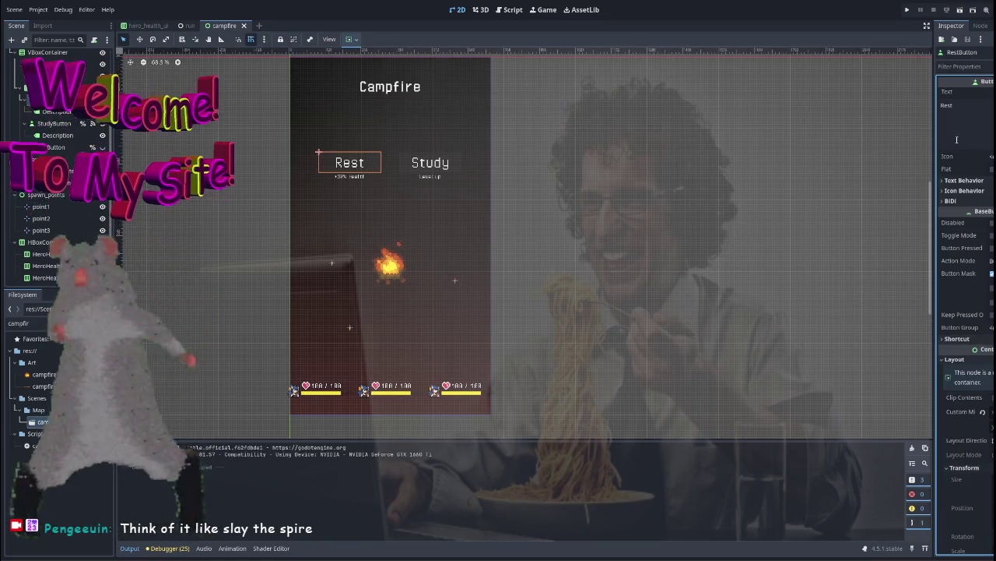
Filter properties by 'disa', tick Disabled on RestButton, clear the filter, and view its signals
click(966, 68)
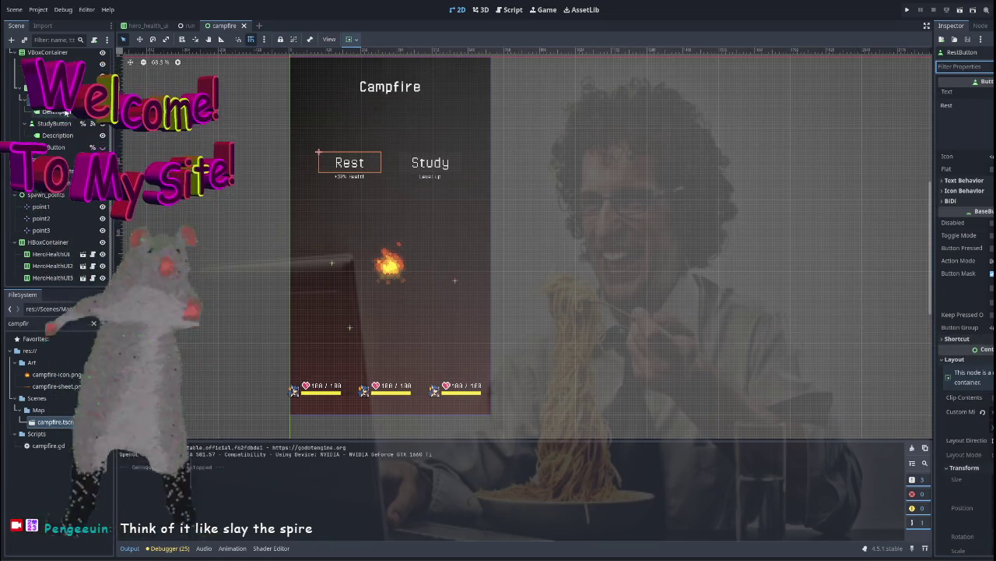
text(disa)
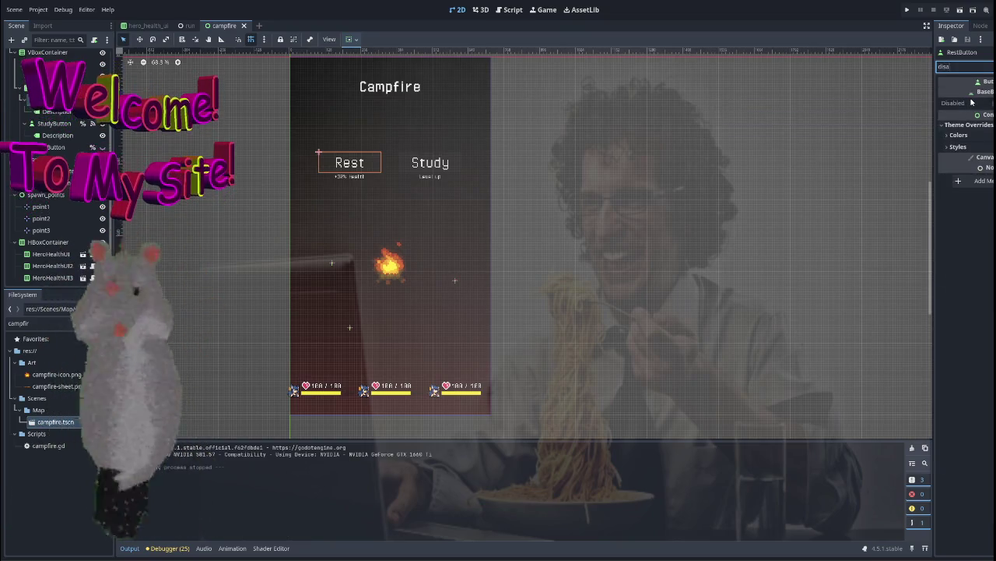
click(991, 103)
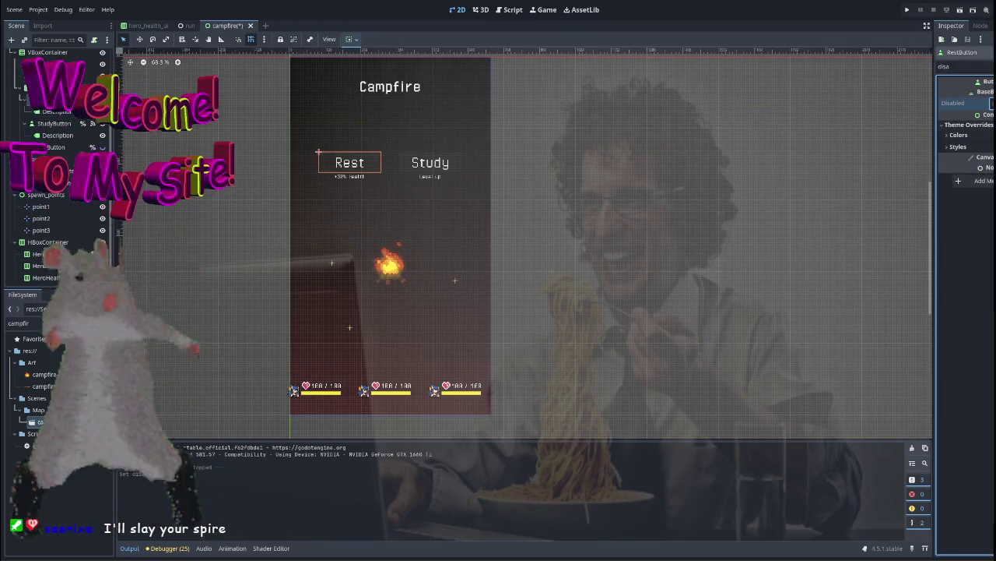
key(BackSpace)
key(BackSpace)
key(BackSpace)
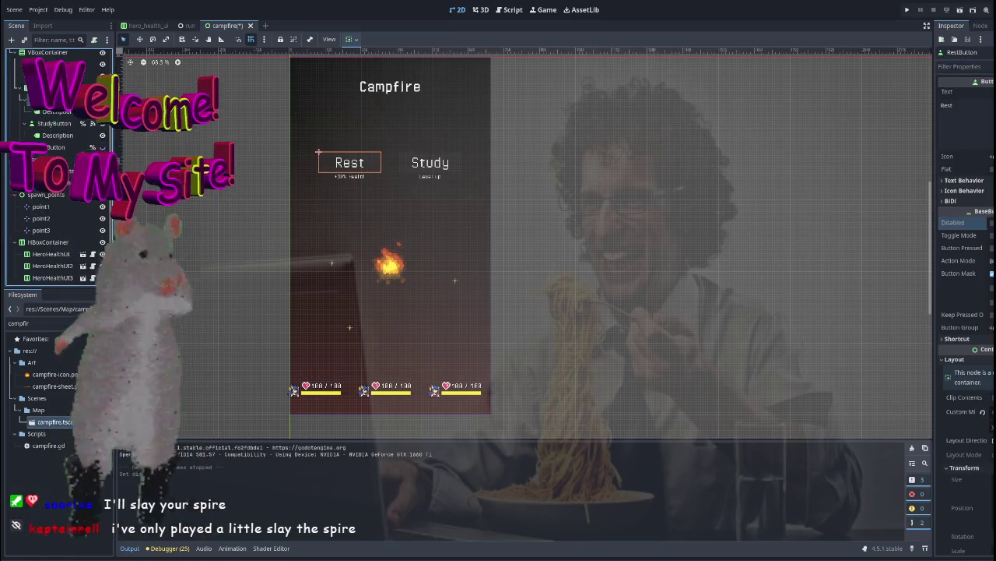
click(981, 25)
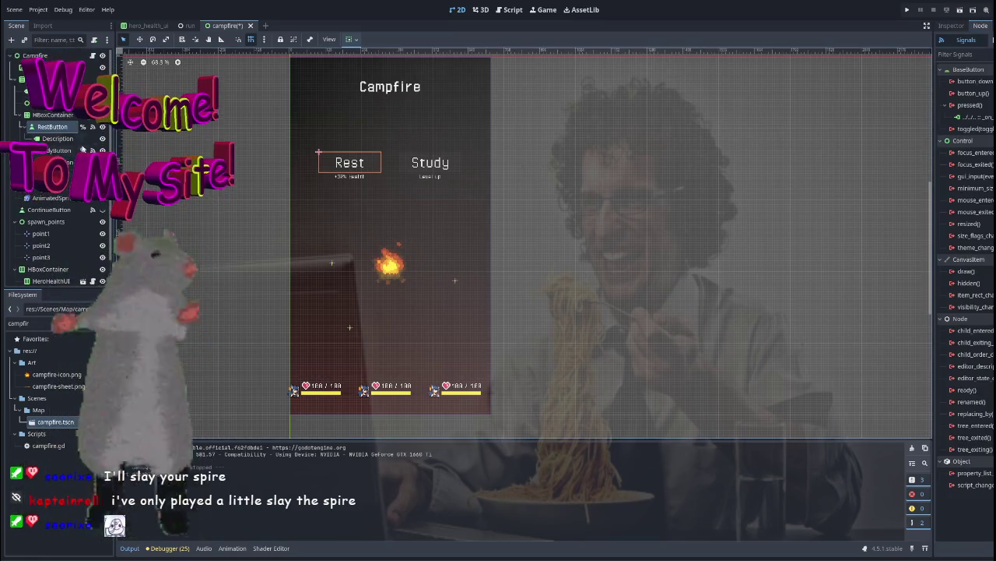
key(ctrl+F3)
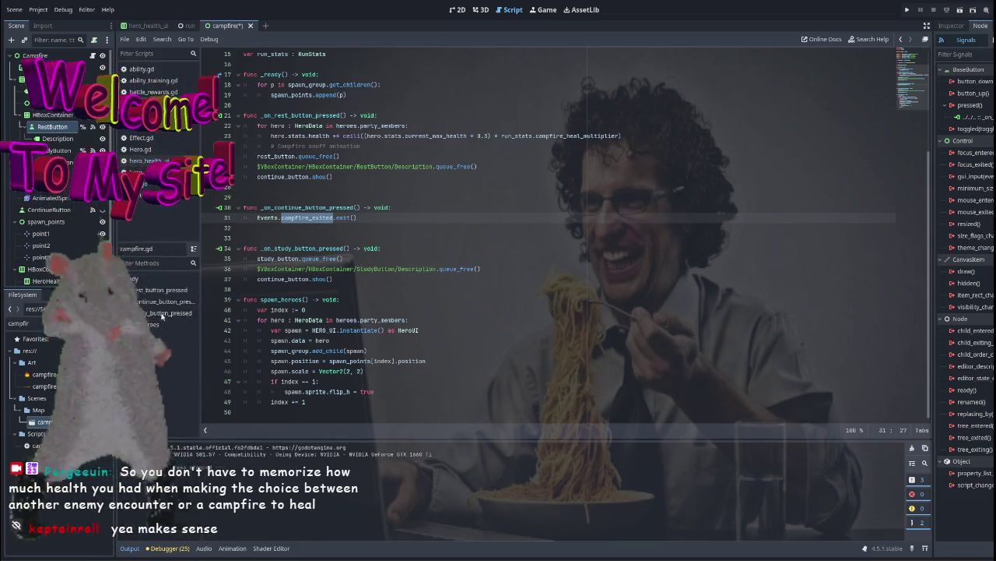
click(389, 221)
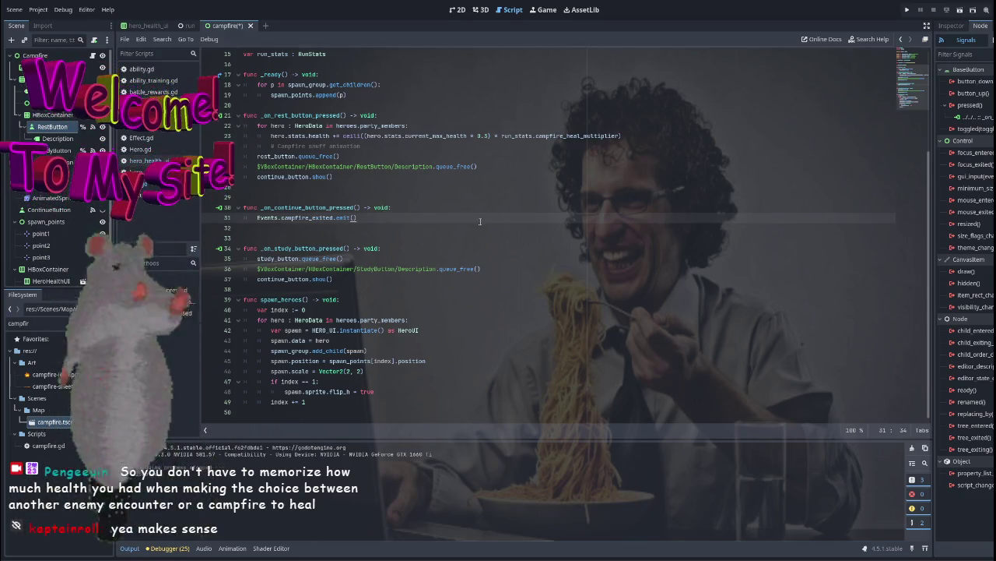
click(343, 279)
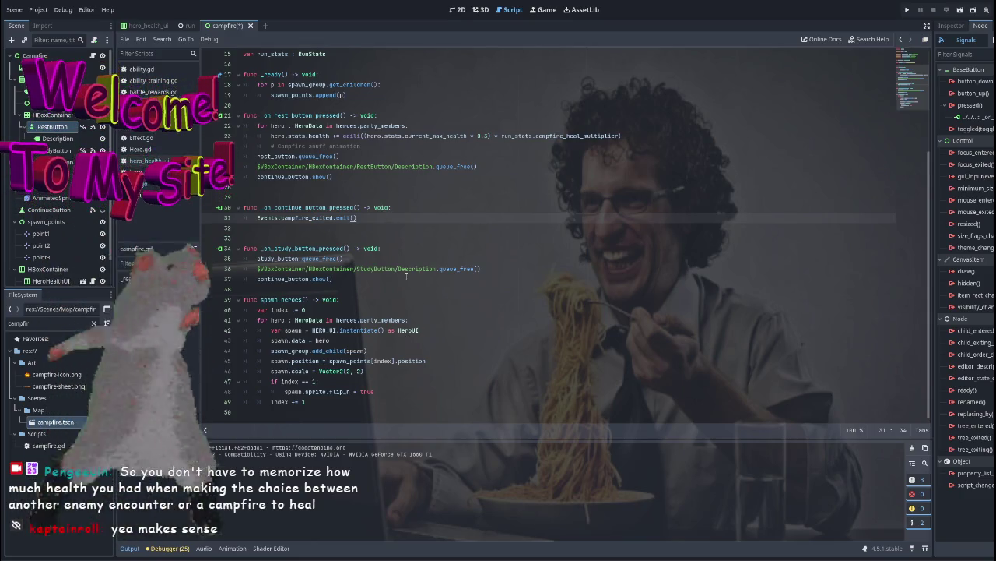
click(456, 9)
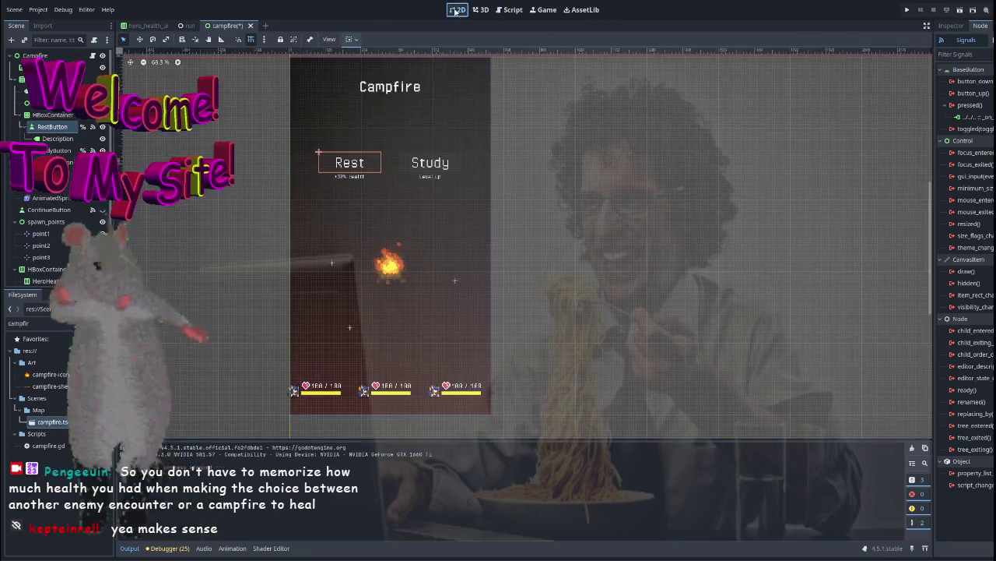
Close campfire.tscn with Ctrl+W, confirming the save prompt, then run the project again with F5
scroll(394, 254, up, 3)
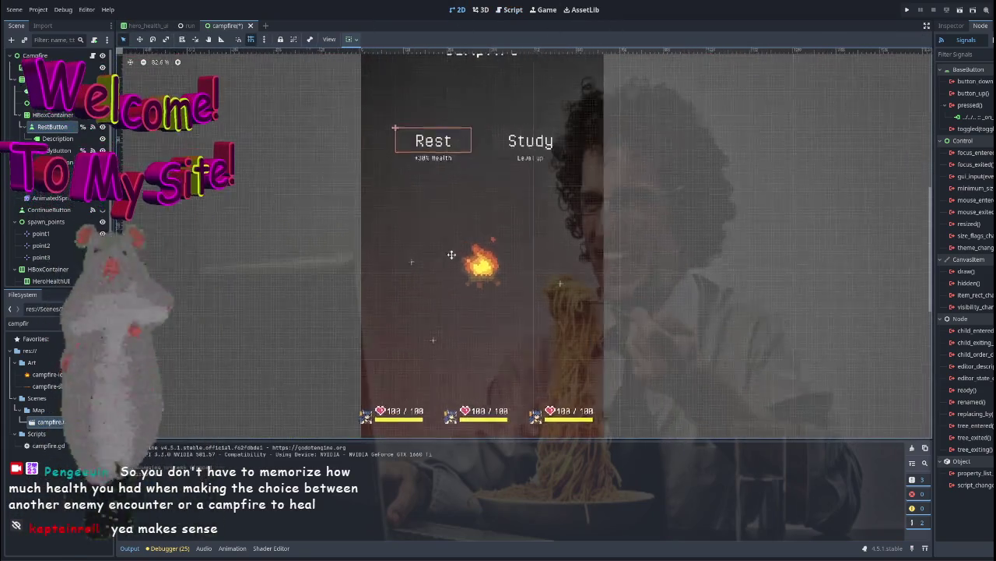
scroll(400, 256, down, 4)
key(ctrl+w)
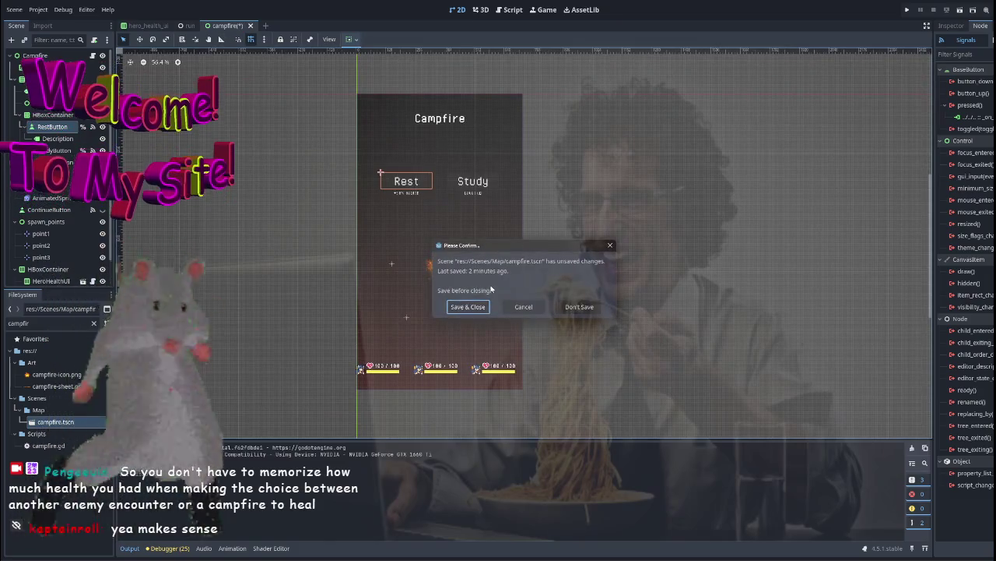
key(Return)
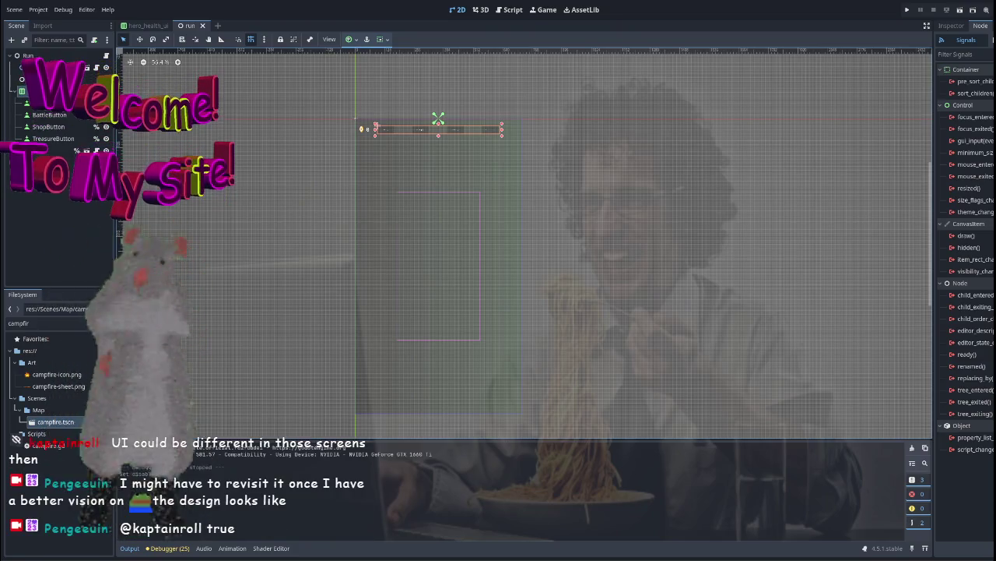
scroll(400, 245, right, 3)
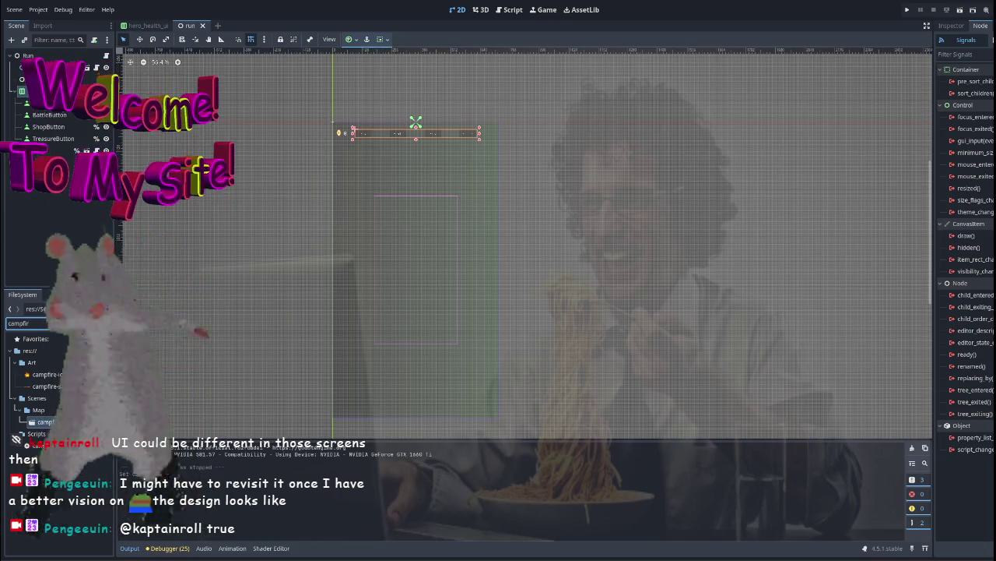
key(F5)
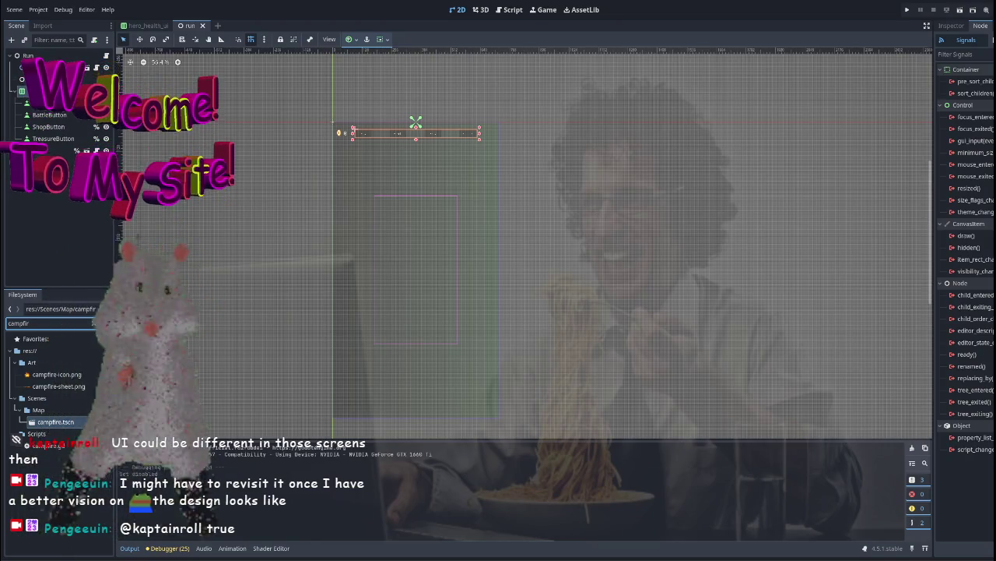
key(F5)
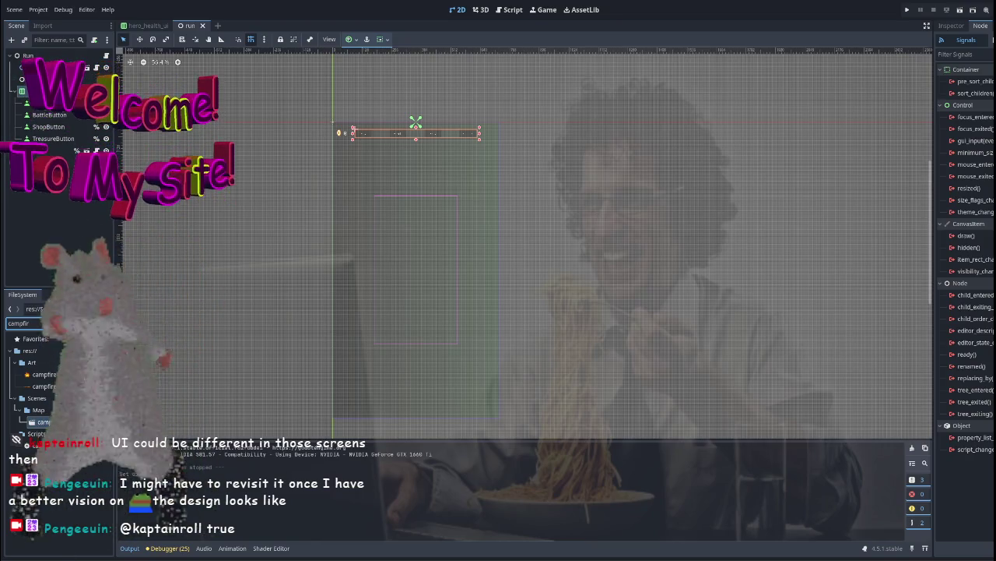
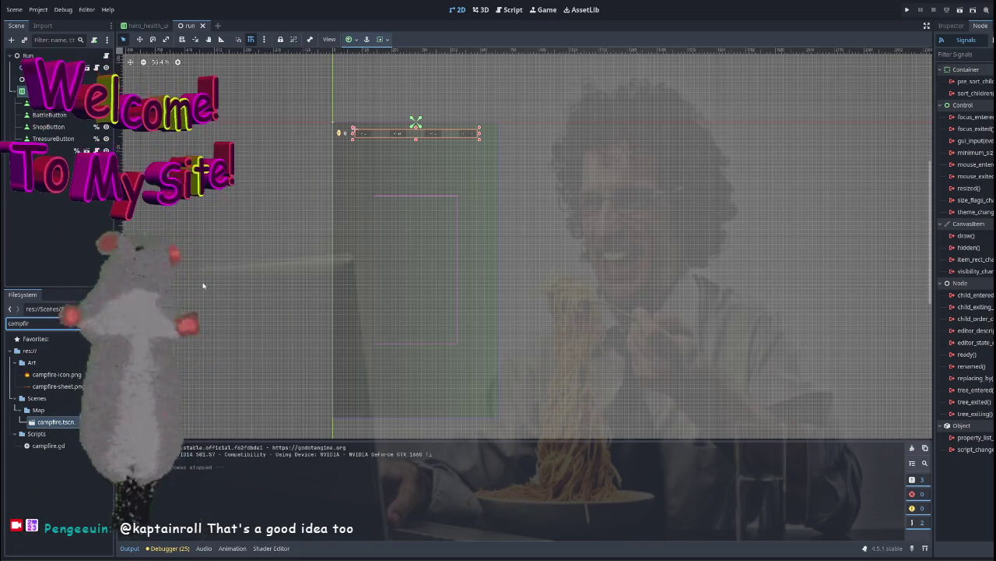
Filter the FileSystem for 'battle' and open battle.tscn in its own scene tab
drag(260, 229, 300, 222)
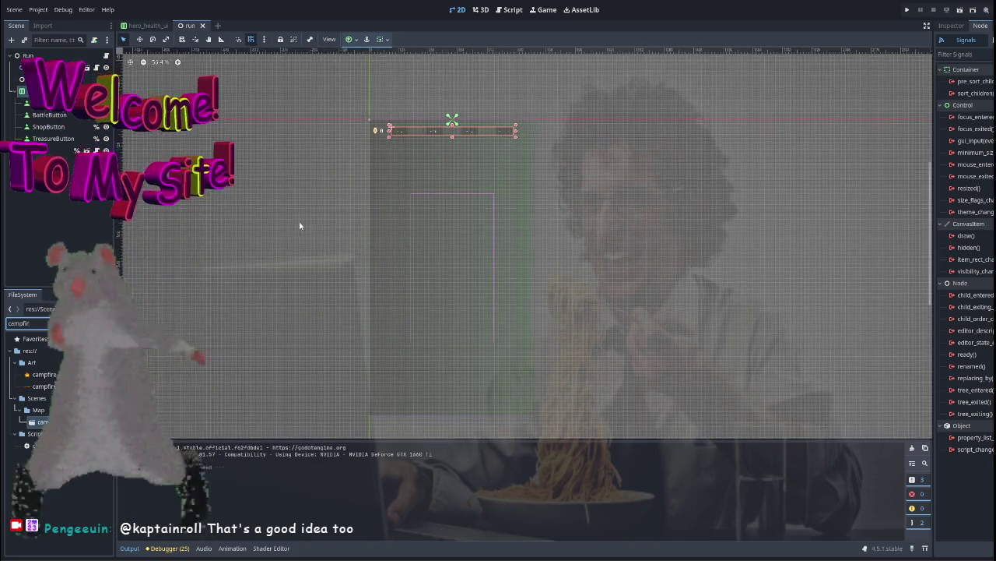
drag(343, 197, 347, 187)
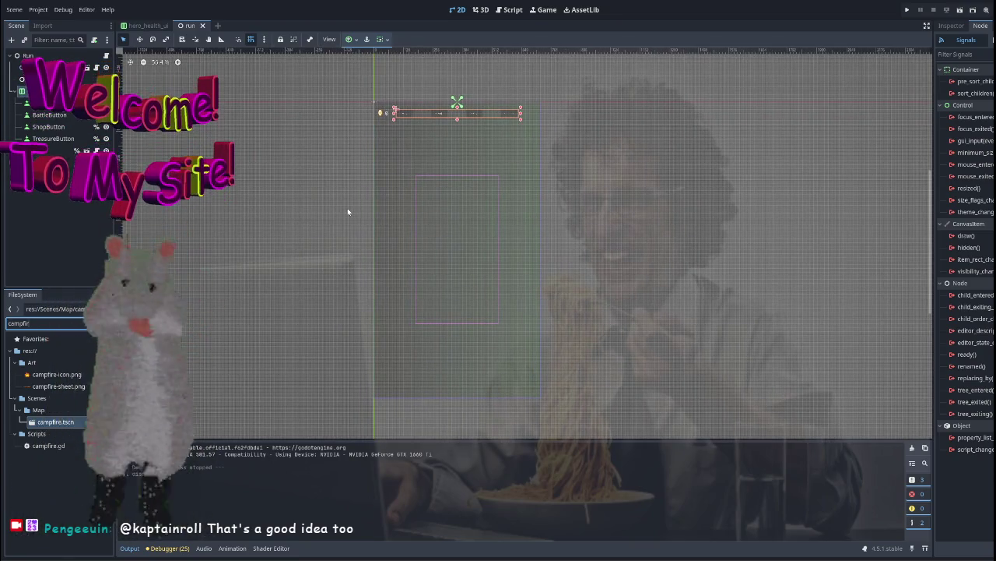
click(93, 323)
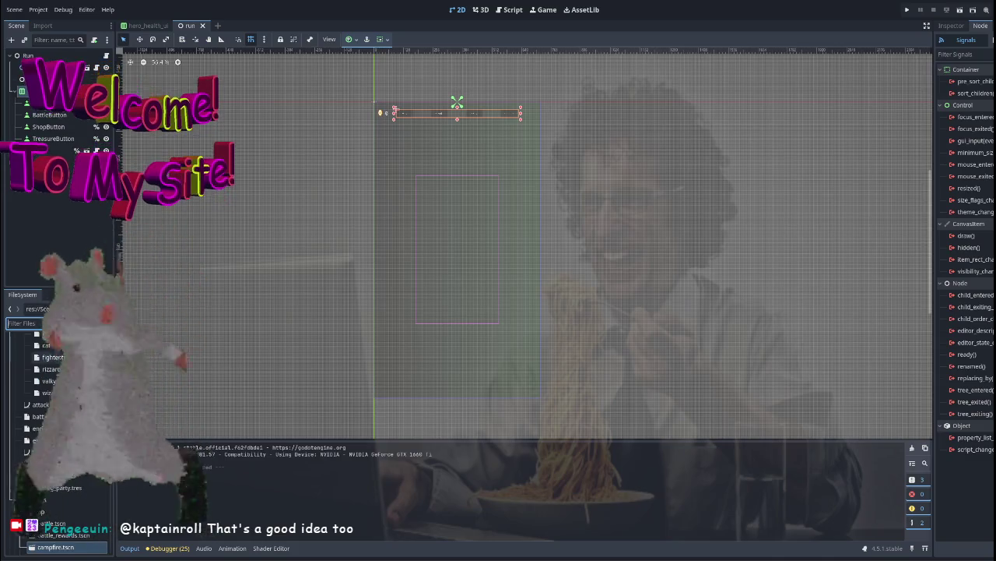
text(batt)
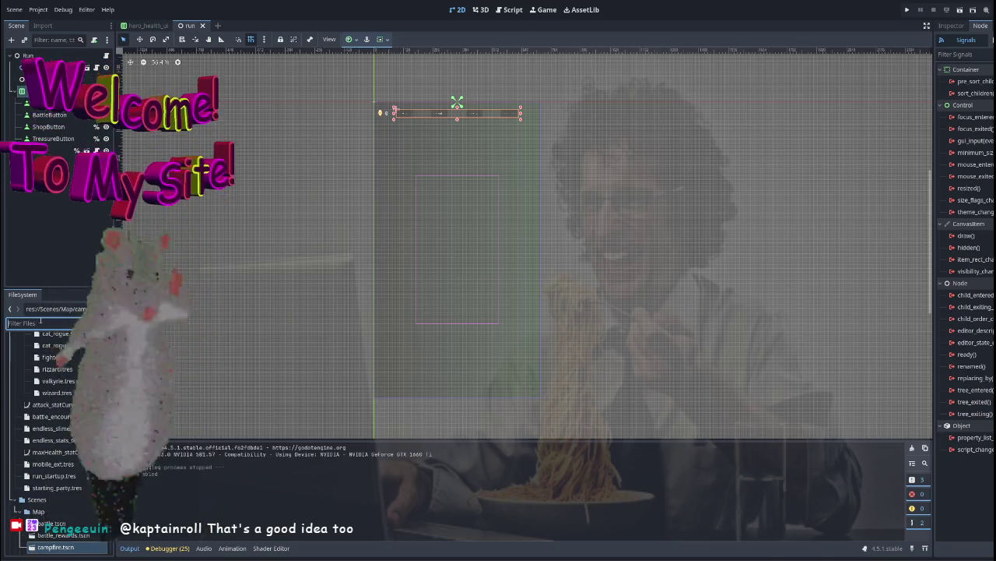
text(le)
double_click(51, 457)
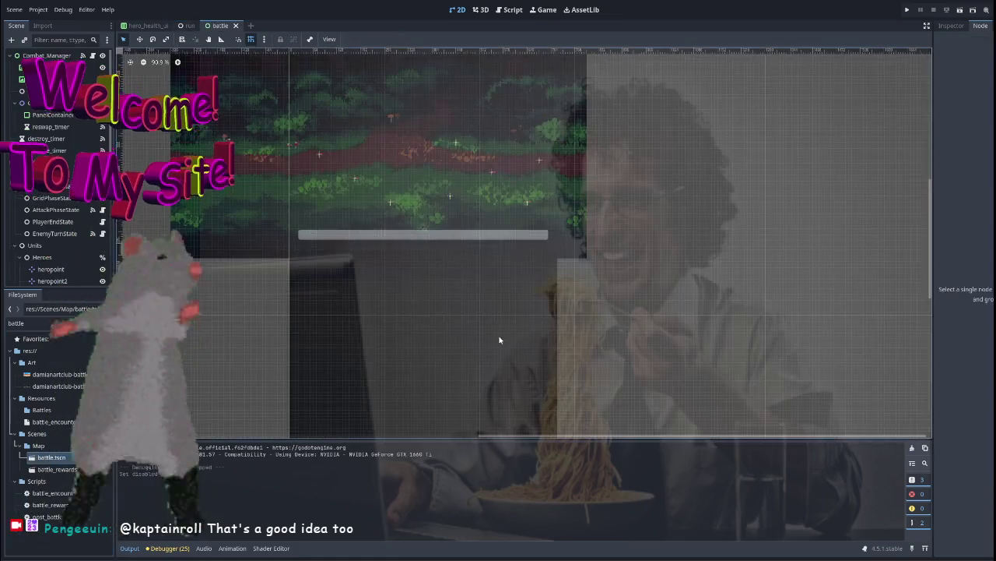
scroll(460, 251, down, 2)
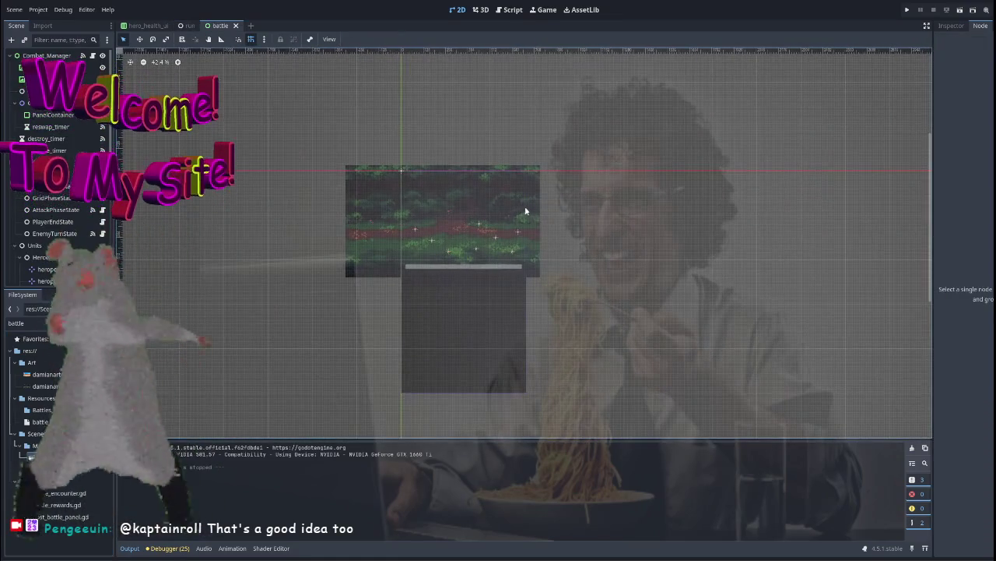
scroll(458, 246, down, 1)
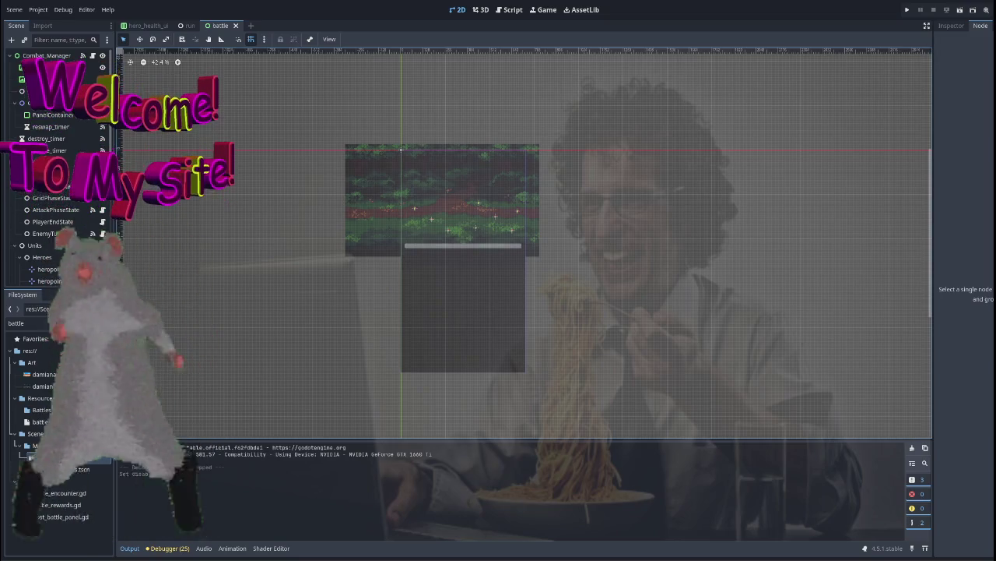
scroll(556, 277, up, 2)
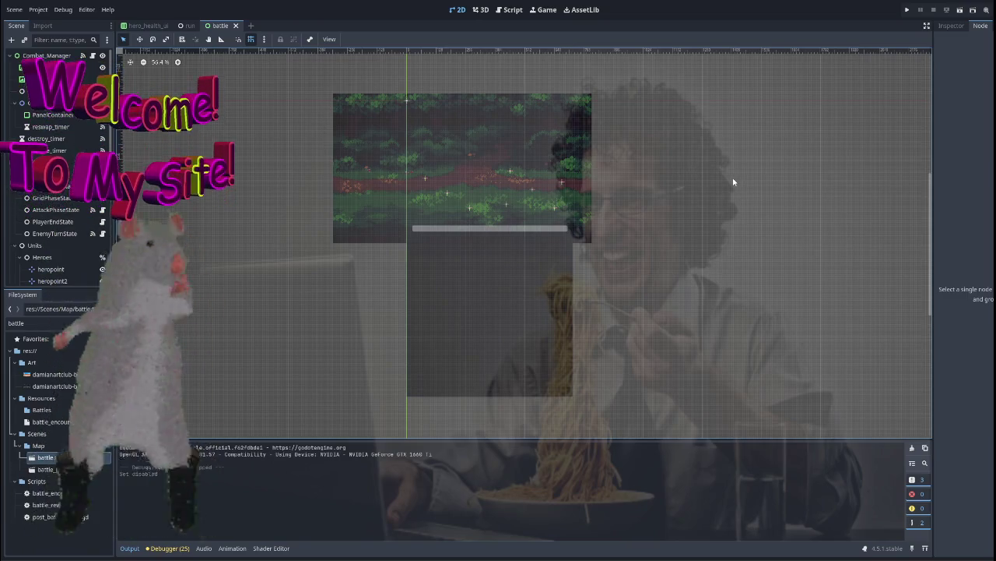
scroll(733, 182, up, 1)
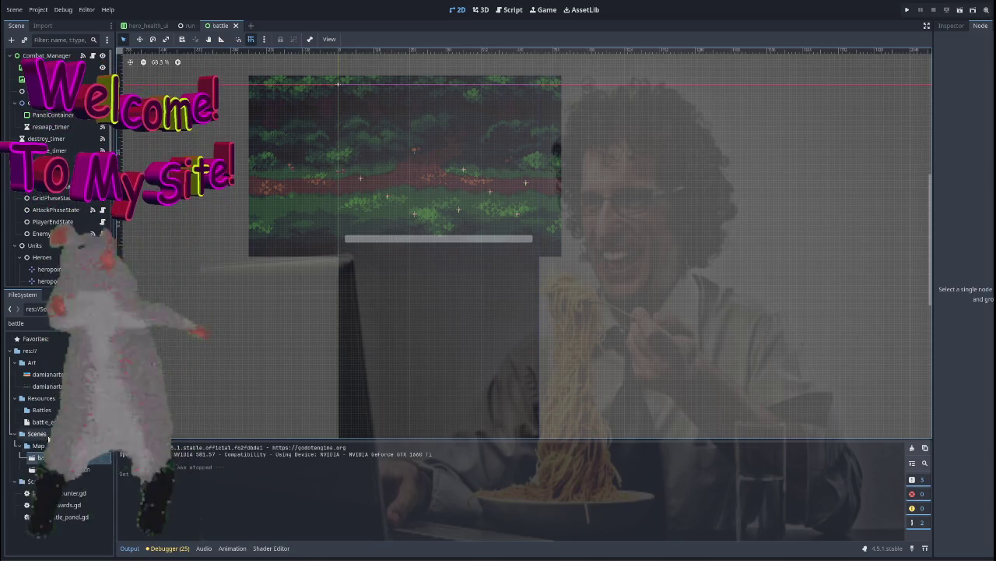
click(46, 462)
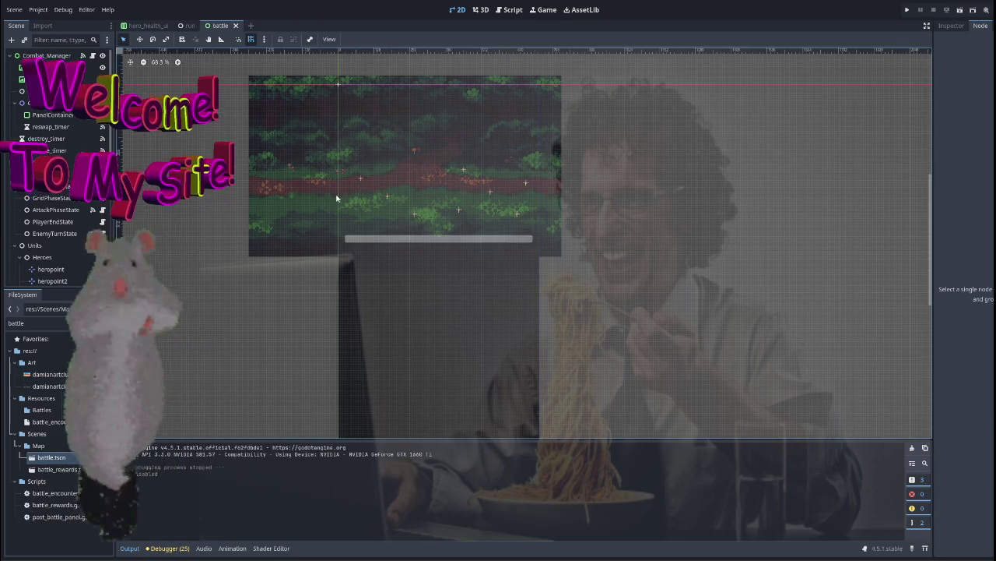
scroll(272, 210, down, 2)
scroll(389, 209, down, 1)
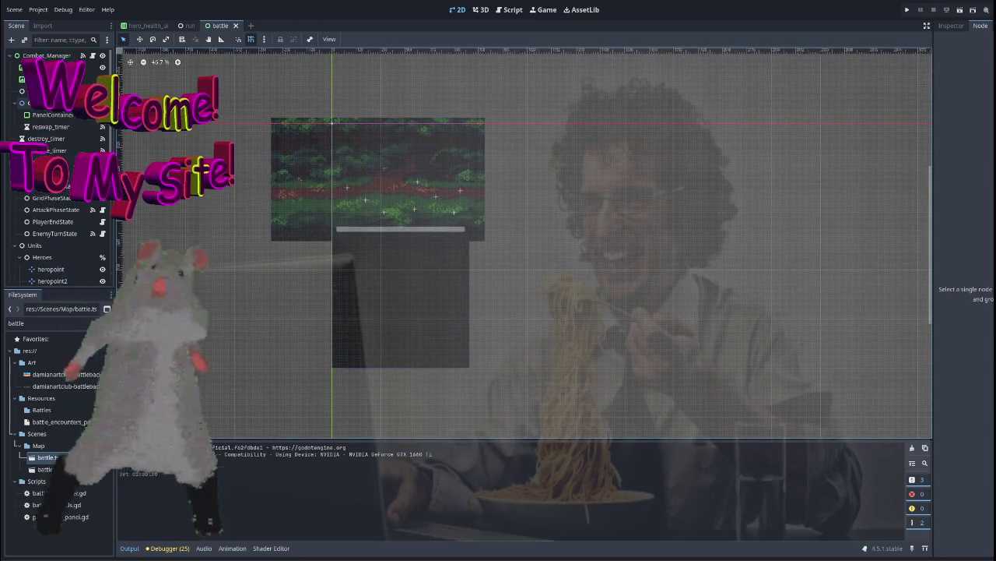
key(ctrl+F3)
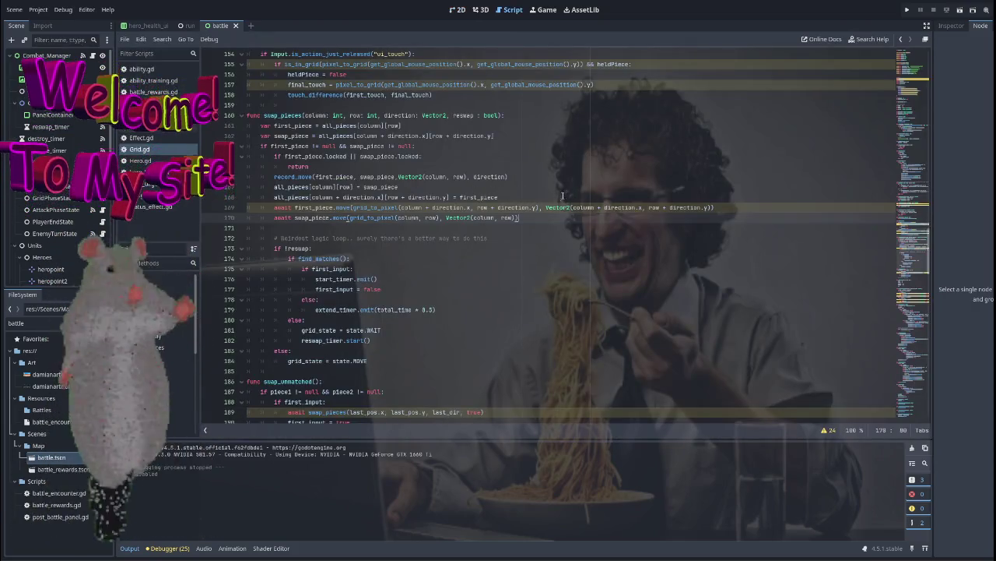
Review Grid.gd's find_matches function down to its wait(0.08) call and the return on line 235
scroll(621, 254, up, 8)
scroll(620, 255, up, 2)
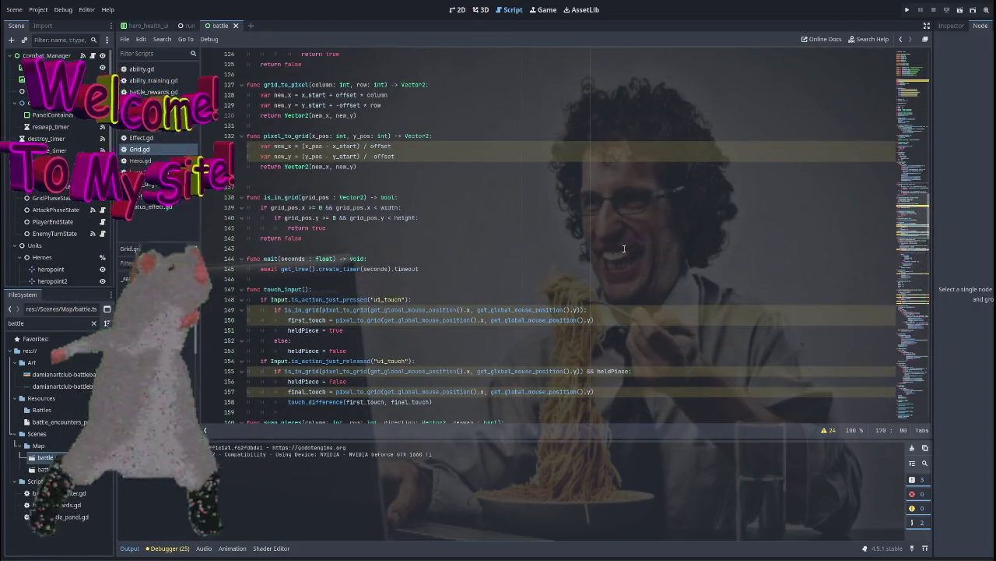
scroll(512, 228, down, 4)
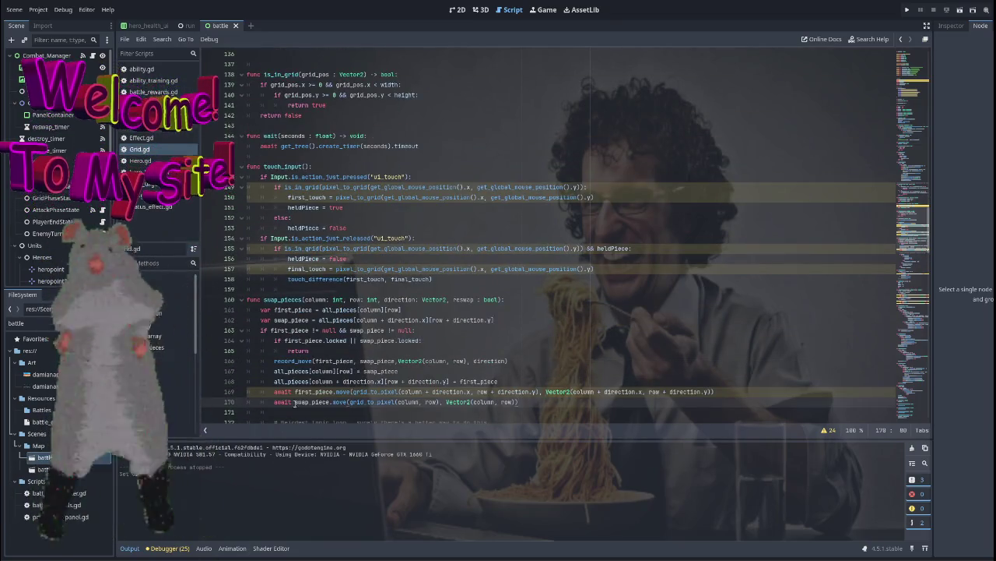
scroll(483, 255, down, 3)
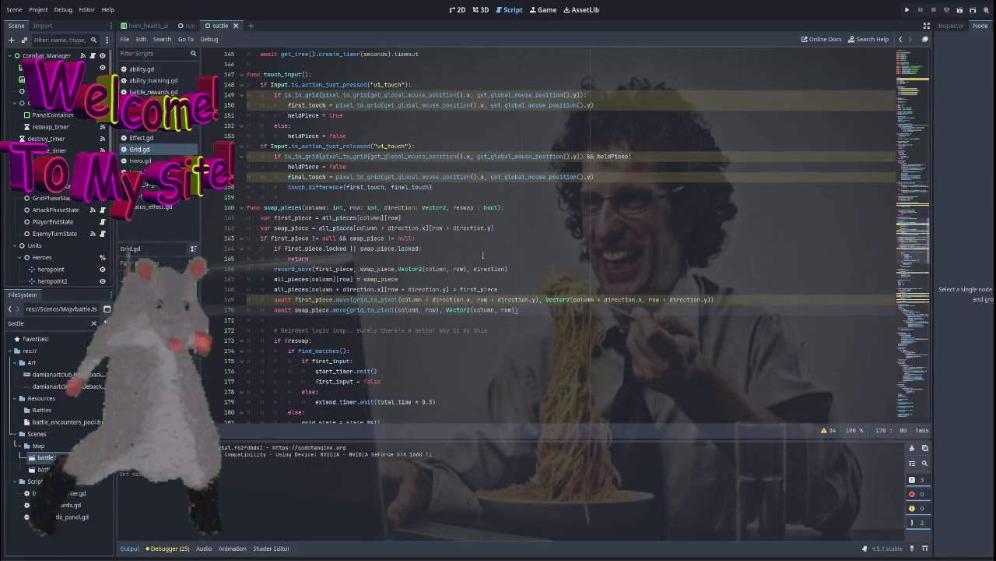
scroll(459, 252, down, 13)
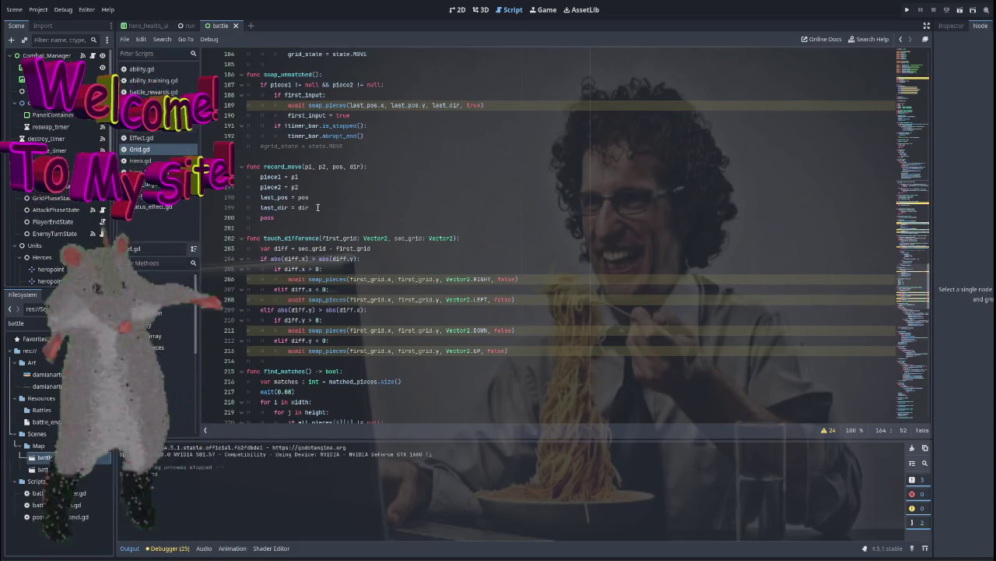
scroll(426, 241, up, 5)
scroll(451, 269, up, 10)
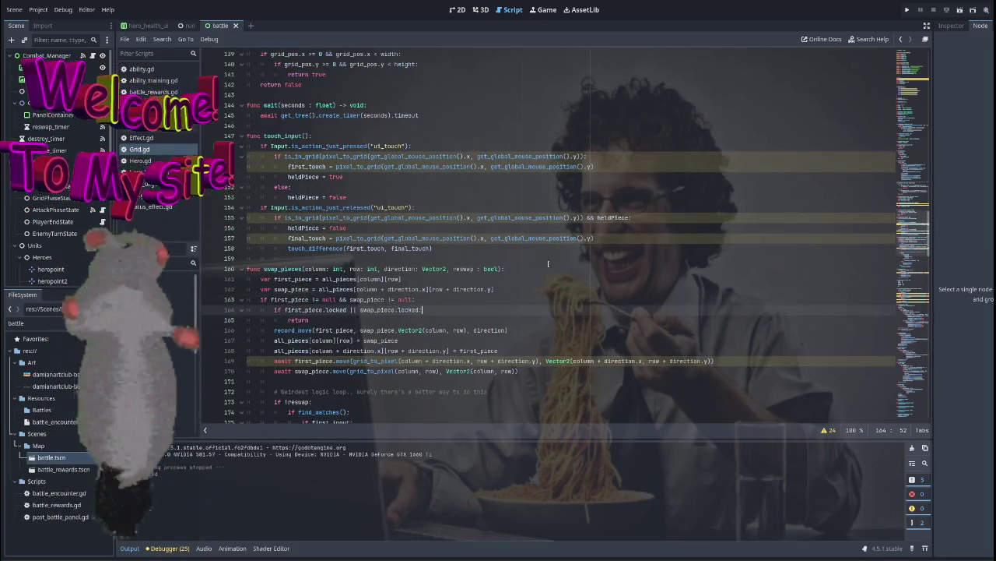
scroll(548, 263, down, 20)
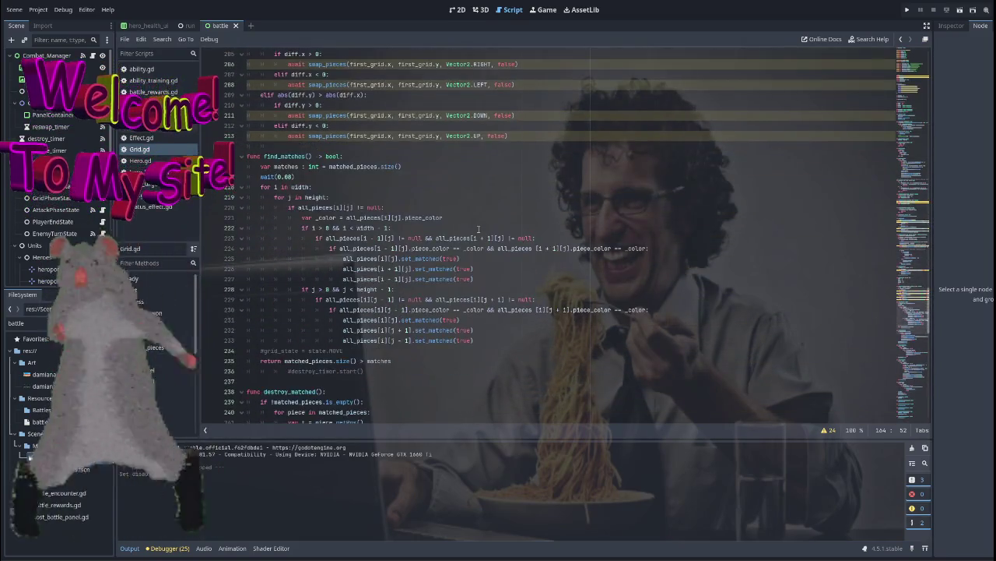
click(403, 176)
scroll(563, 218, down, 3)
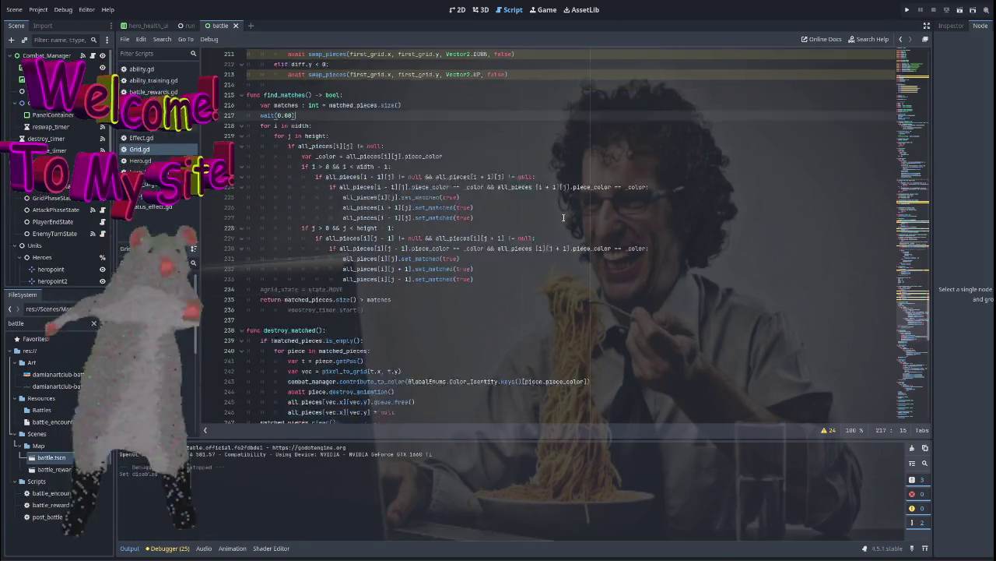
scroll(563, 218, down, 2)
click(386, 207)
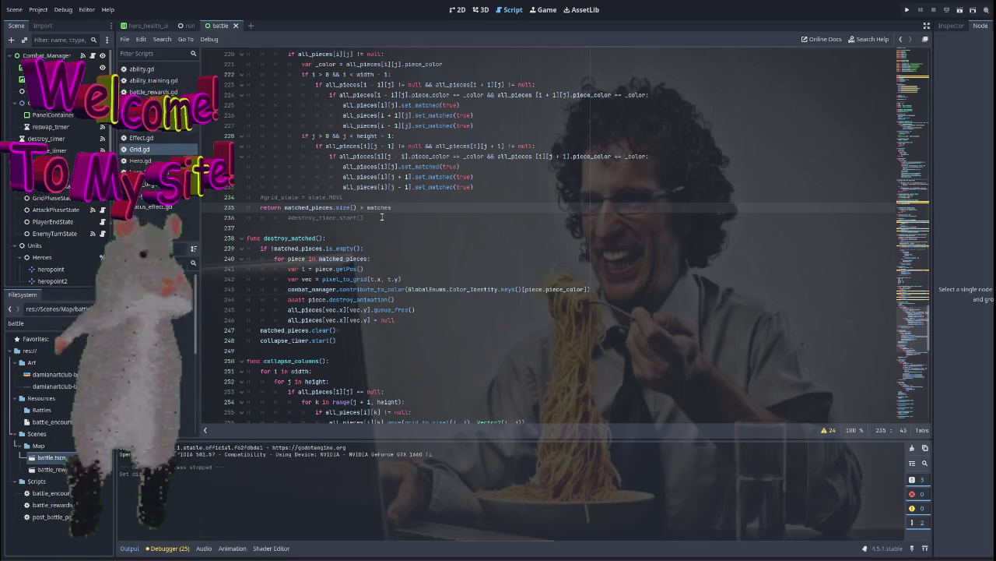
double_click(381, 207)
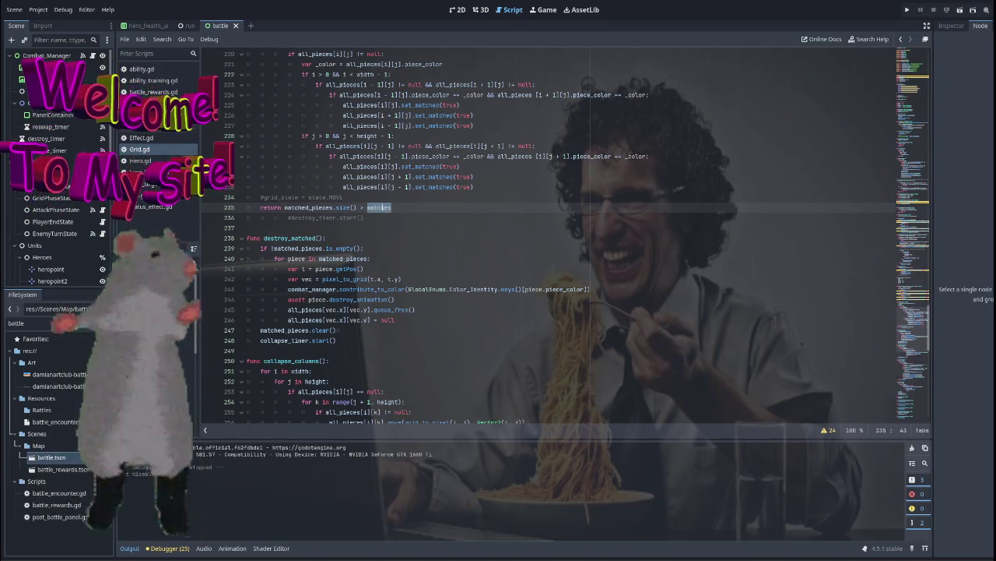
click(414, 207)
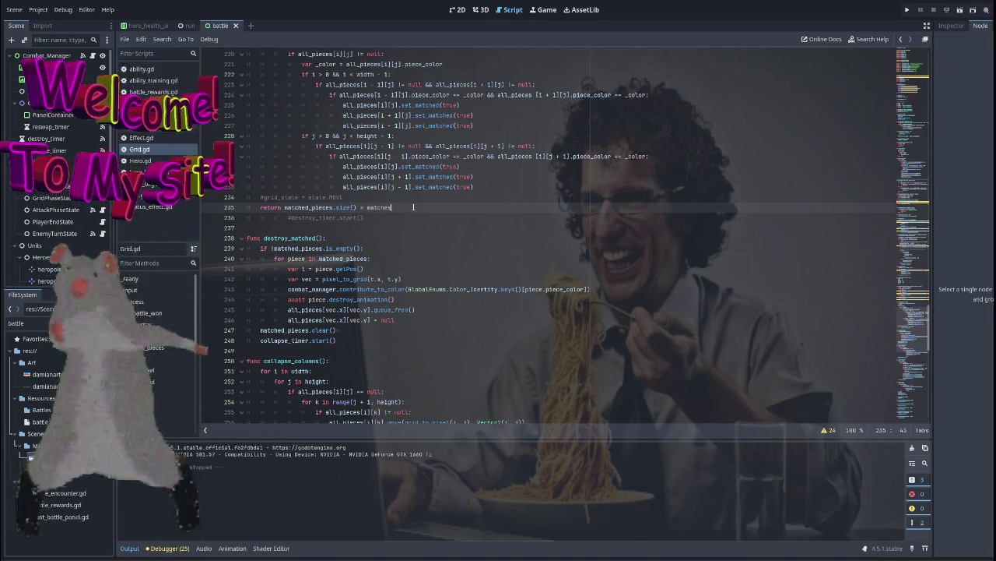
Read through the destroy and refill logic, then select the find_matches call on line 174
scroll(445, 214, down, 4)
scroll(440, 215, up, 5)
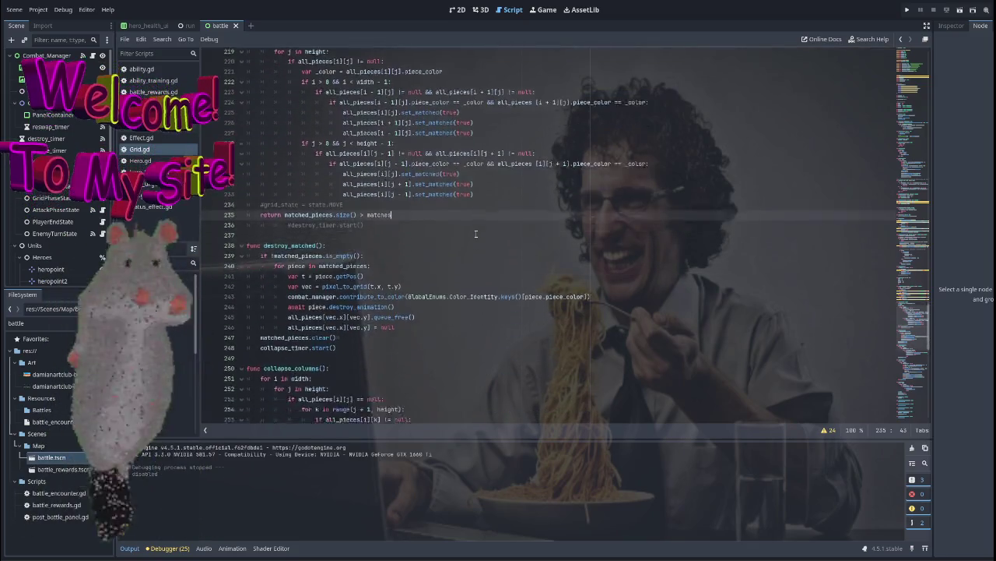
scroll(437, 217, down, 1)
scroll(436, 218, down, 2)
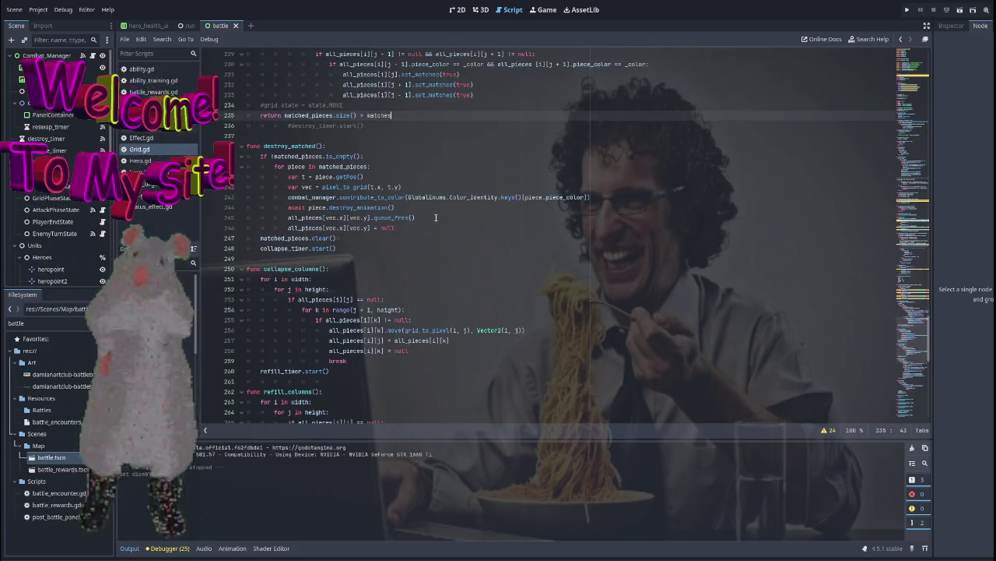
scroll(436, 217, up, 7)
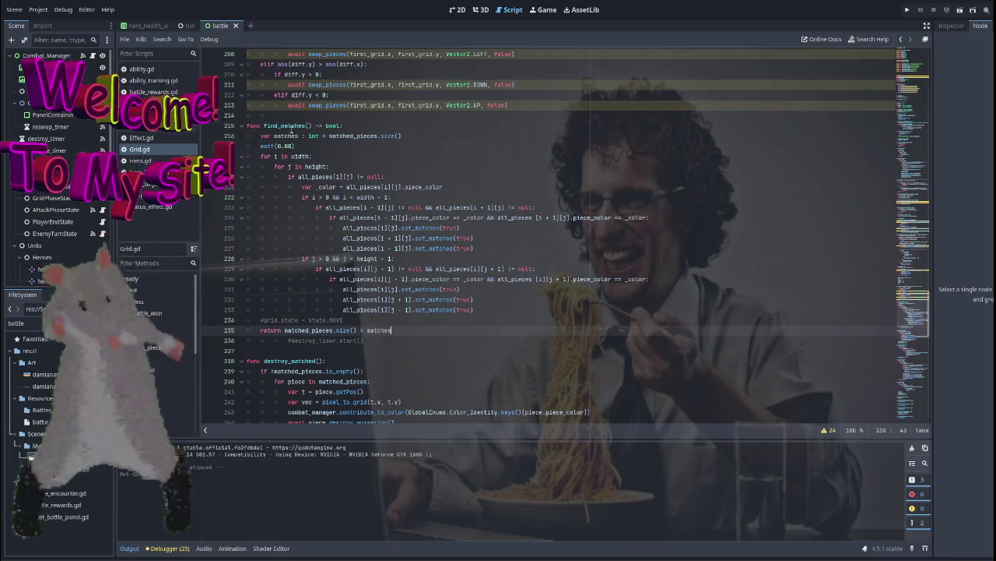
scroll(405, 231, down, 7)
scroll(405, 231, down, 6)
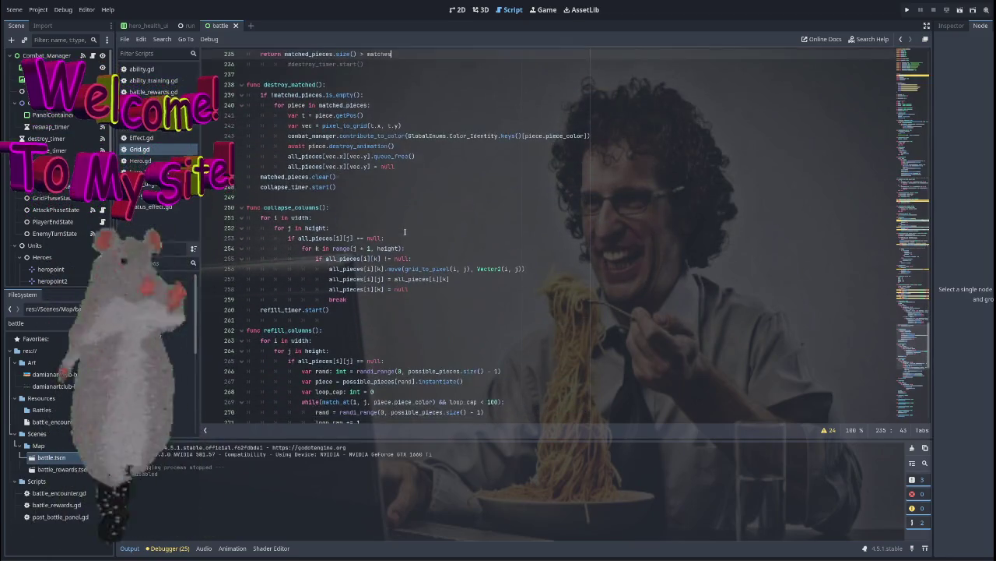
scroll(467, 231, down, 10)
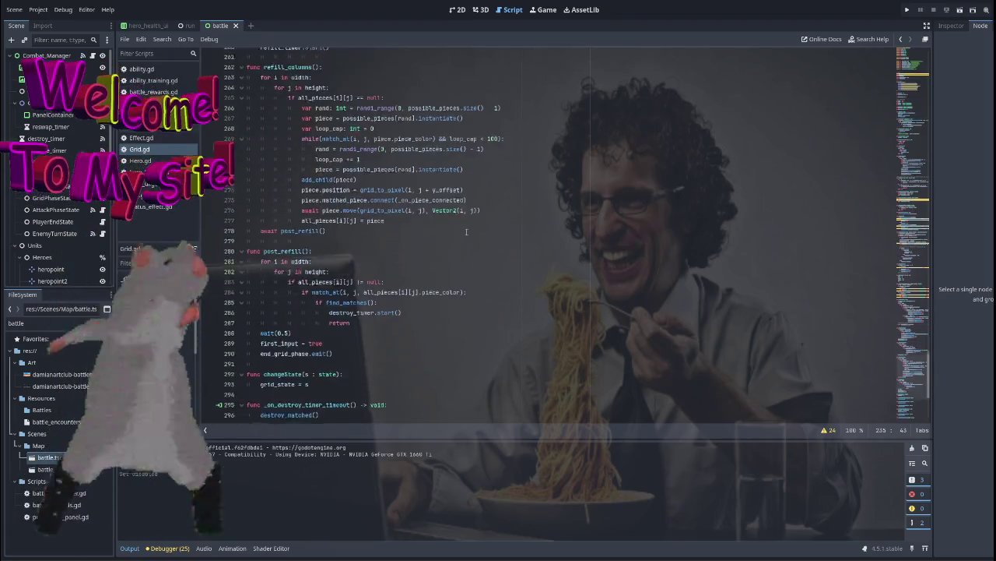
drag(929, 395, 927, 251)
double_click(327, 280)
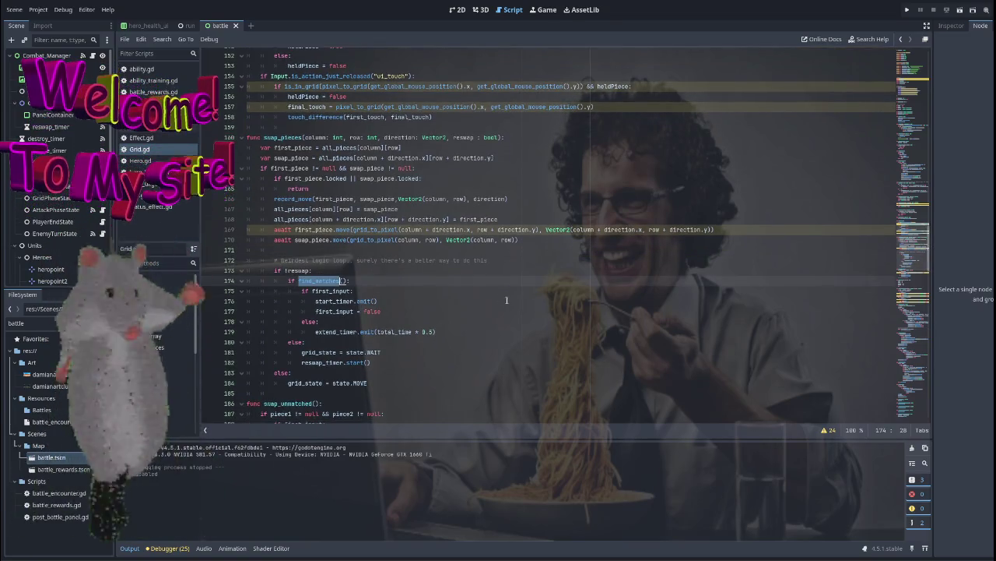
Jump to the find_matches definition and step through lines 225–228
scroll(504, 305, down, 3)
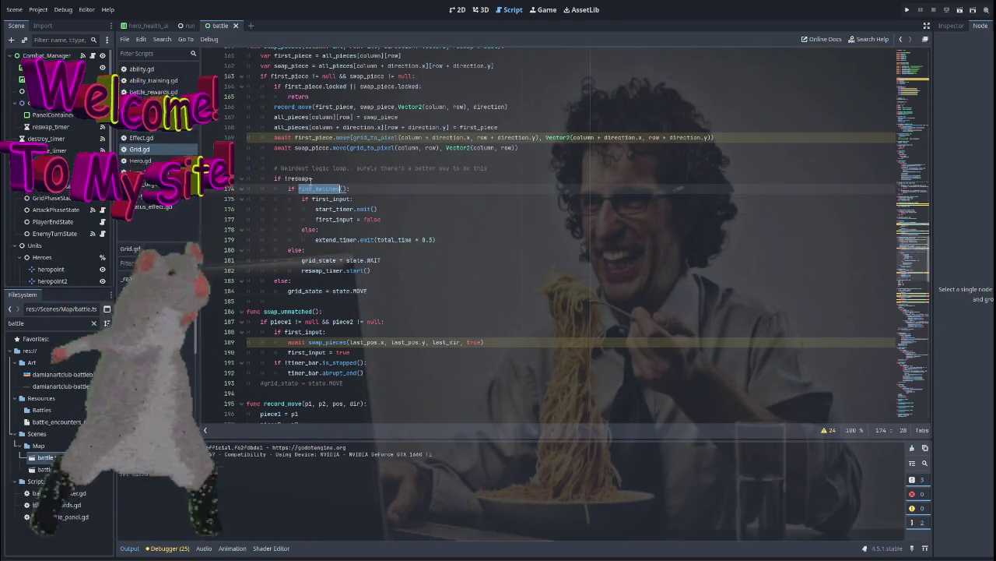
ctrl+click(318, 188)
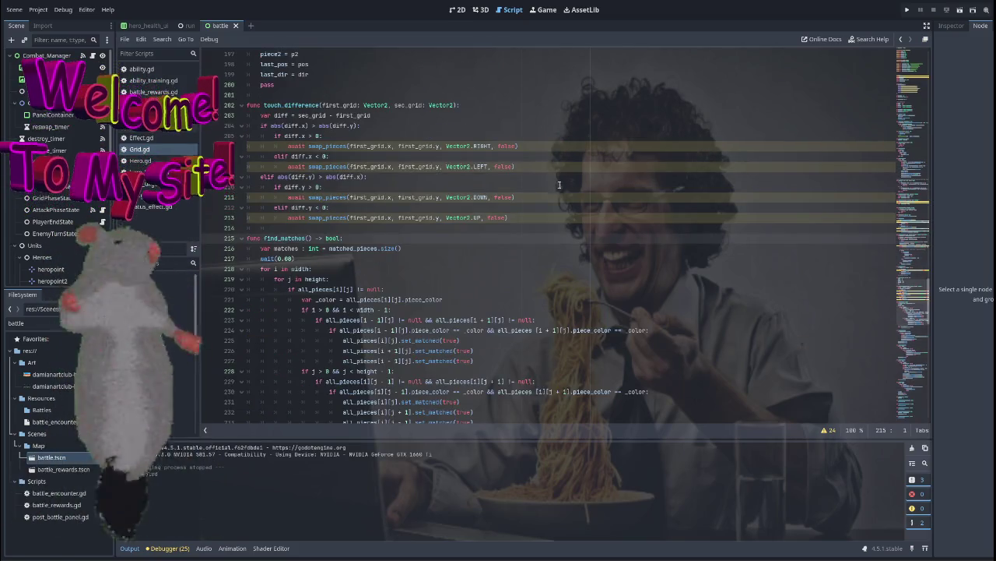
scroll(545, 179, down, 5)
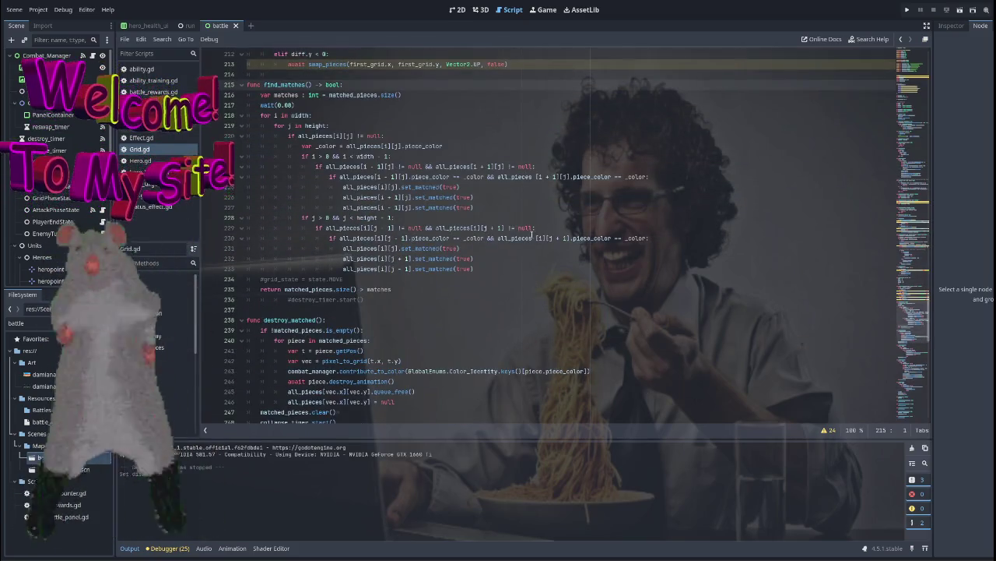
scroll(531, 234, up, 3)
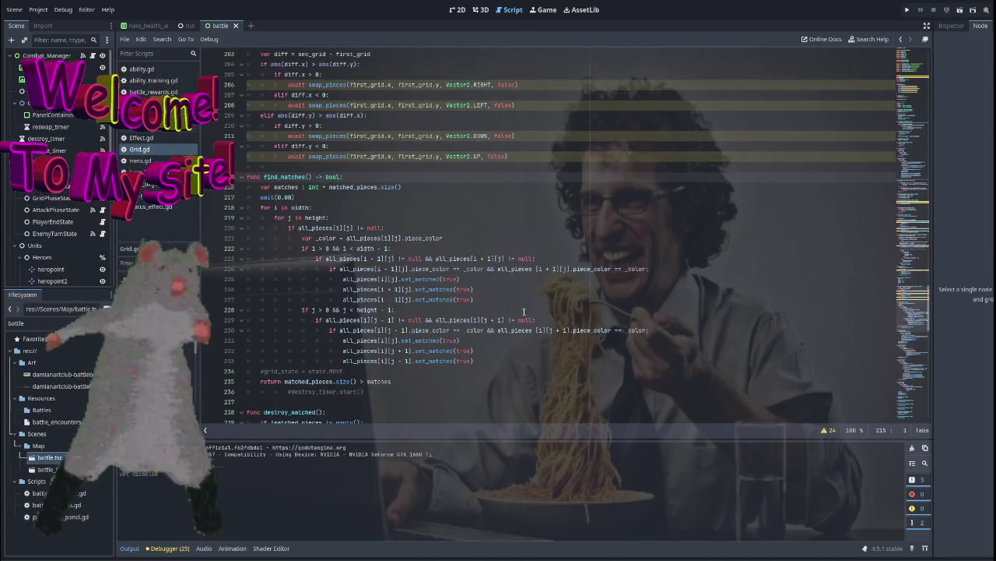
click(484, 279)
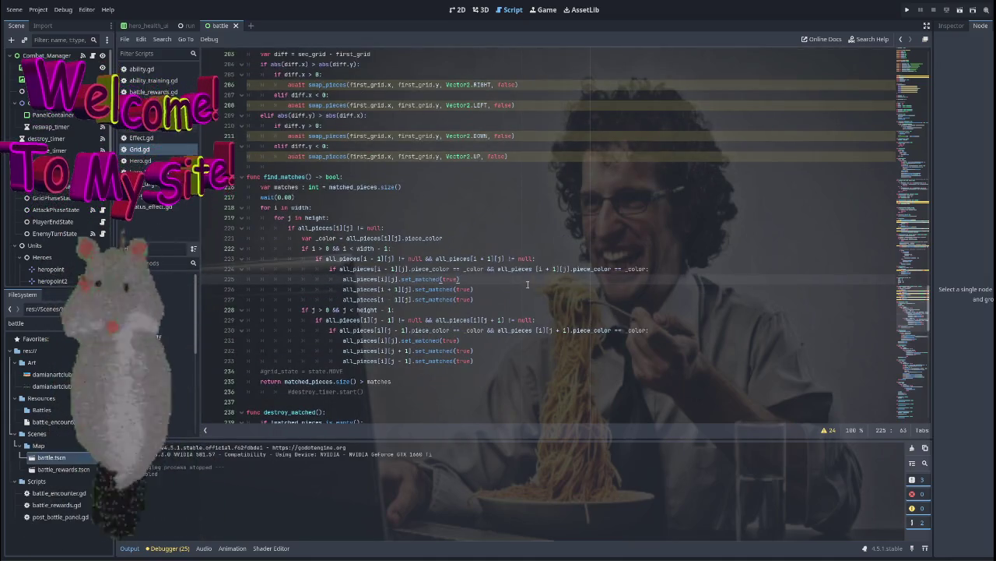
click(487, 299)
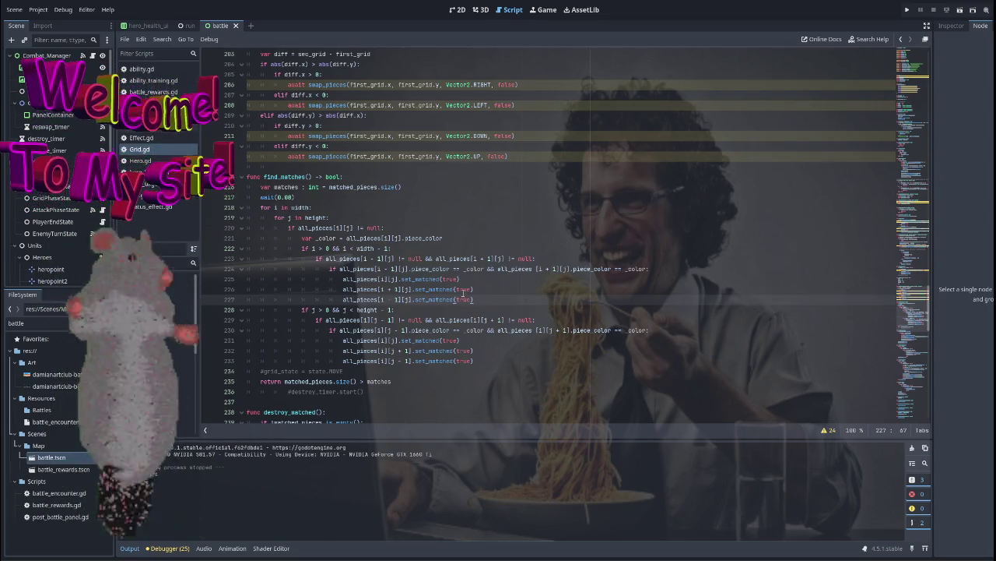
click(457, 308)
Read lines 231–235, then move down to destroy_matched and select matched_pieces on line 239
scroll(577, 296, down, 3)
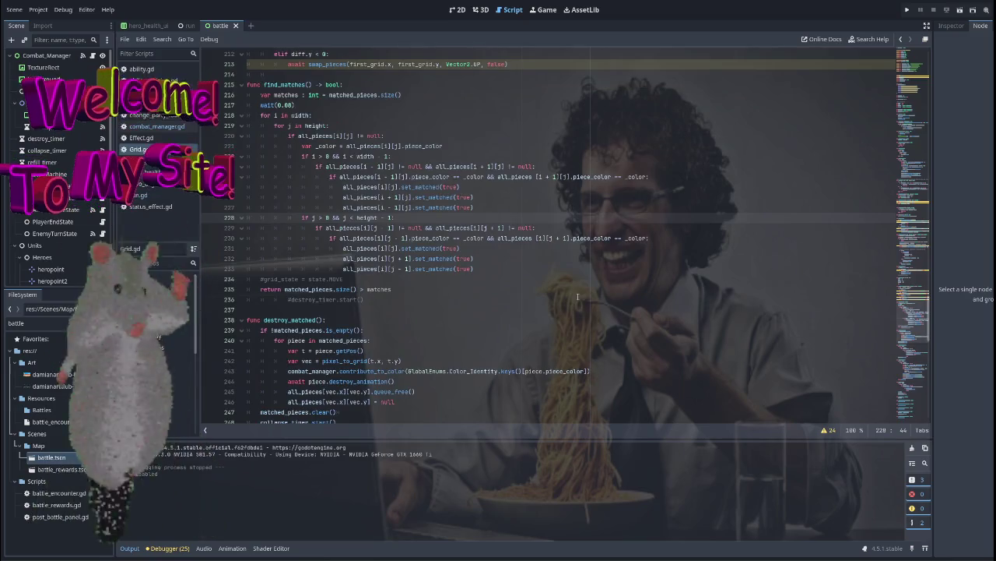
click(487, 251)
click(445, 290)
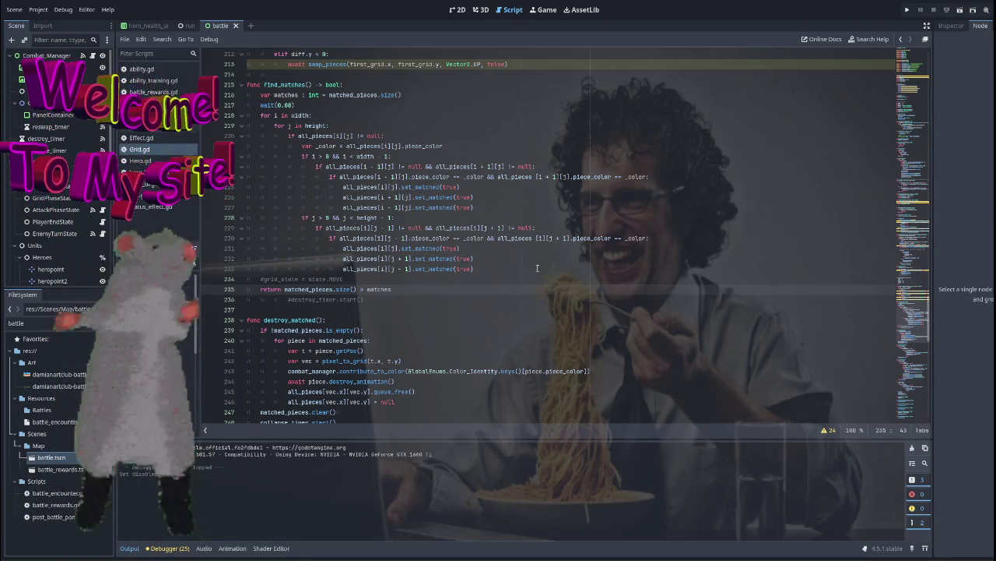
scroll(537, 267, down, 2)
scroll(692, 258, down, 3)
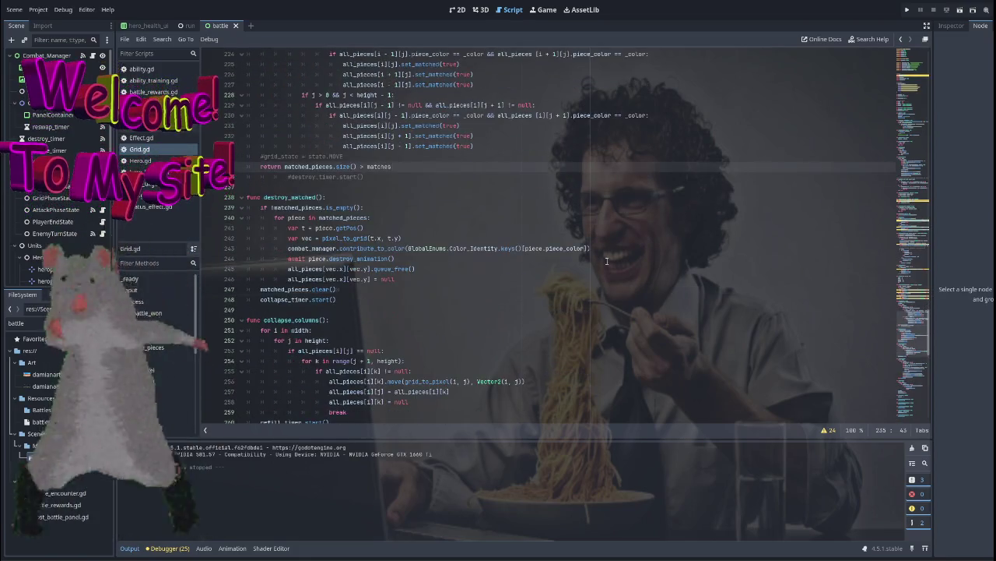
scroll(692, 258, down, 1)
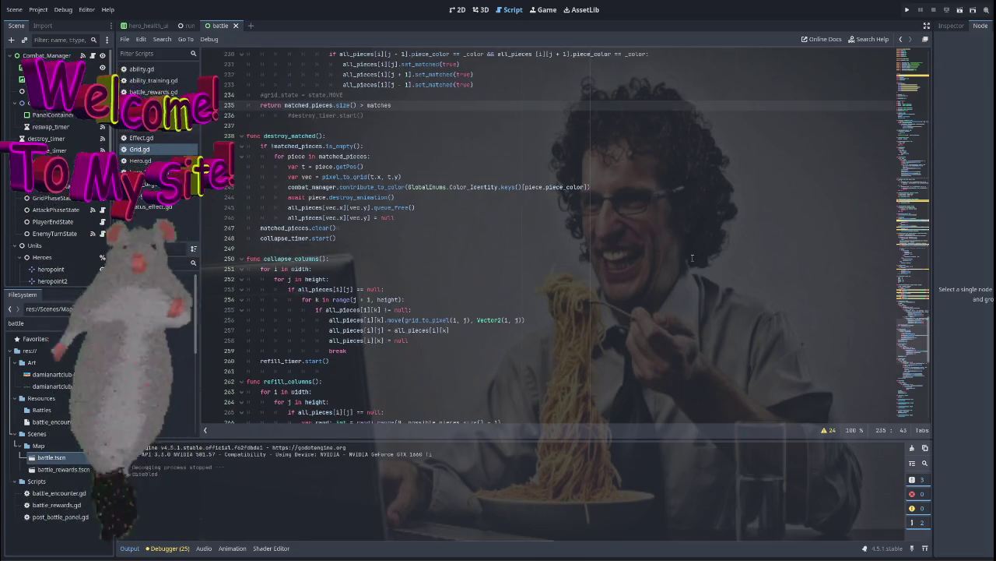
double_click(304, 146)
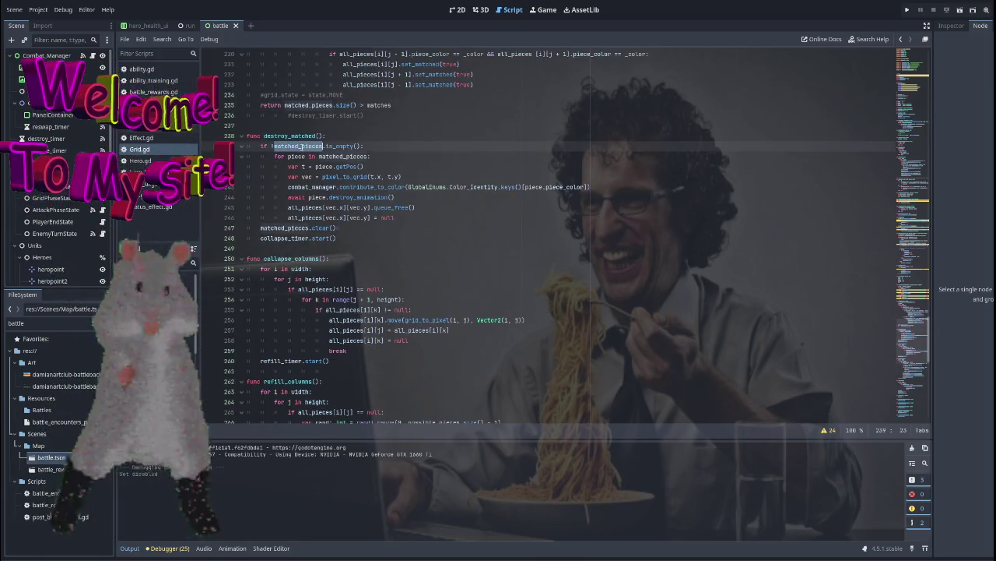
Check where matched_pieces is declared, return to line 235 and highlight its other uses
ctrl+click(285, 228)
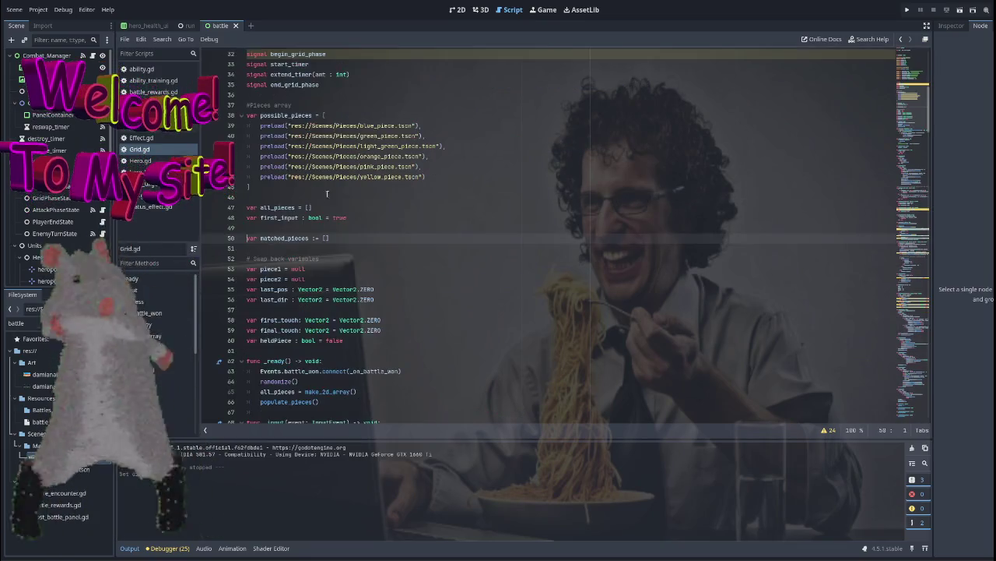
key(alt+Left)
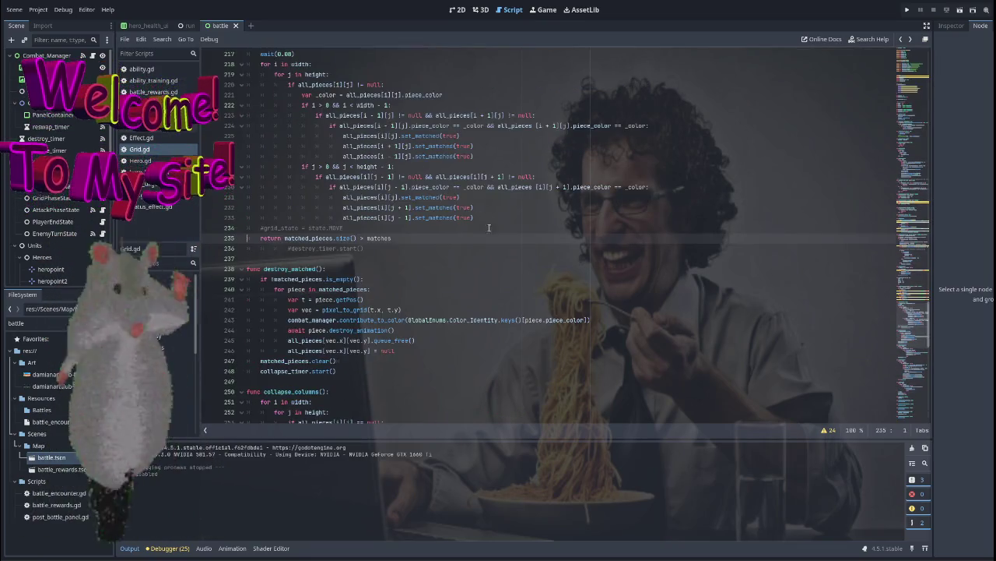
double_click(312, 237)
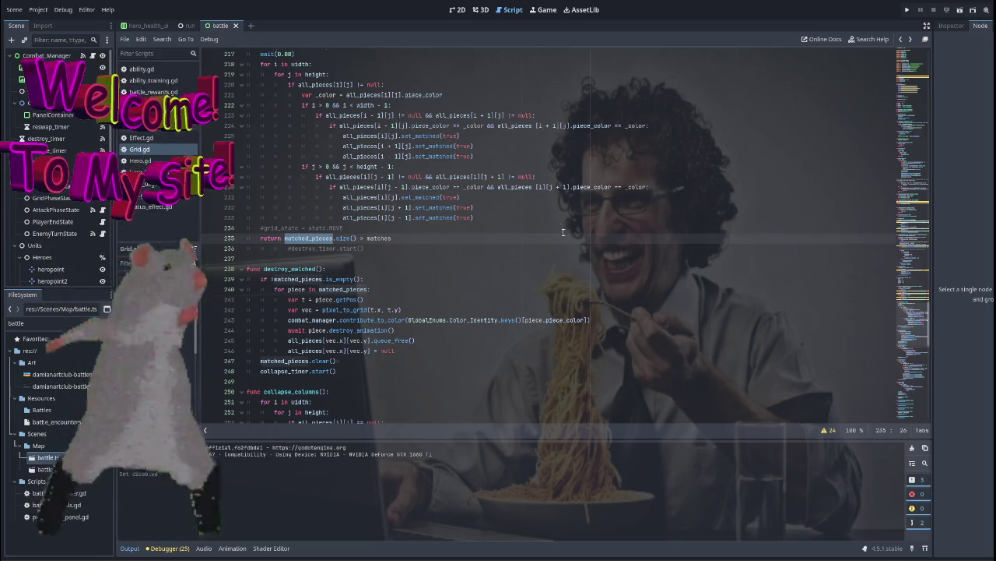
scroll(562, 231, up, 3)
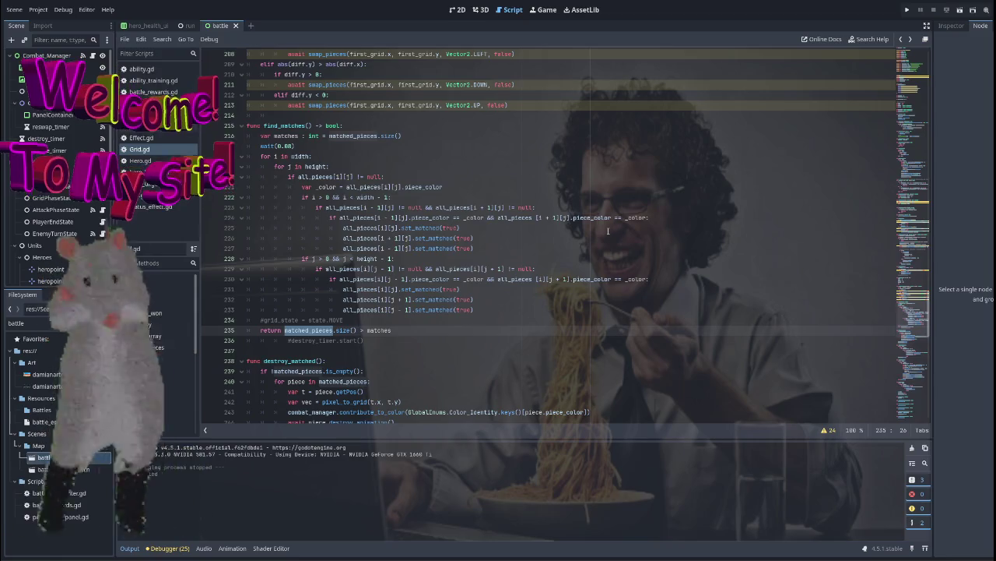
scroll(608, 230, down, 9)
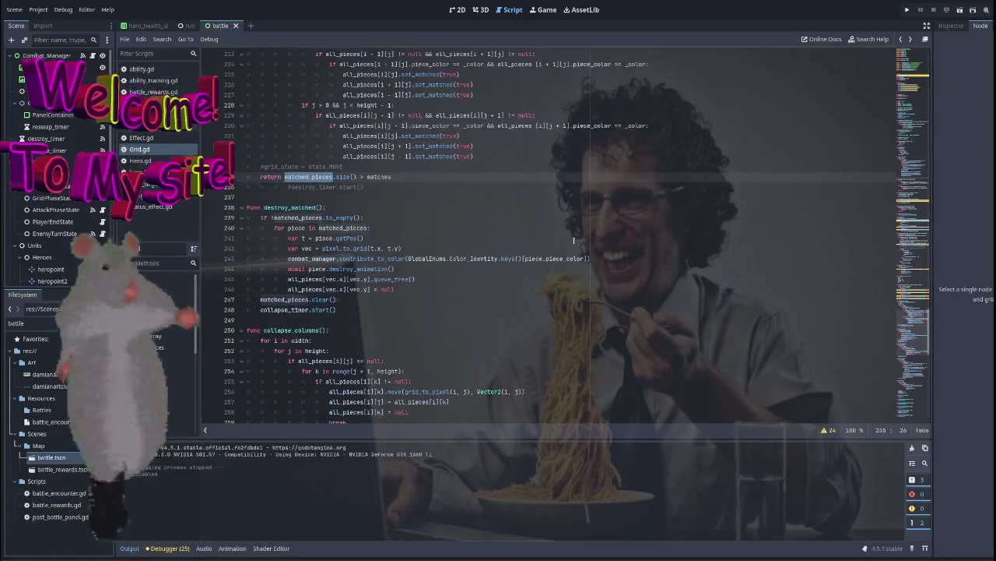
scroll(574, 240, down, 14)
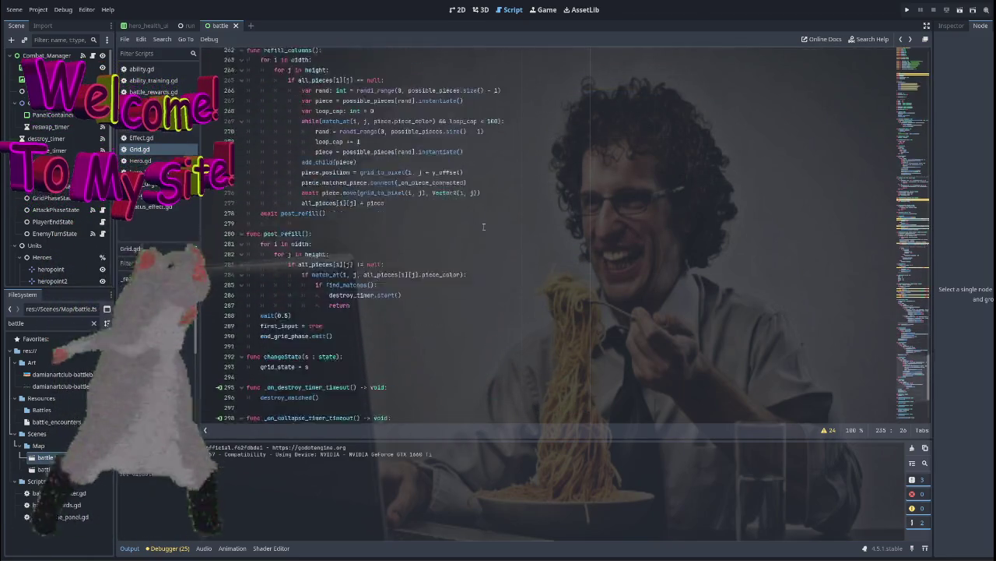
mouse_move(922, 397)
mouse_down()
mouse_move(923, 226)
mouse_move(932, 198)
mouse_up()
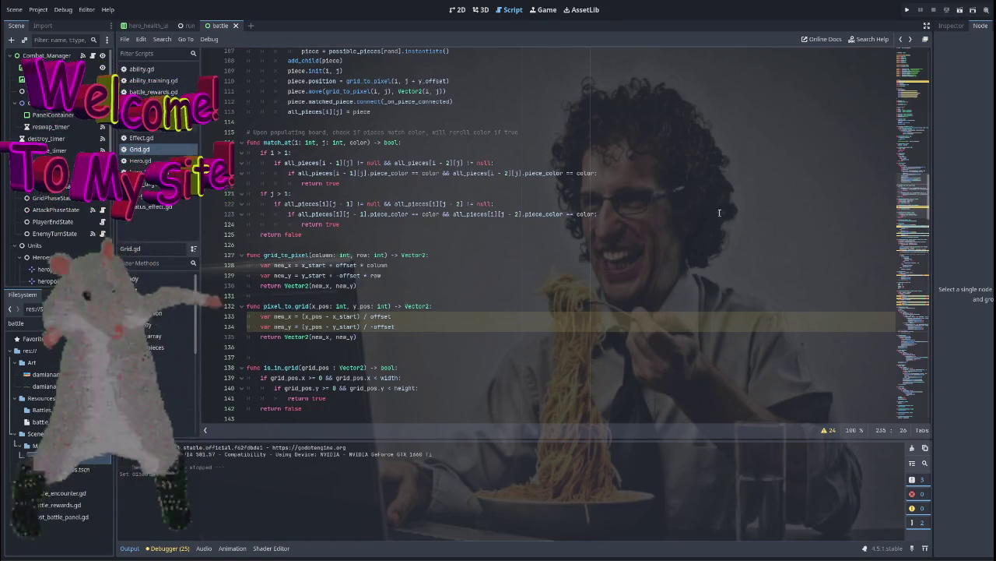
Switch to the run scene and view its battle-won and battle-lost handlers
click(188, 26)
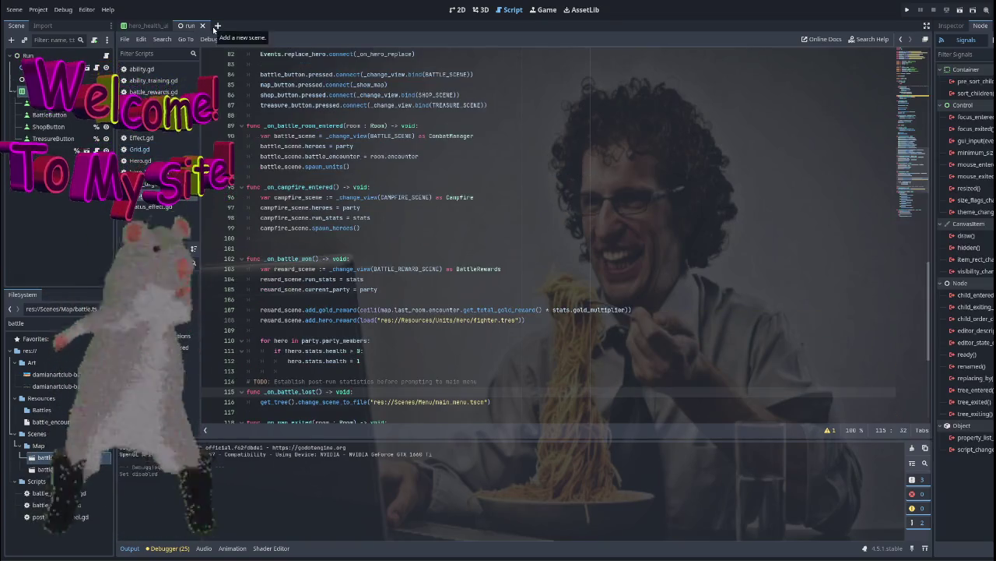
scroll(469, 278, down, 3)
scroll(481, 287, down, 1)
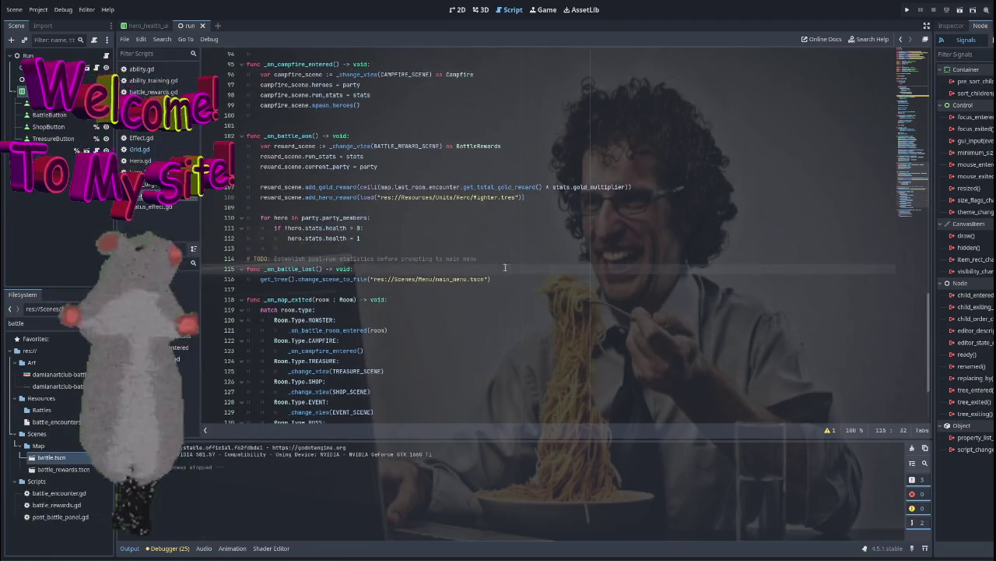
Test-run the game with the chosen hero and use the ability until status_effect.gd errors
click(531, 282)
click(907, 10)
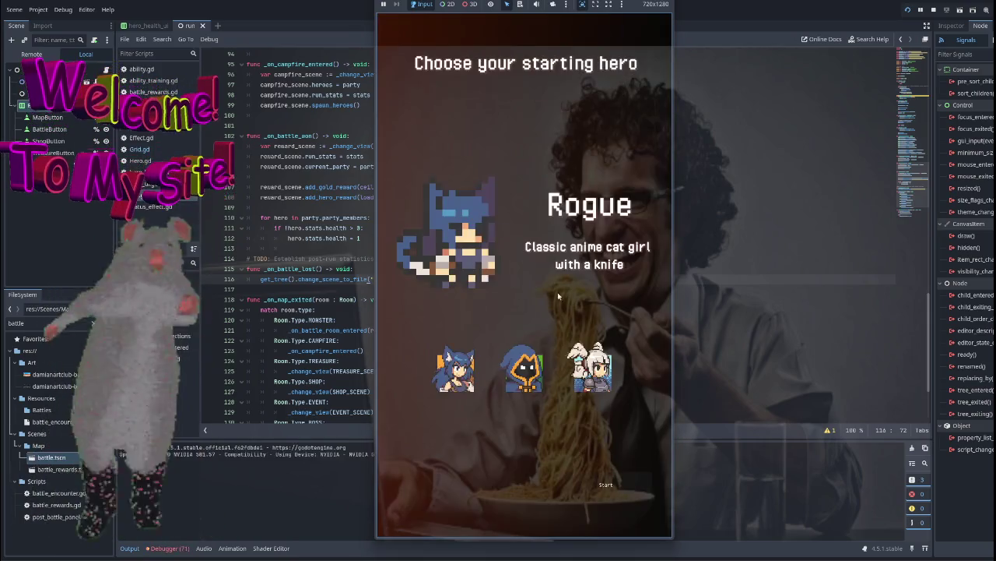
click(597, 486)
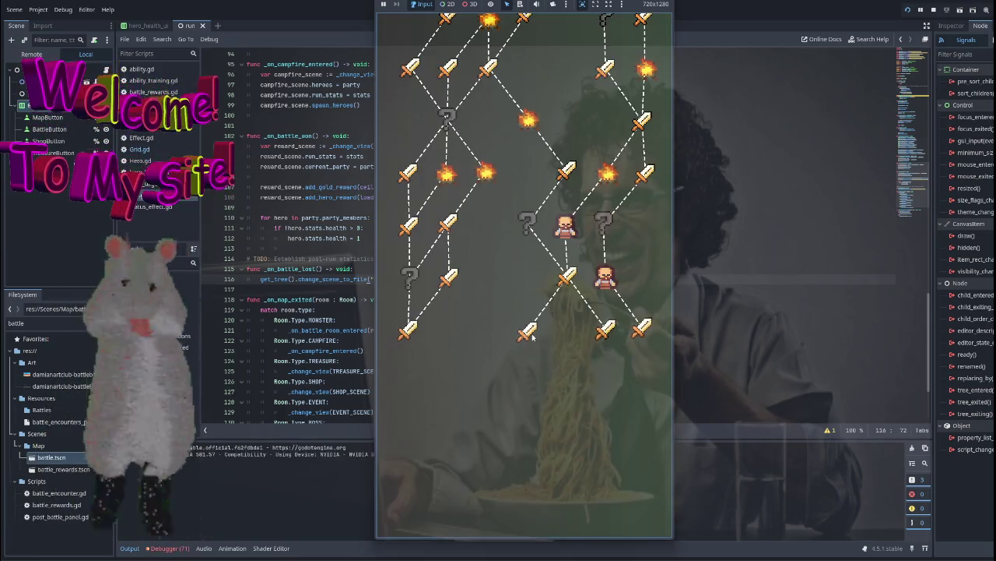
key(F8)
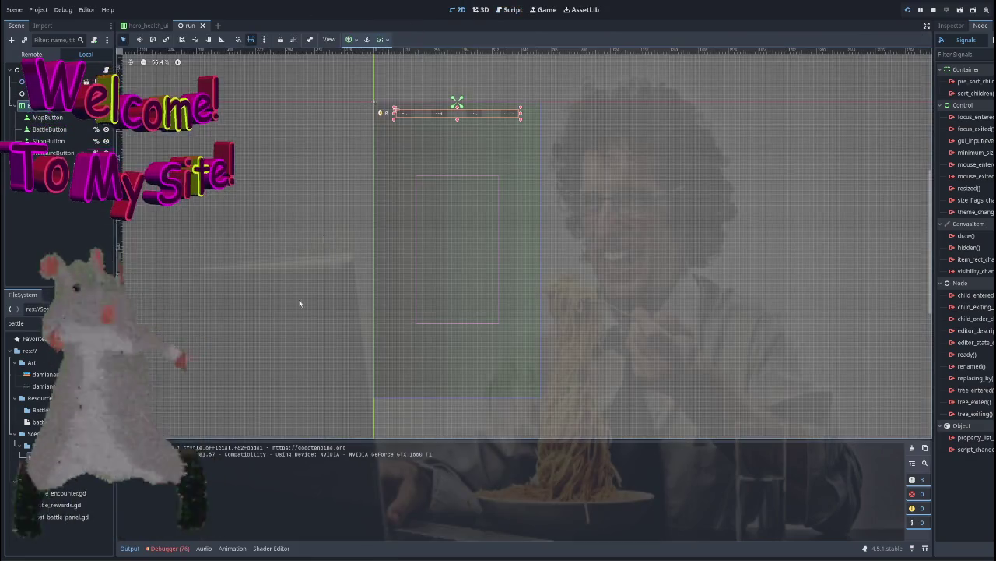
click(179, 534)
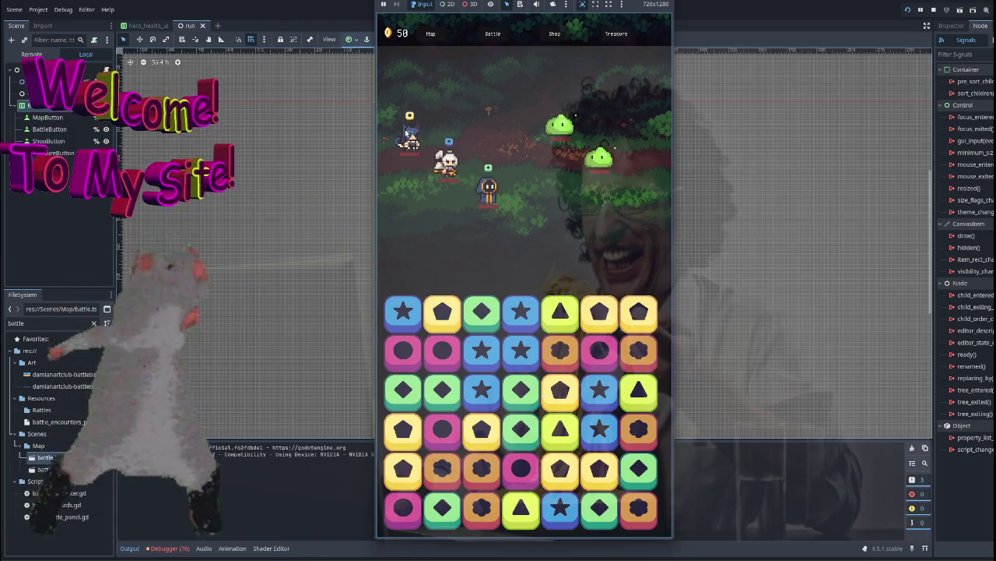
click(412, 141)
click(476, 167)
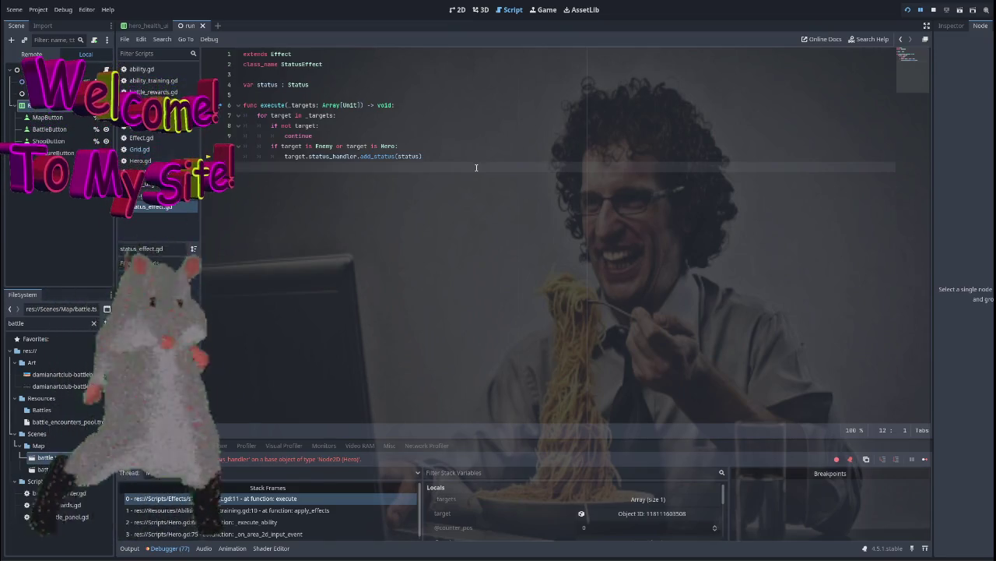
Close every script except status_effect.gd and open the Status class definition in status.gd
right_click(182, 206)
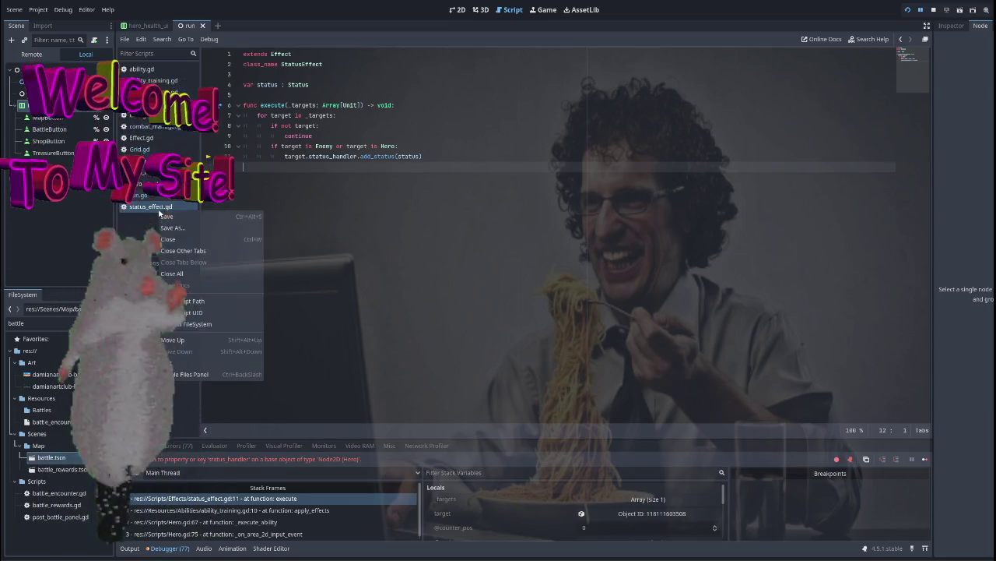
click(190, 251)
click(298, 84)
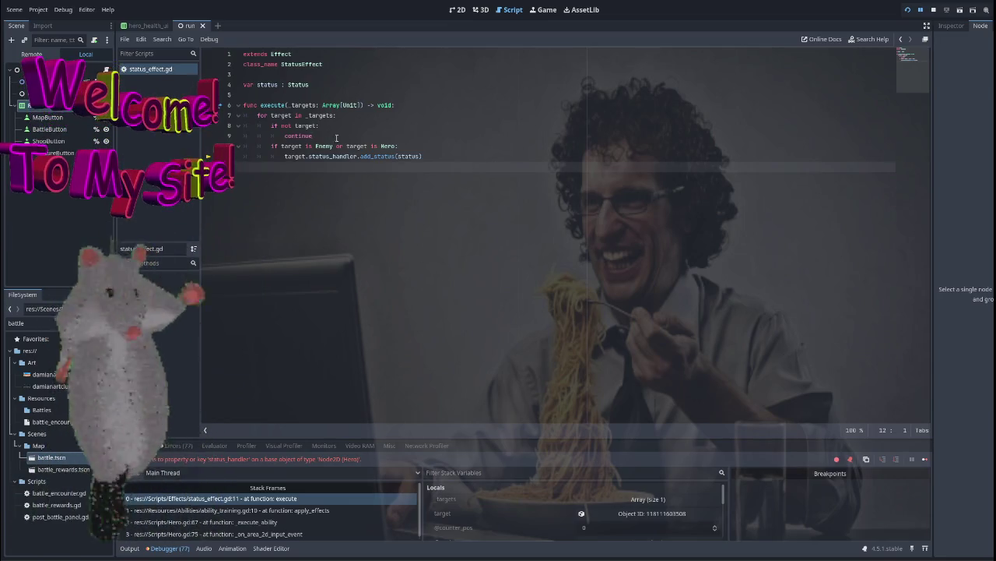
ctrl+click(298, 84)
Review apply_status's status_applied(self) emit and enlarge the debugger panel
scroll(406, 194, down, 4)
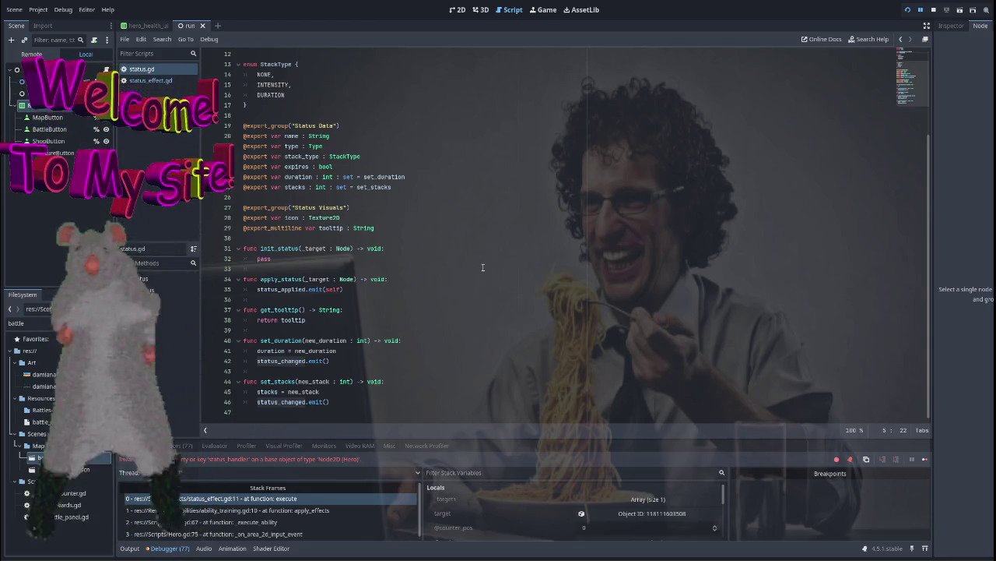
double_click(332, 289)
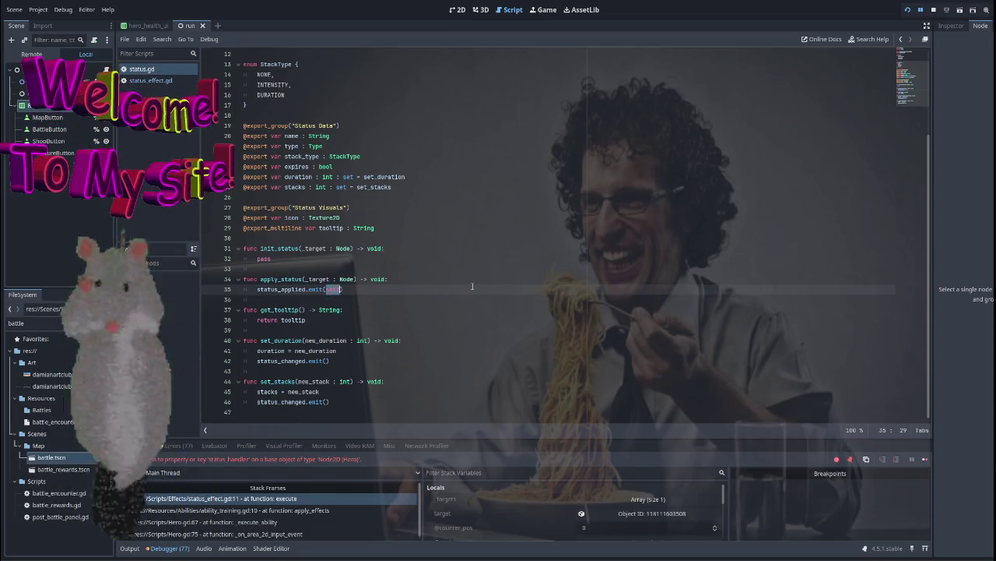
click(362, 289)
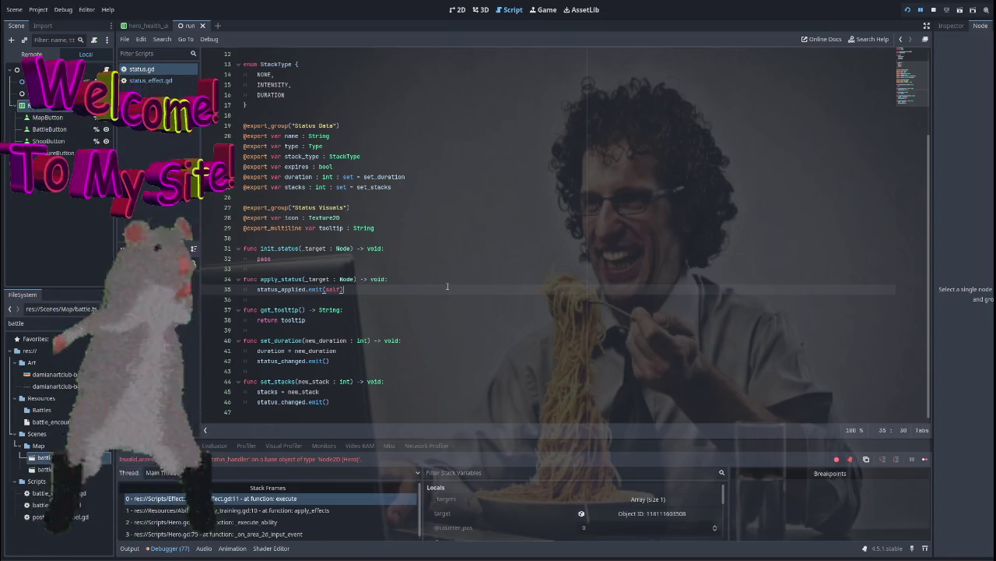
mouse_move(550, 440)
mouse_down()
mouse_move(515, 285)
mouse_move(517, 314)
mouse_up()
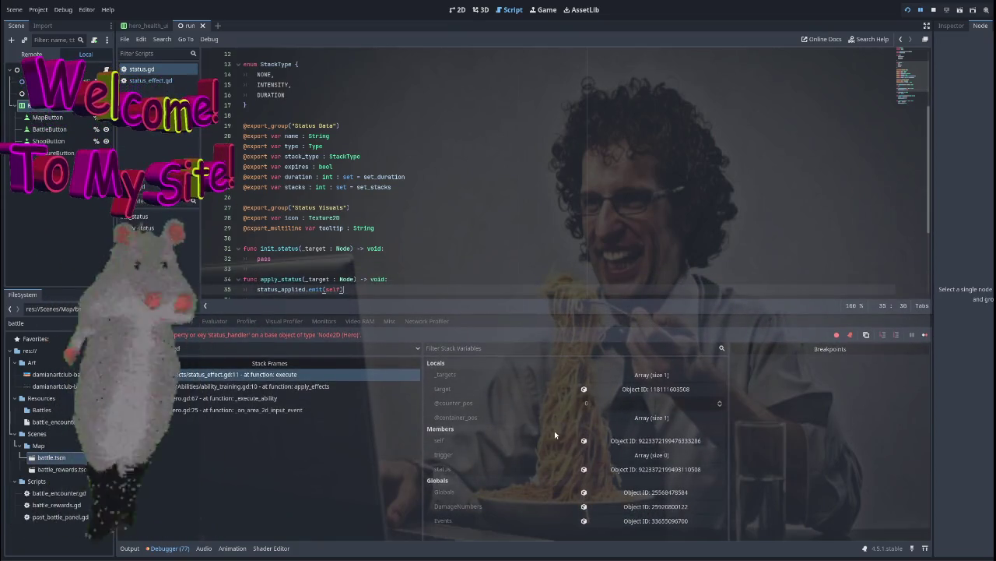
Inspect the first element of _targets in the debugger Locals, then stop the game with F8
click(665, 394)
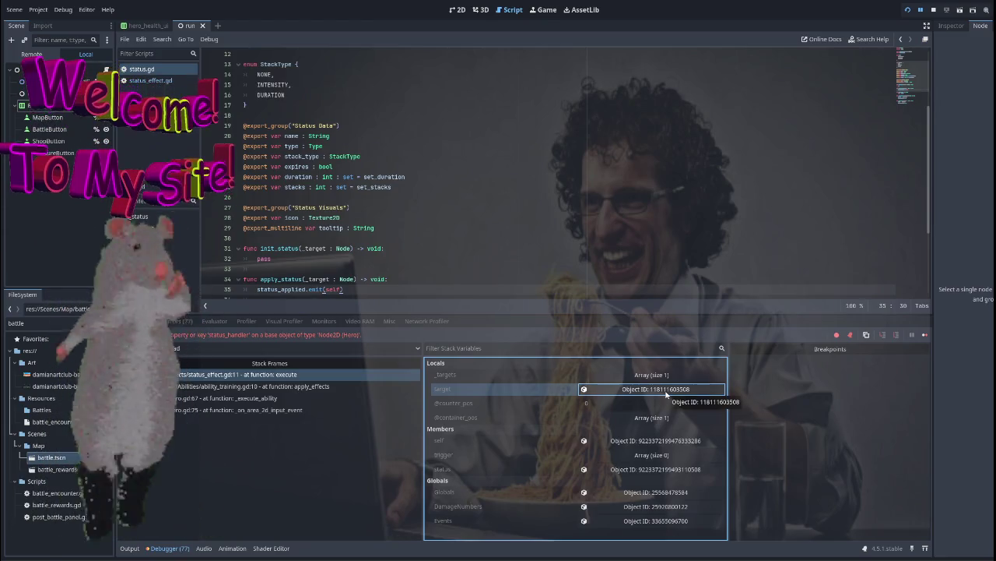
click(655, 374)
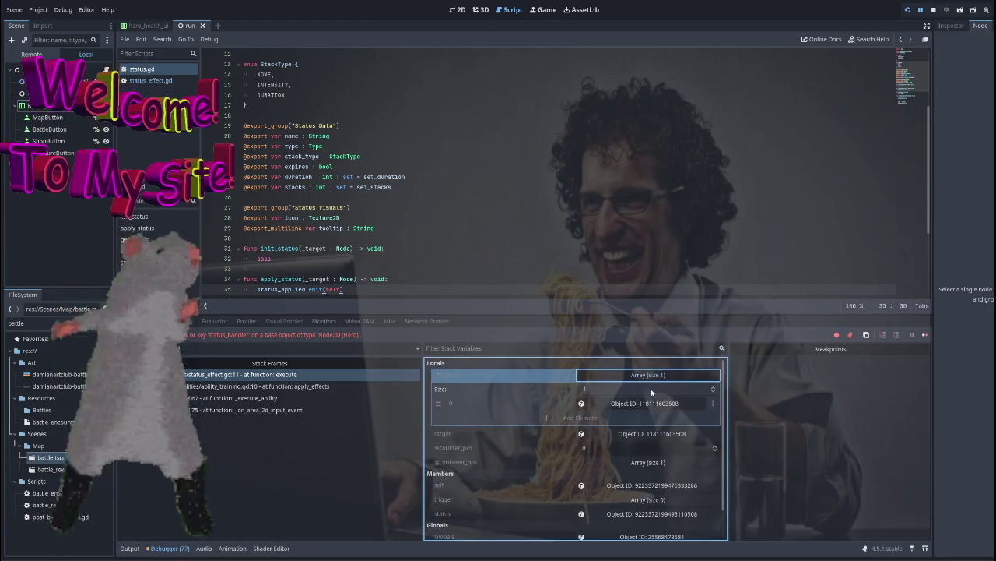
click(639, 406)
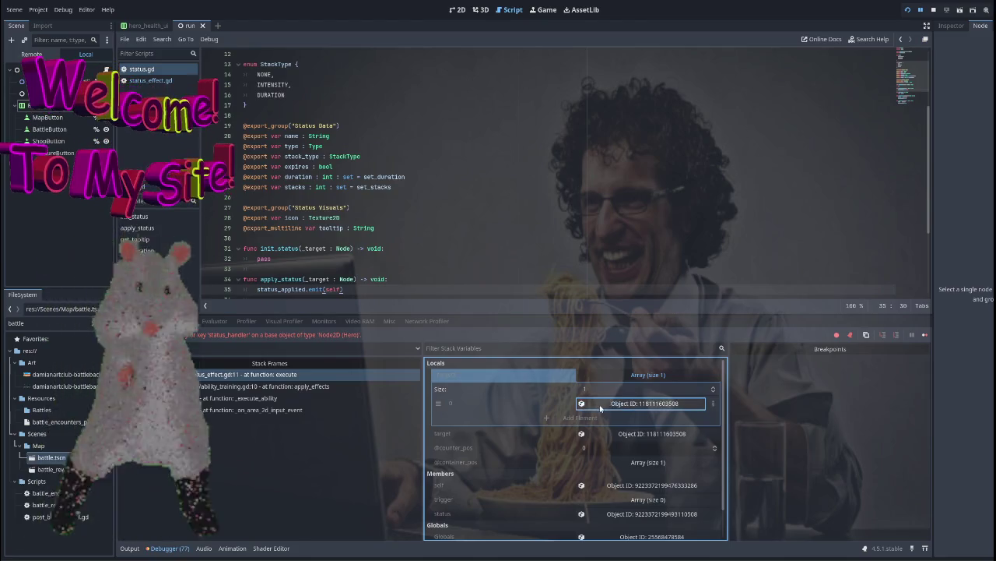
click(633, 377)
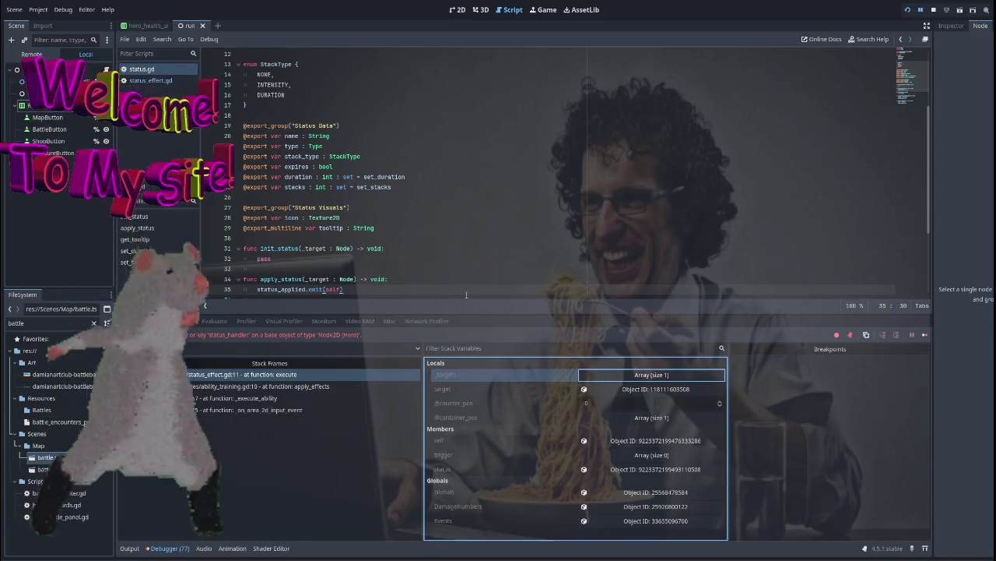
key(F8)
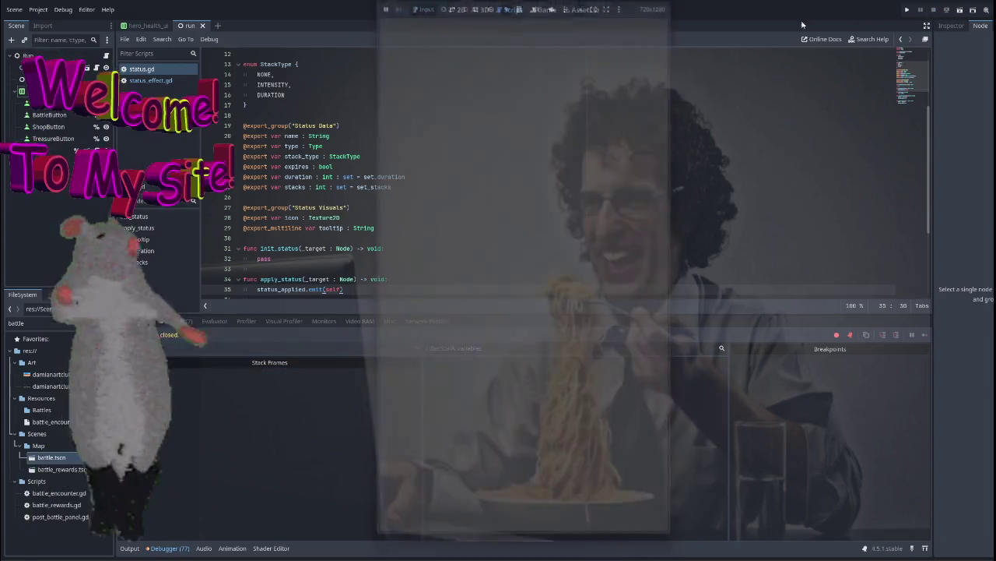
In the 2D editor, filter FileSystem for 'unit' and open unit.tscn
click(457, 9)
triple_click(38, 322)
text(un)
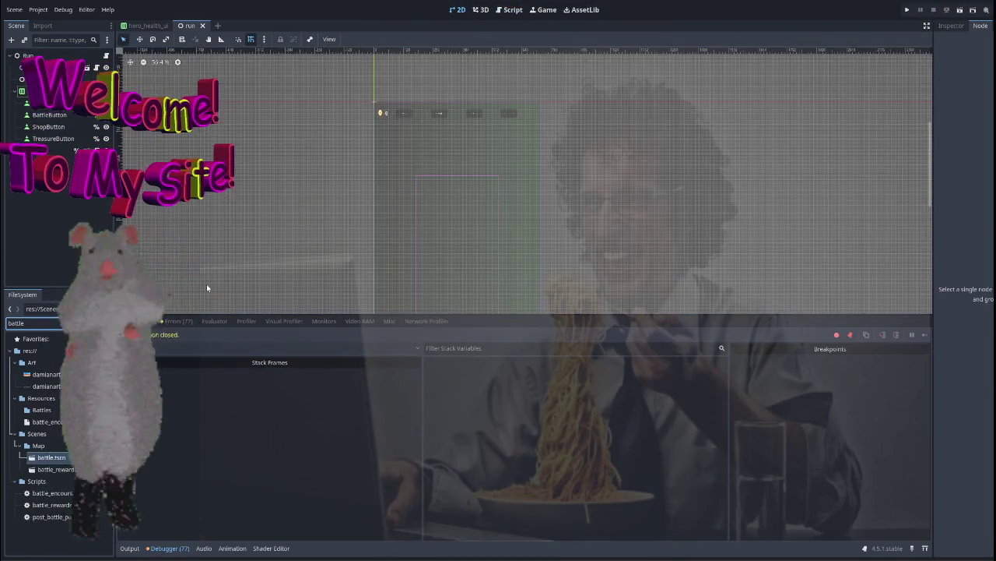
text(it)
double_click(43, 410)
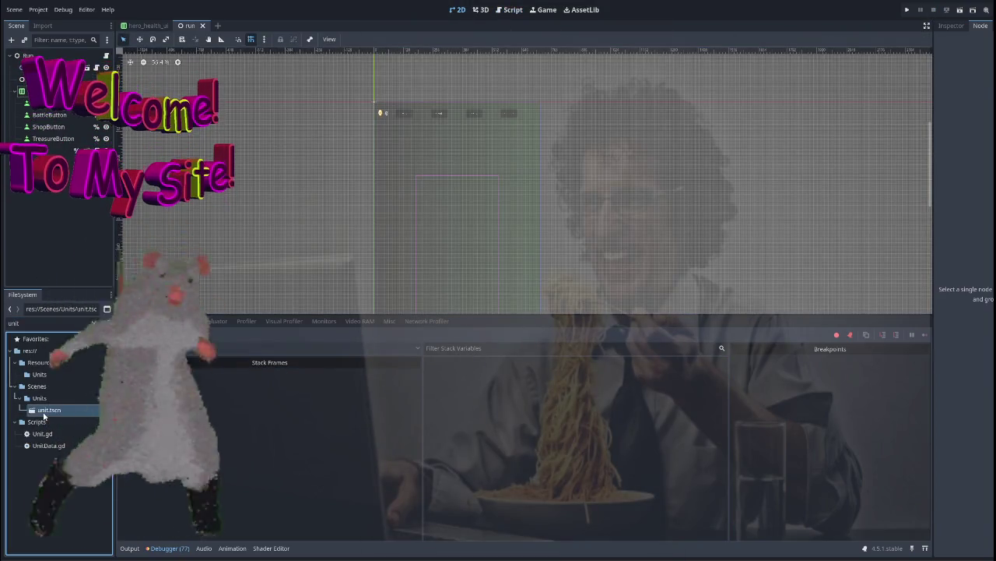
Select the StatusHandler node, zoom in, and filter FileSystem for 'status'
click(53, 209)
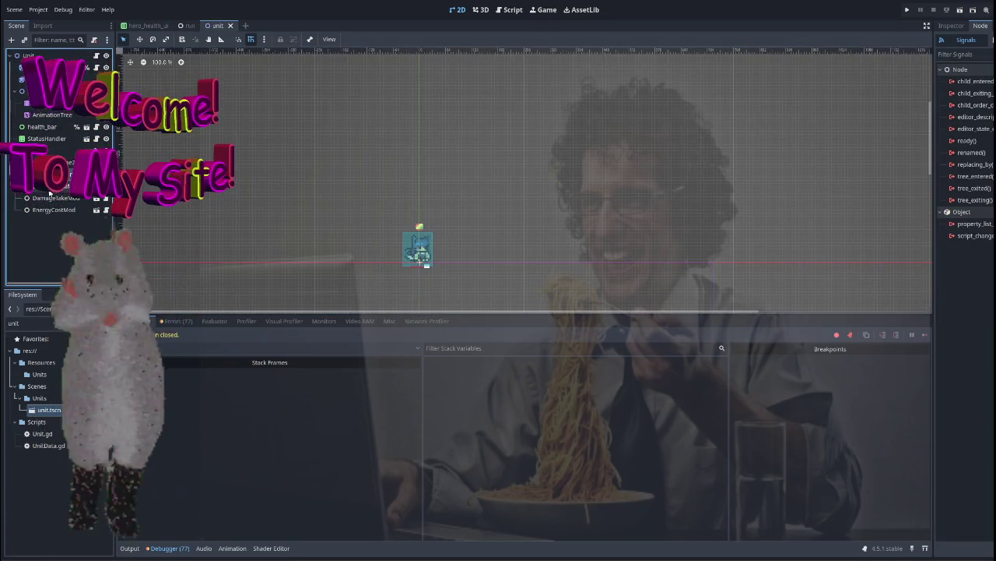
click(386, 222)
click(255, 186)
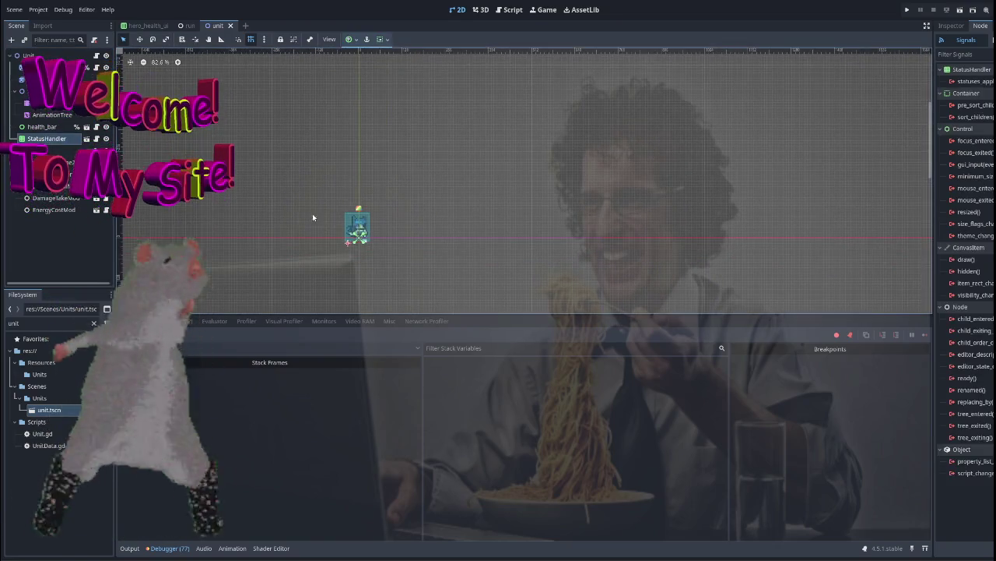
scroll(312, 213, up, 3)
scroll(323, 203, up, 4)
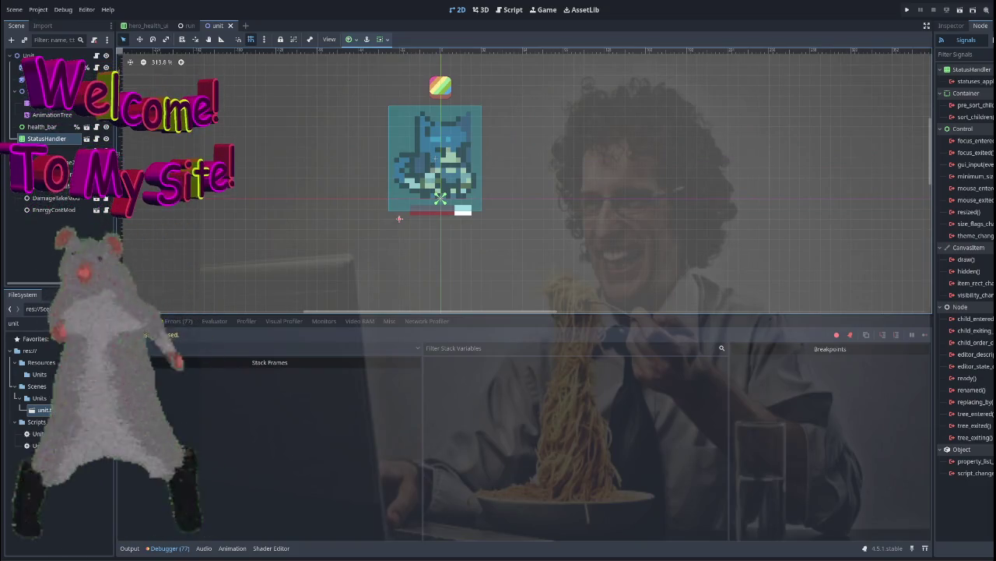
key(BackSpace)
key(BackSpace)
key(BackSpace)
text(status)
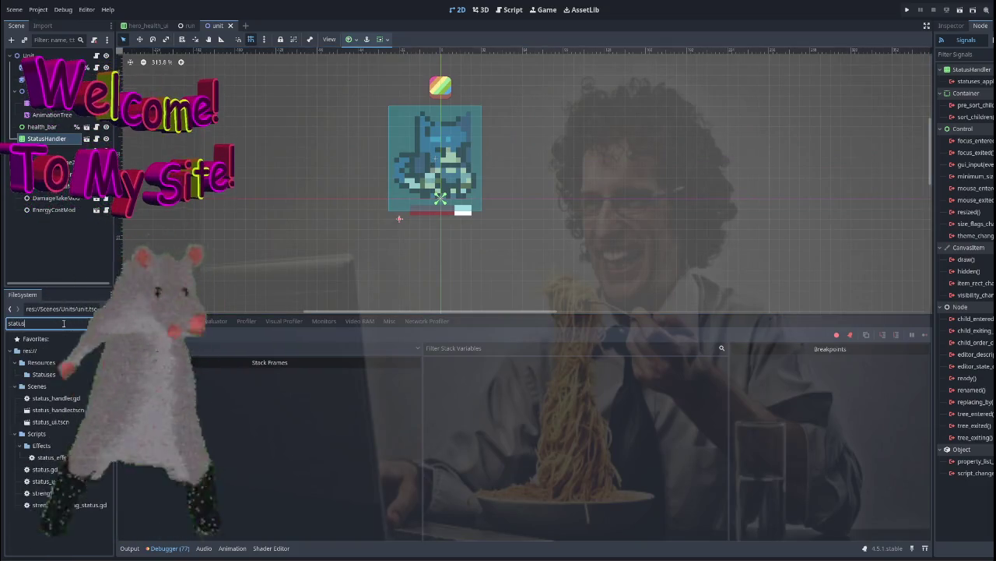
Add status_ui.tscn under StatusHandler and duplicate it into StatusUI through StatusUI10
drag(51, 421, 47, 144)
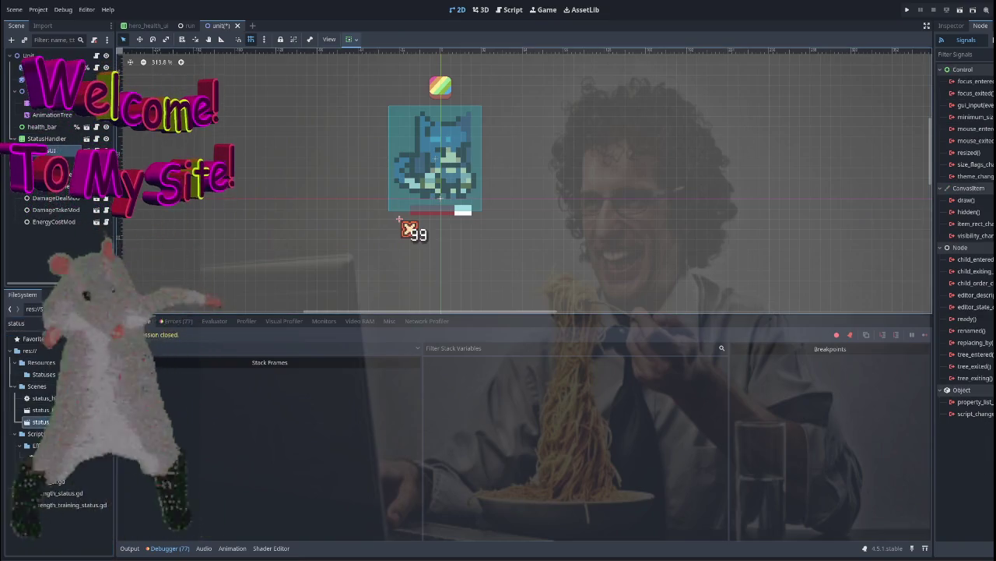
key(ctrl+d)
key(ctrl+d)
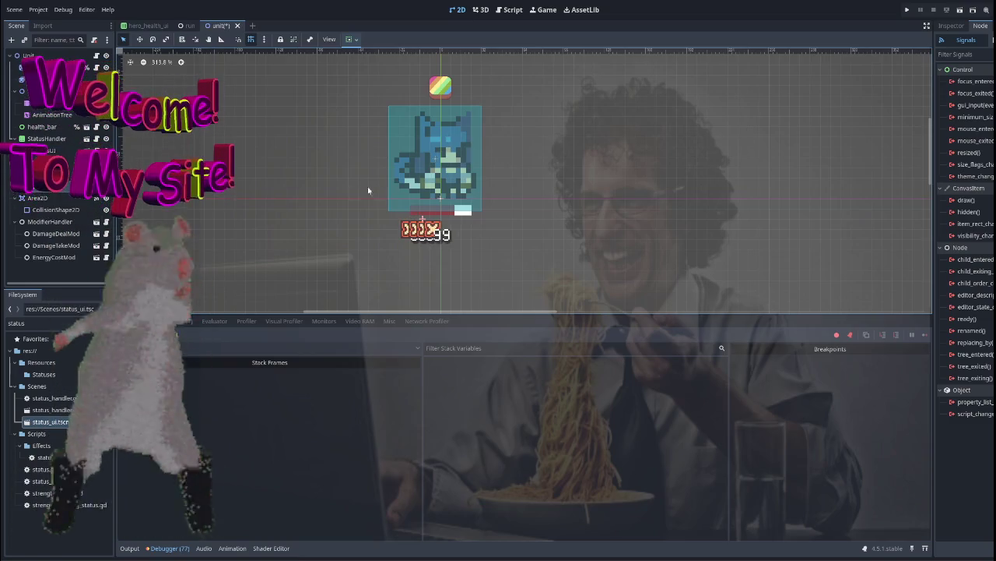
key(ctrl+z)
key(ctrl+z)
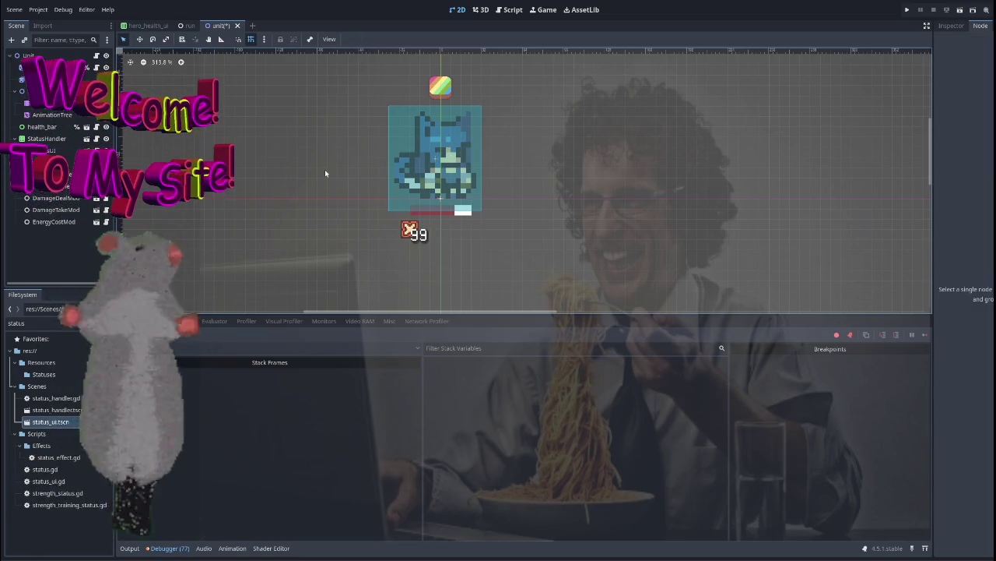
key(ctrl+d)
key(ctrl+d)
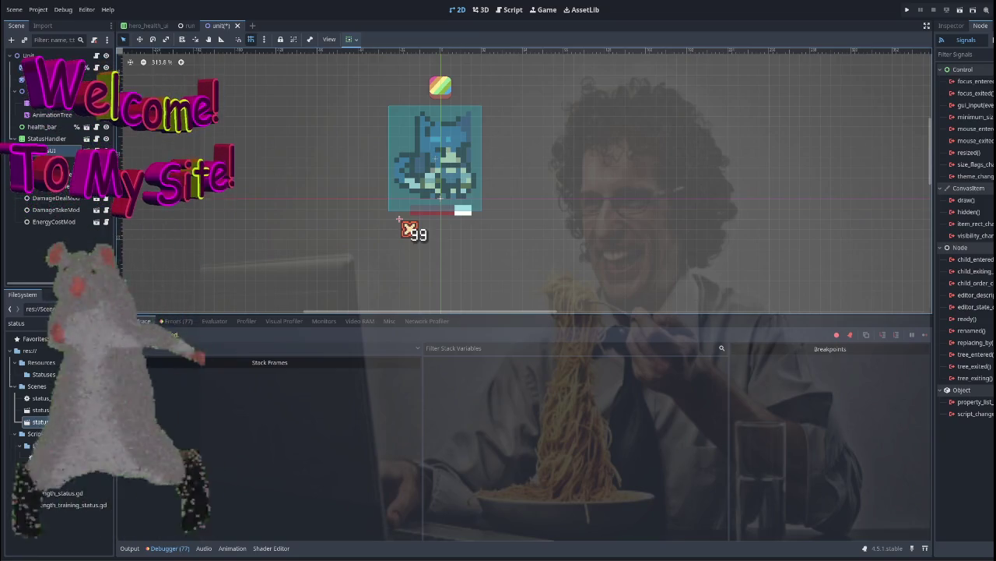
key(ctrl+d)
key(ctrl+d)
key(ctrl+d)
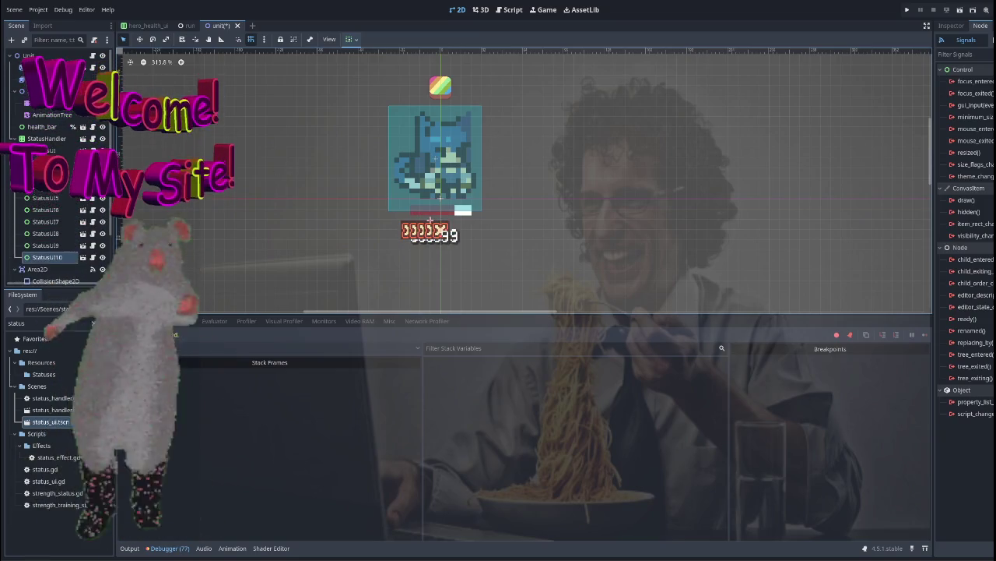
click(49, 138)
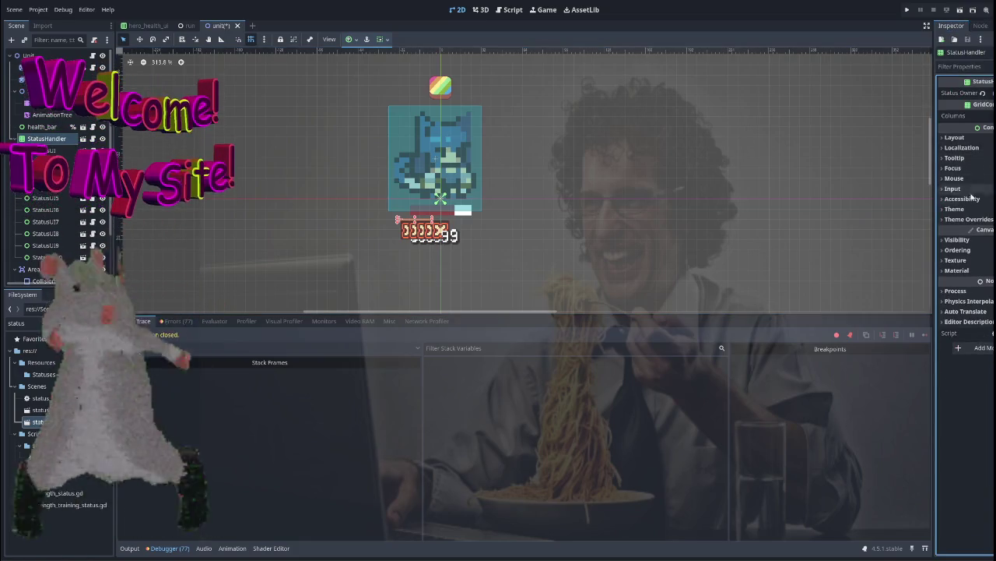
Enable StatusHandler's H Separation and V Separation theme overrides and increase both values
click(970, 219)
click(964, 229)
click(956, 241)
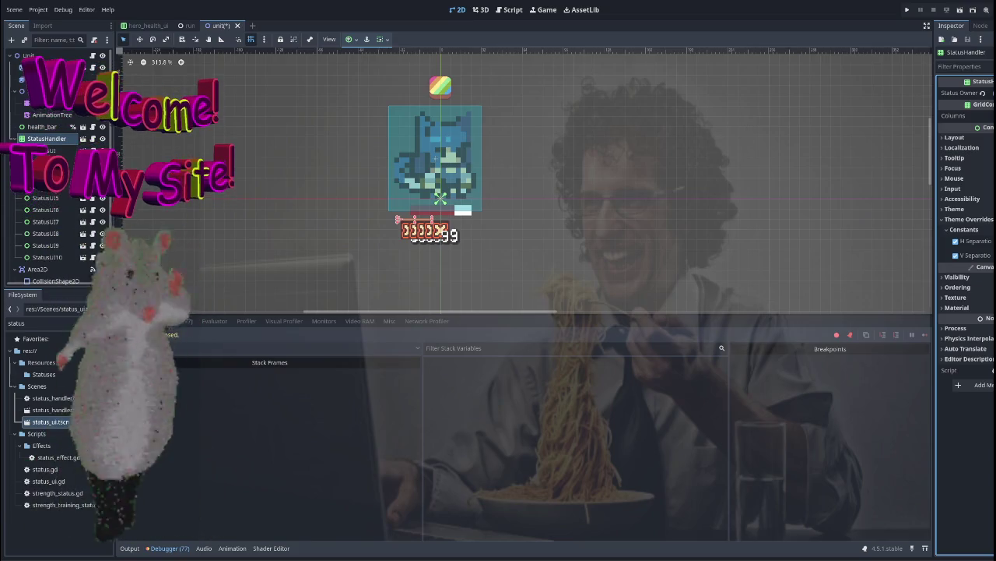
mouse_move(973, 241)
mouse_down()
mouse_move(991, 241)
mouse_move(981, 242)
mouse_up()
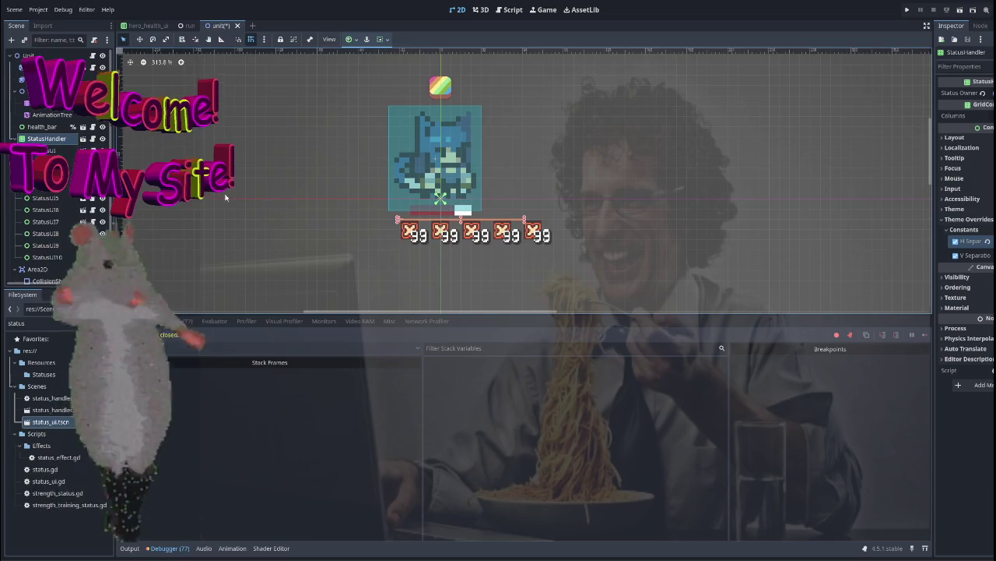
drag(973, 255, 993, 255)
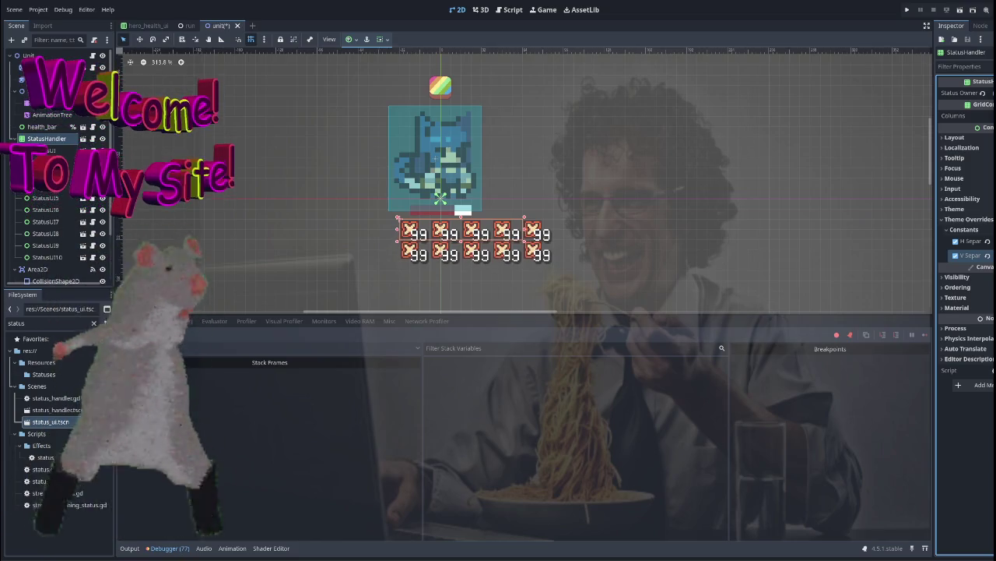
Zoom the canvas to check the two spaced rows of five status icons
click(347, 144)
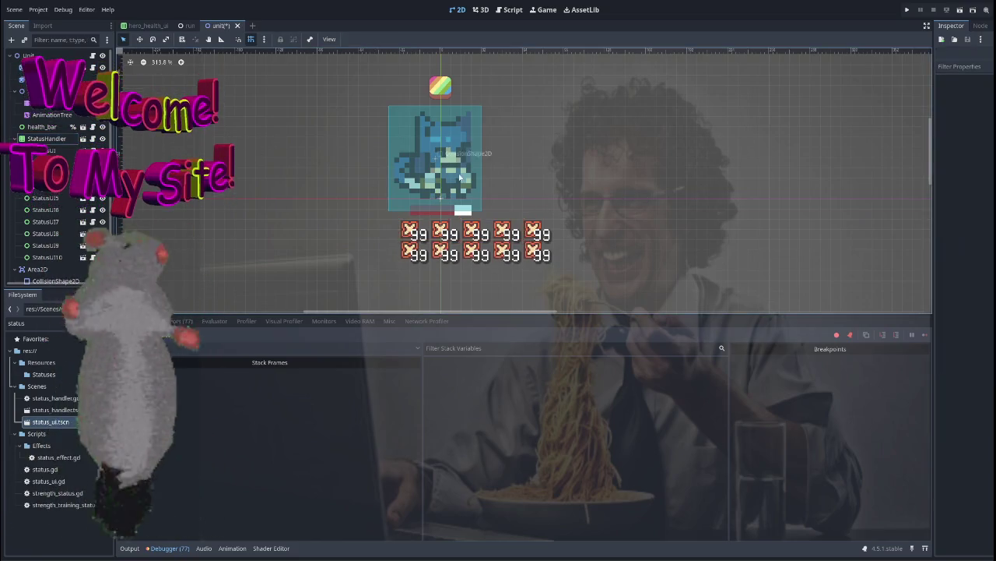
scroll(612, 194, down, 5)
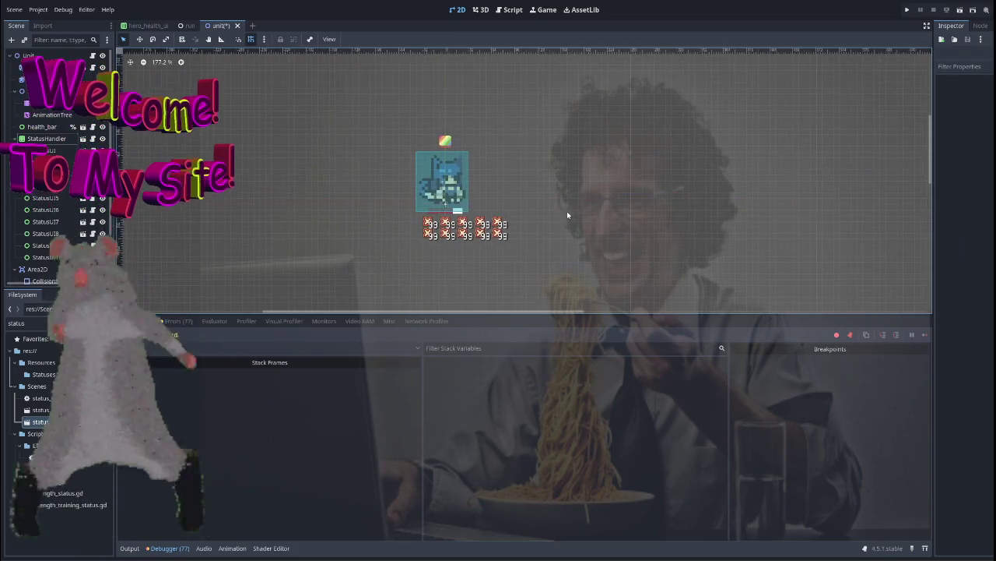
scroll(548, 222, down, 5)
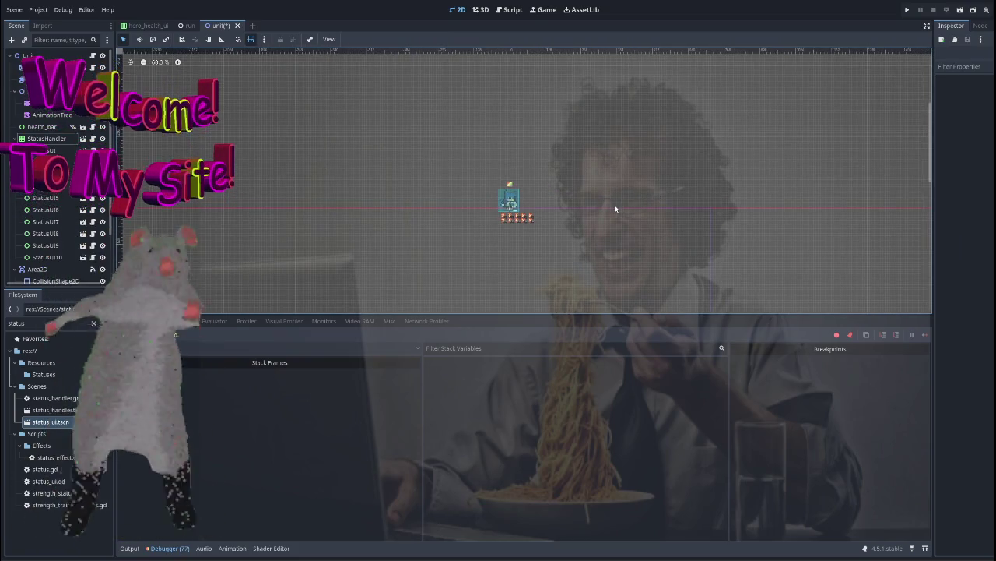
scroll(616, 207, up, 4)
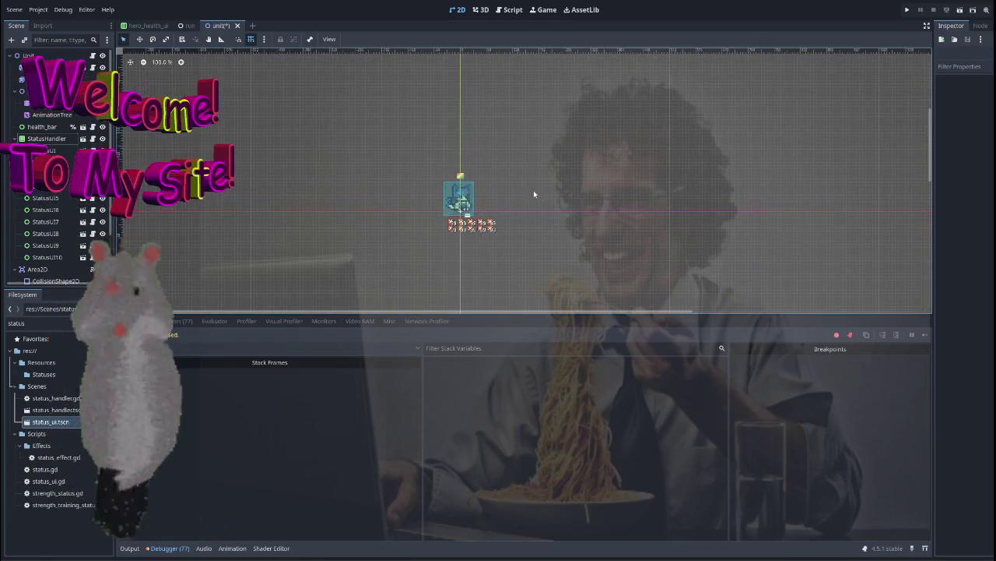
scroll(545, 169, down, 1)
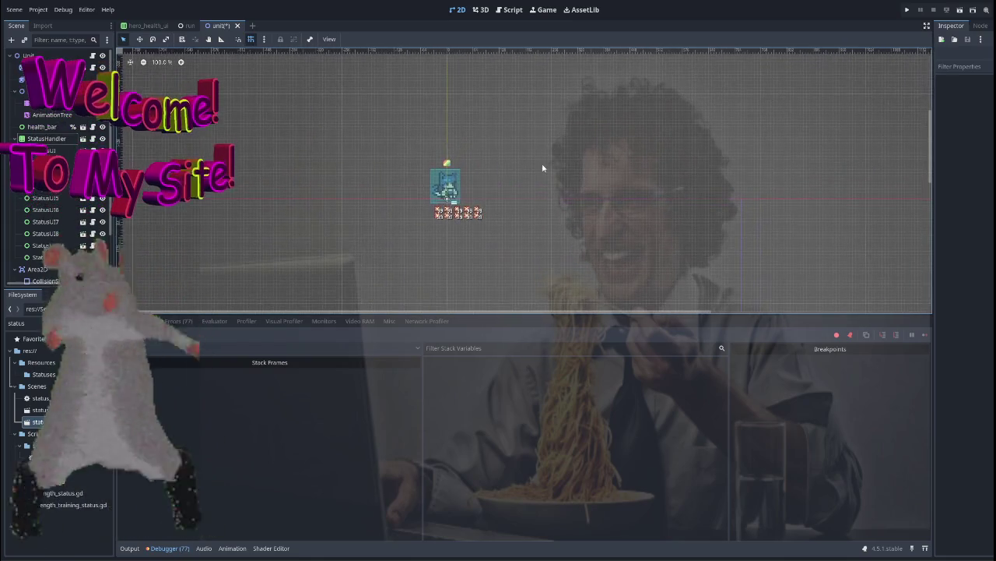
scroll(380, 201, up, 9)
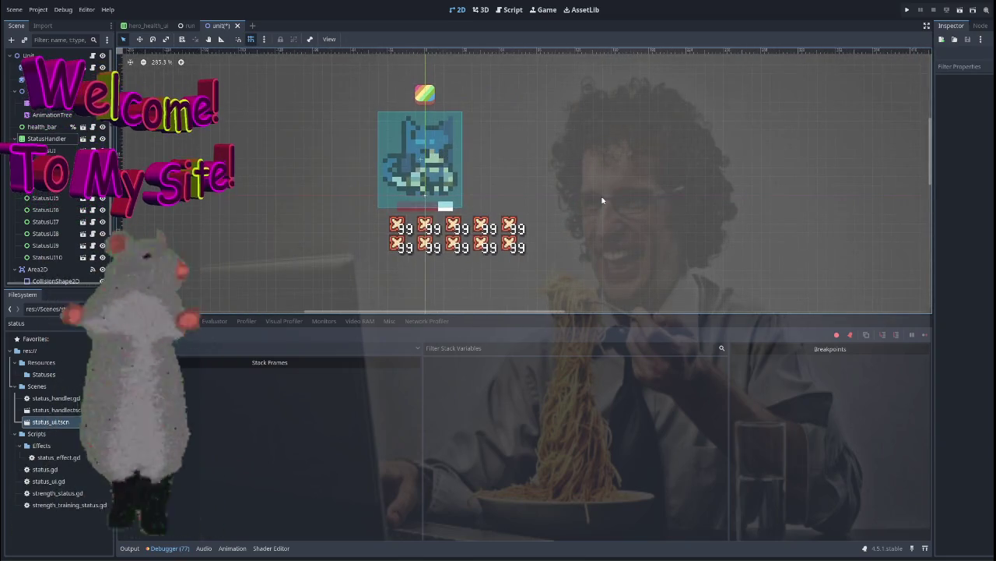
Delete the extra StatusUI2–StatusUI10 icon nodes from StatusHandler
click(459, 232)
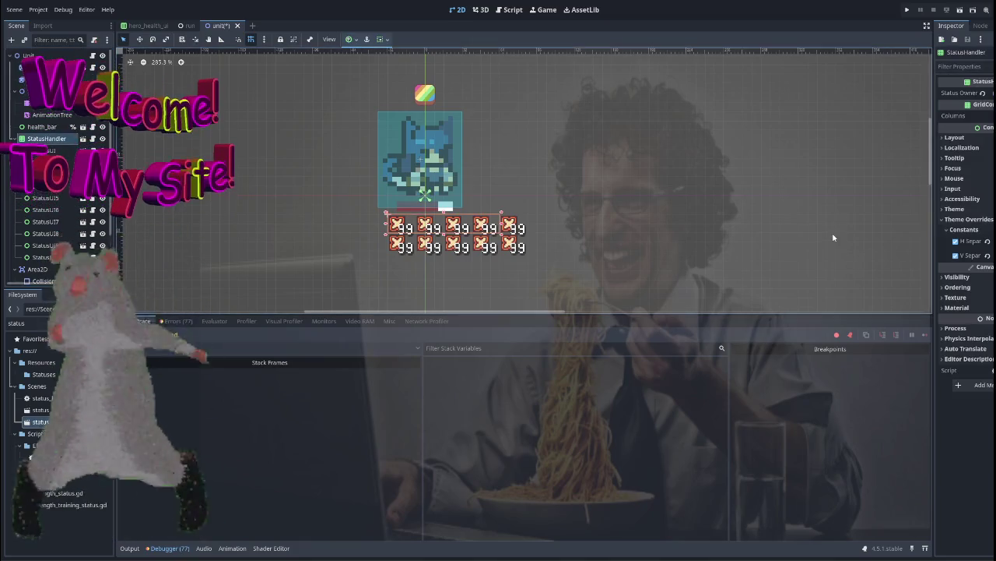
click(955, 138)
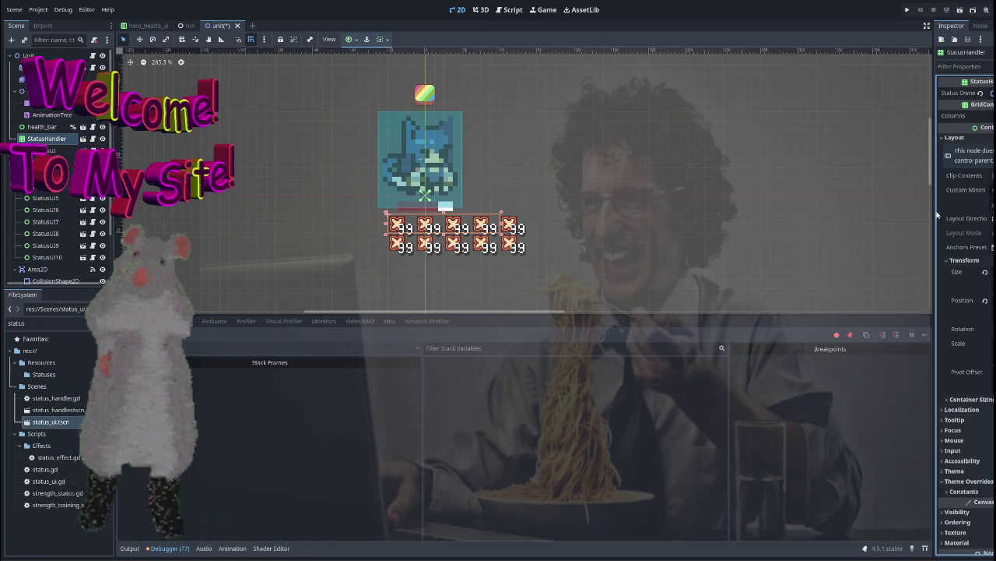
click(956, 138)
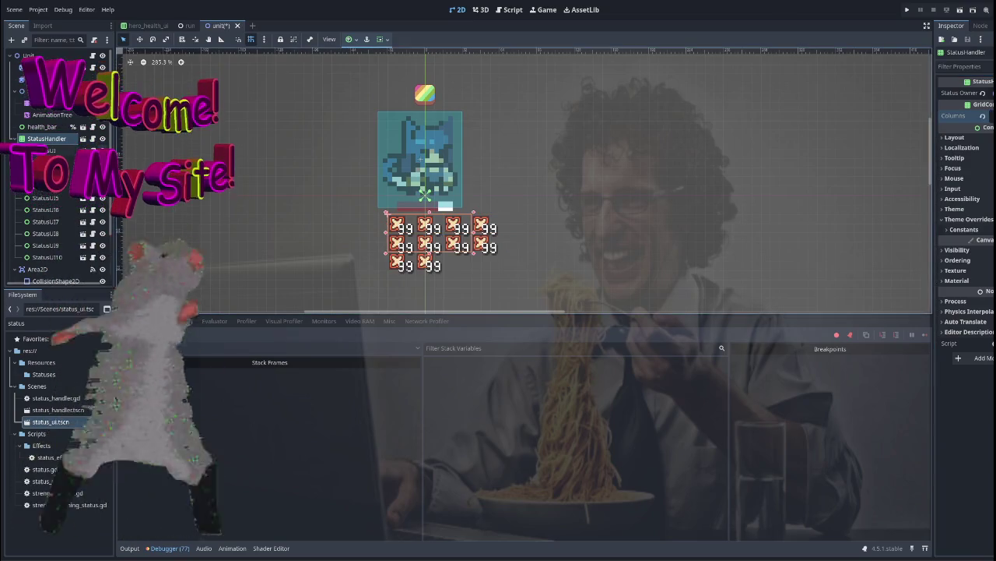
click(43, 150)
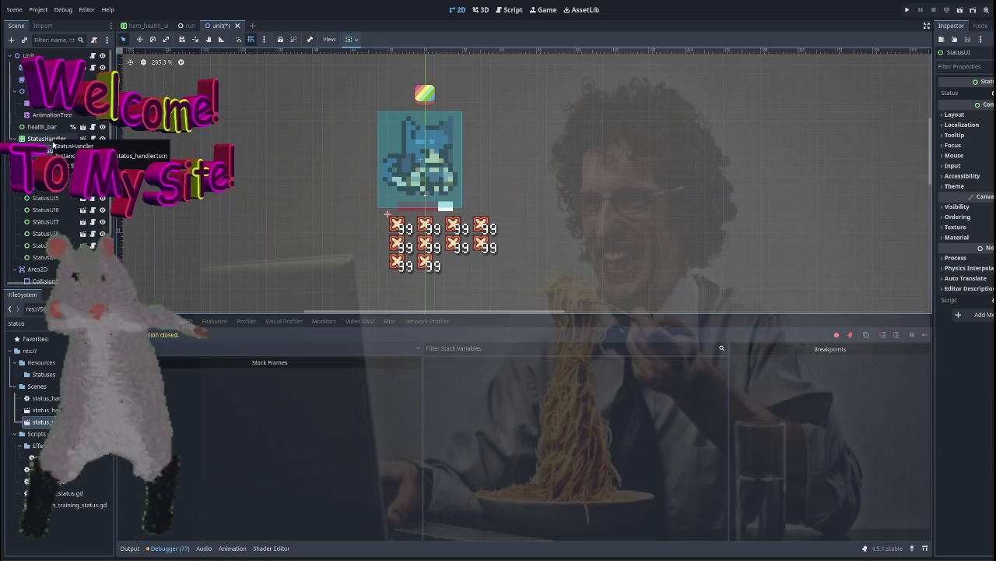
click(58, 238)
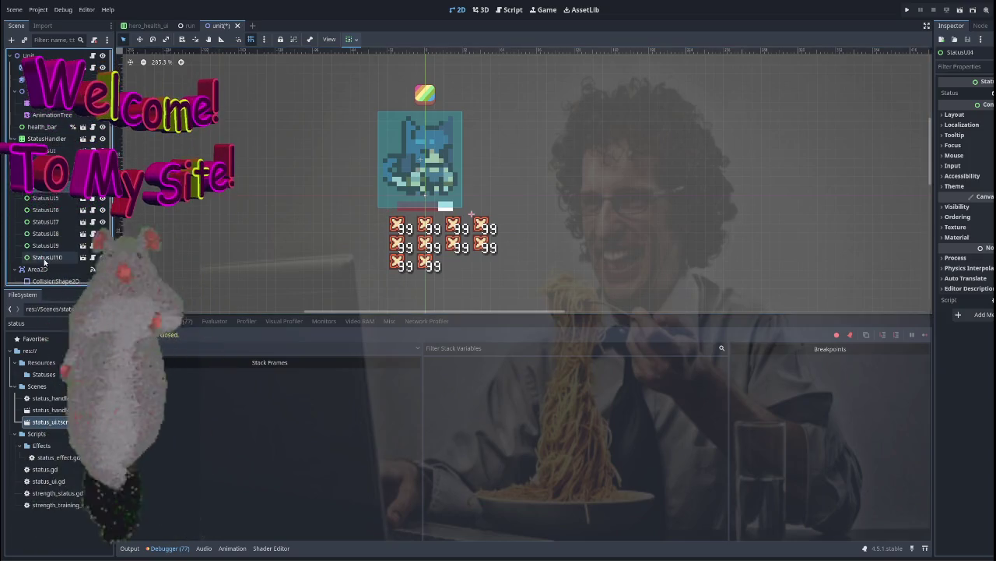
shift+click(45, 258)
key(Delete)
key(Return)
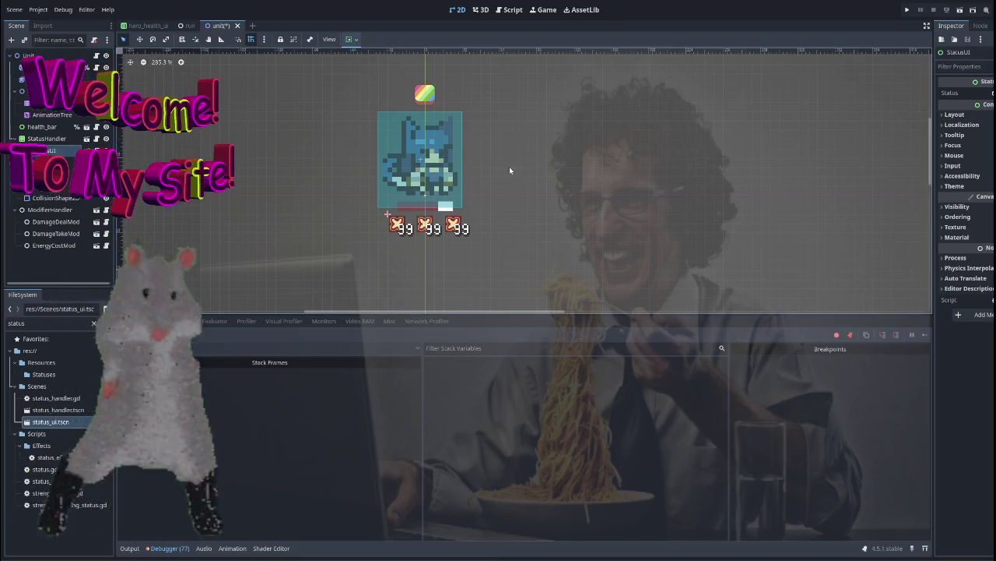
Duplicate the remaining StatusUI icon so three icons sit beneath the sprite
scroll(510, 169, down, 4)
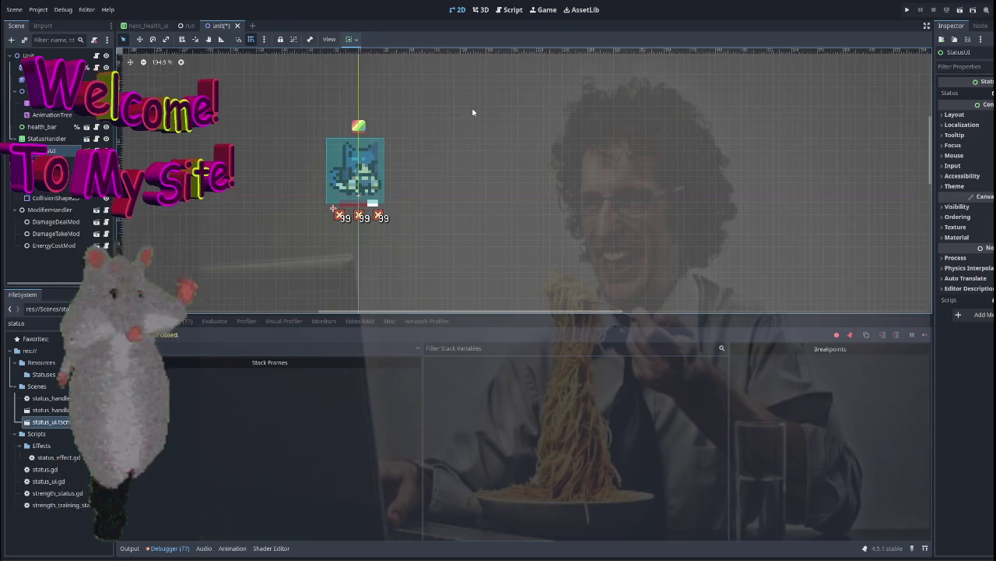
scroll(317, 183, down, 1)
key(ctrl+d)
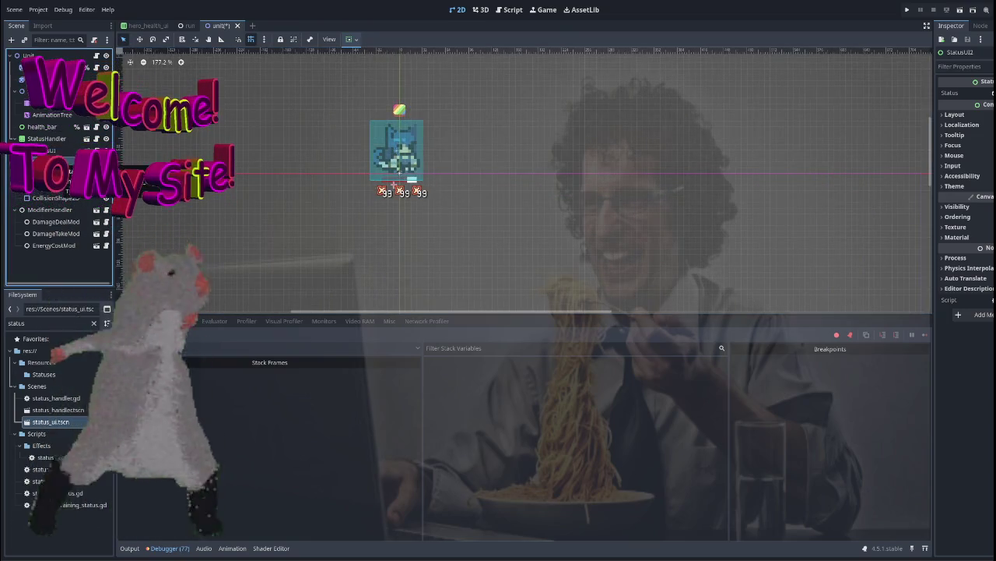
click(63, 138)
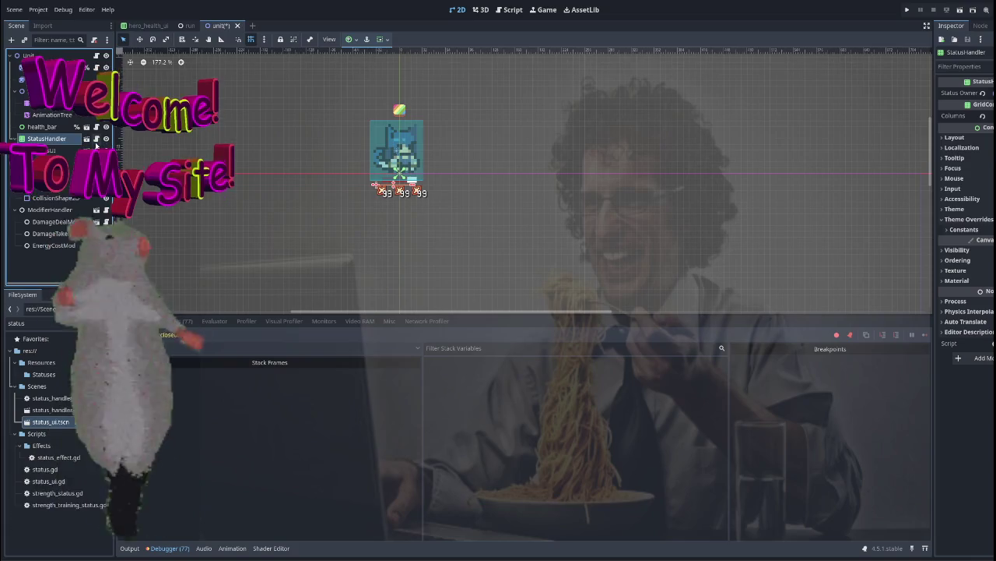
Review StatusHandler's status_handler.gd script, then switch to Hero.gd
click(96, 141)
scroll(458, 133, up, 10)
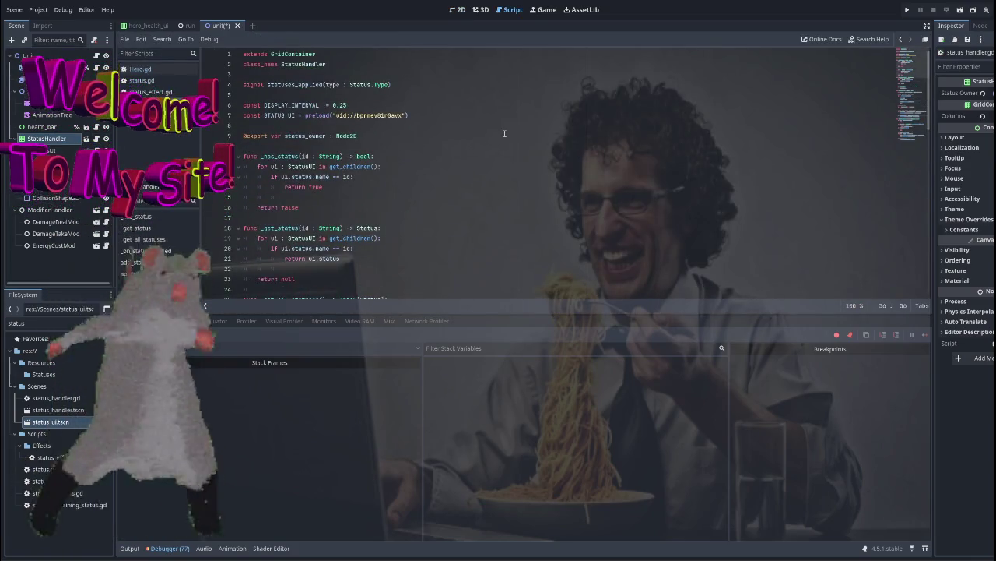
scroll(505, 133, down, 17)
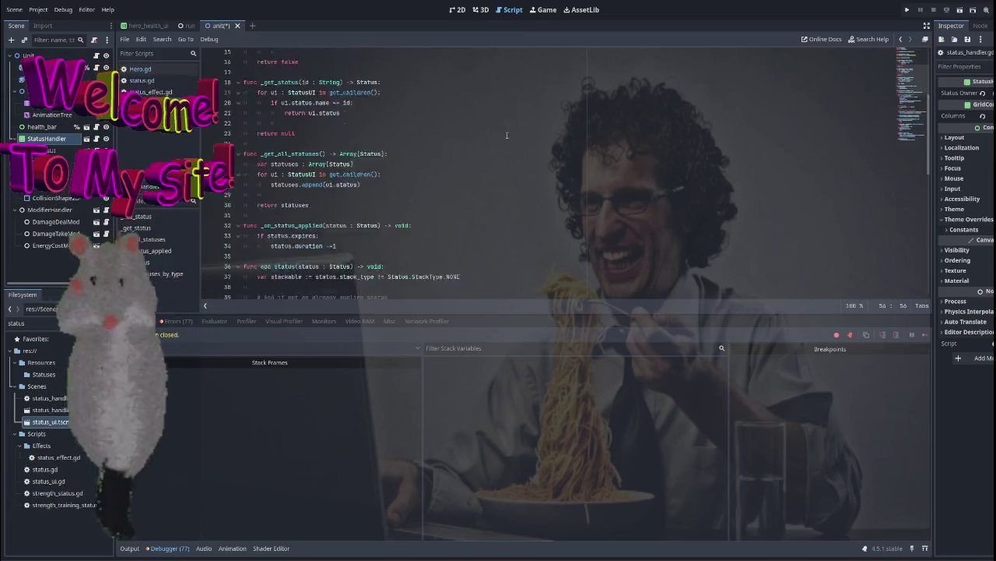
scroll(564, 152, up, 2)
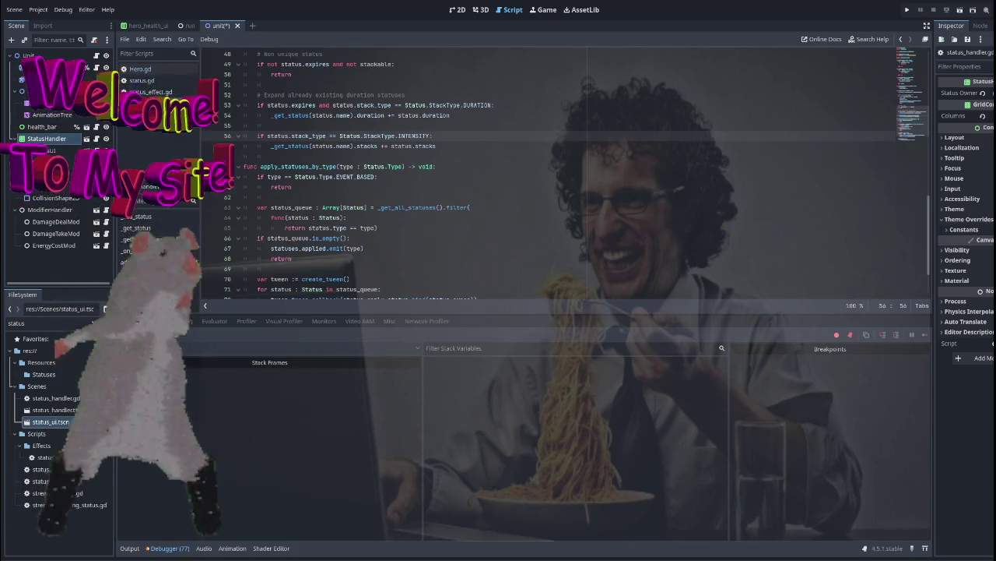
click(140, 69)
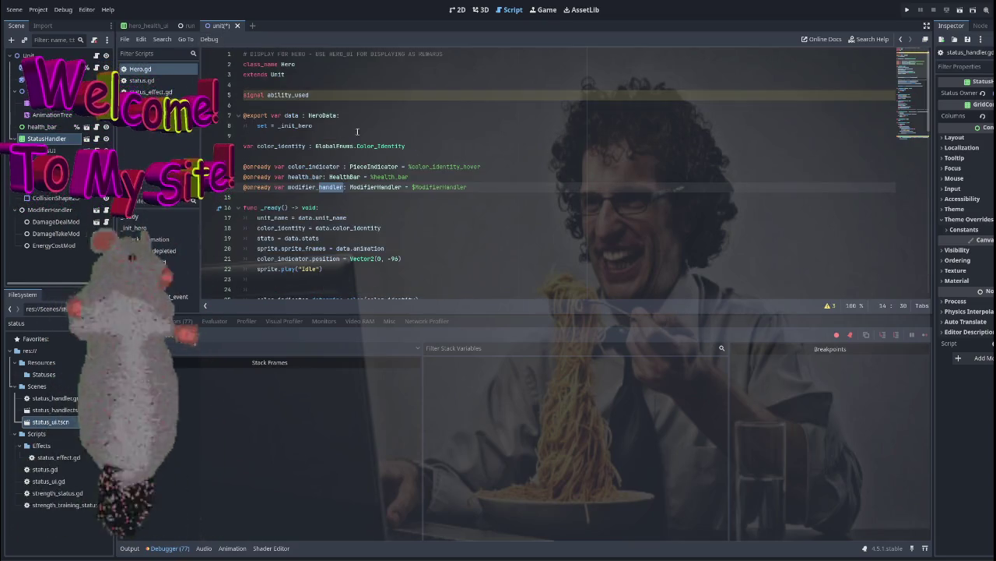
Save the unit scene and scroll Hero.gd down to _execute_ability
click(447, 105)
key(ctrl+s)
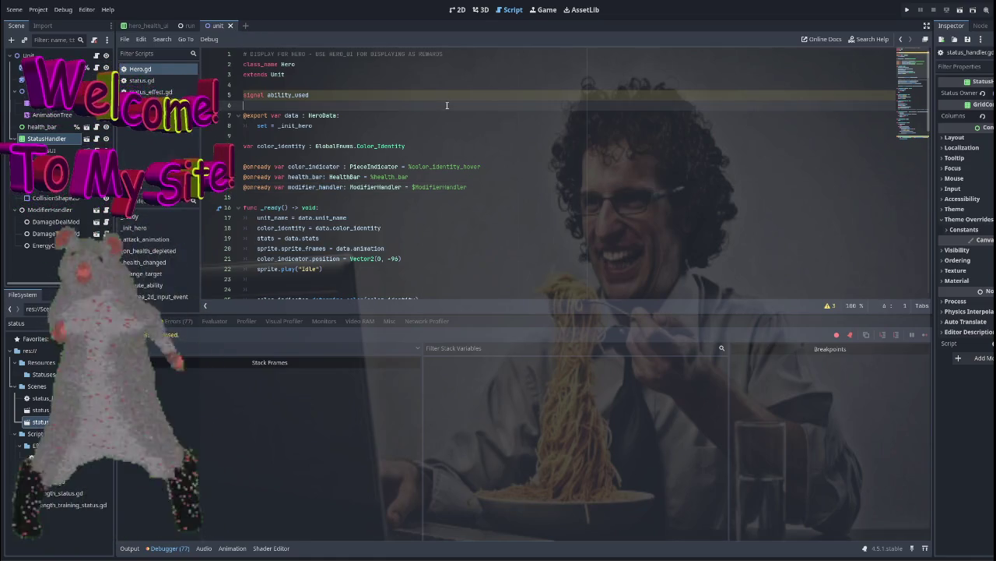
scroll(352, 134, down, 1)
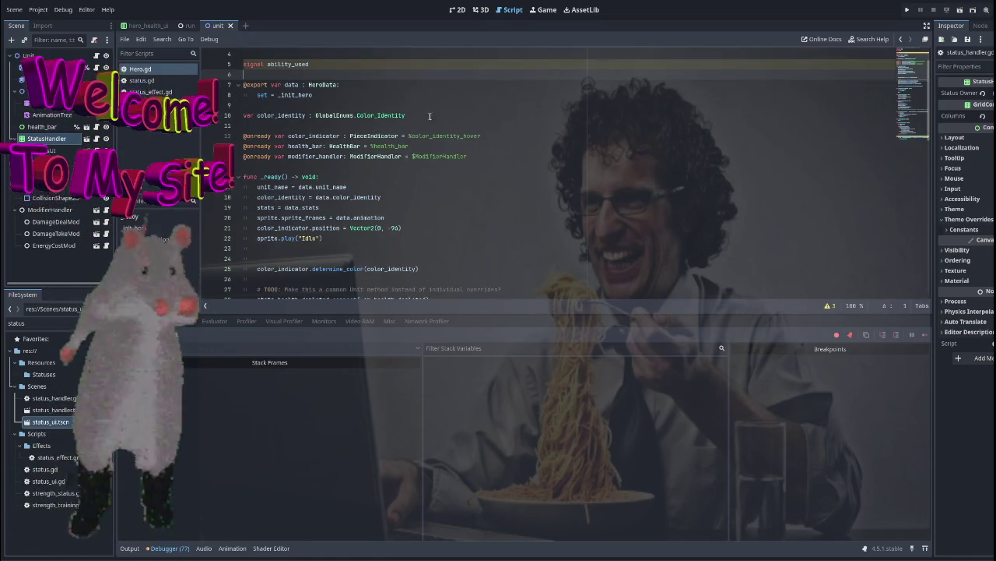
scroll(414, 152, down, 7)
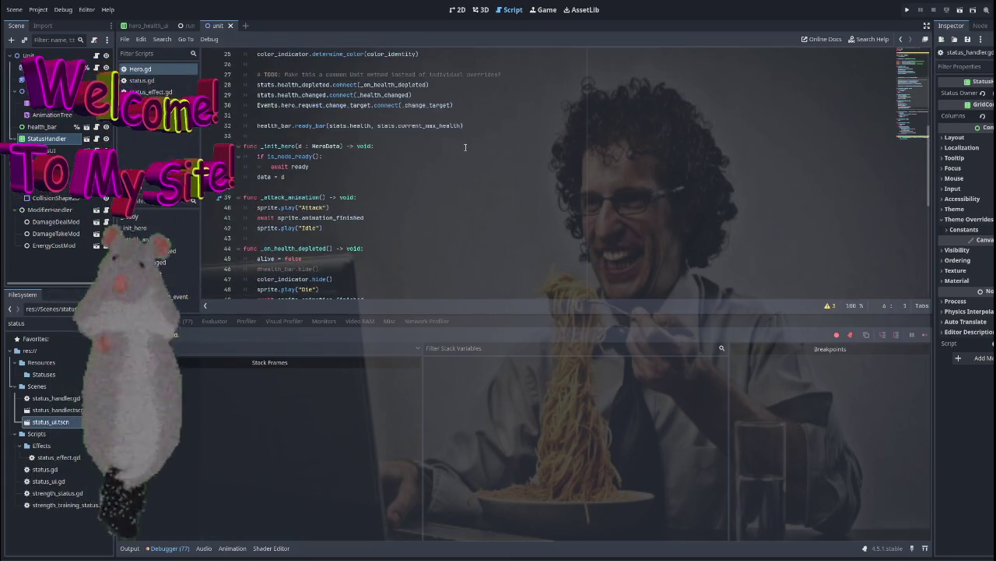
scroll(463, 131, down, 6)
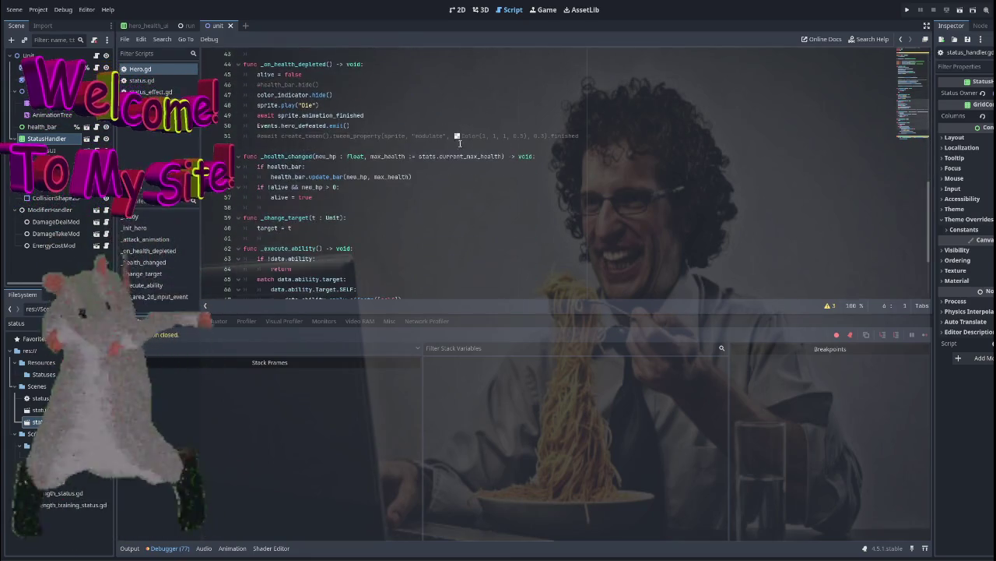
scroll(455, 150, down, 3)
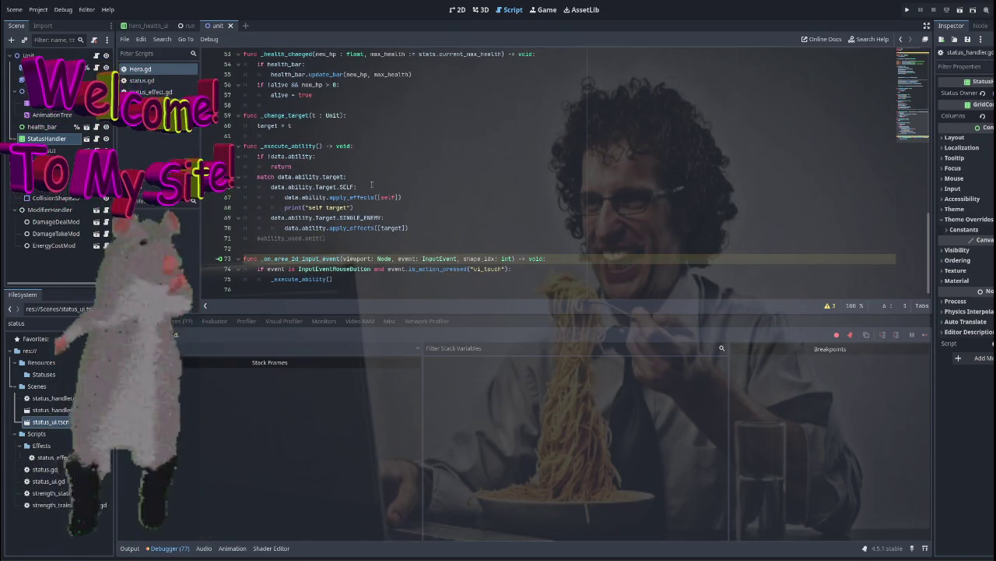
Inspect the apply_effects call on line 67 and jump to its definition in ability.gd
double_click(290, 147)
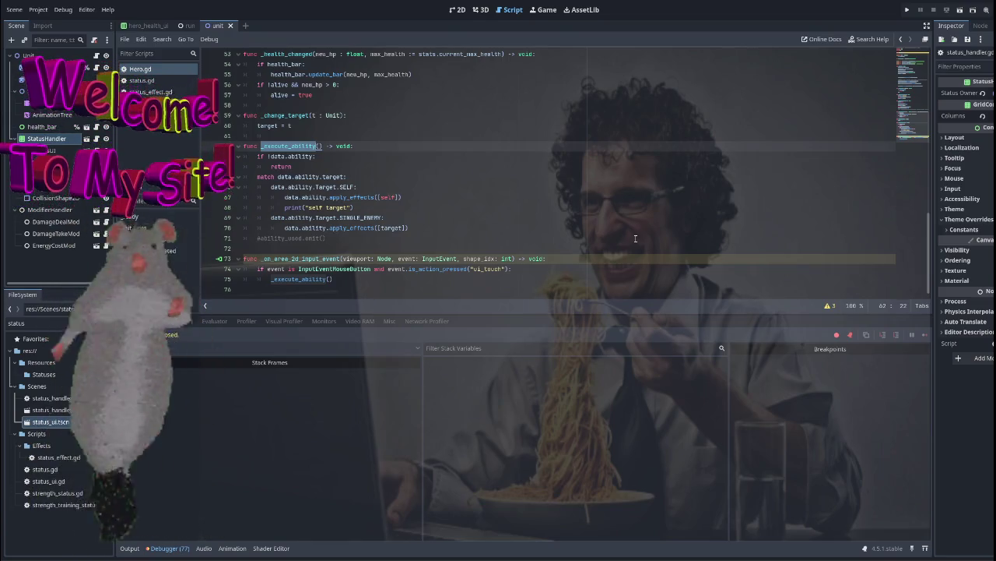
double_click(346, 197)
click(396, 197)
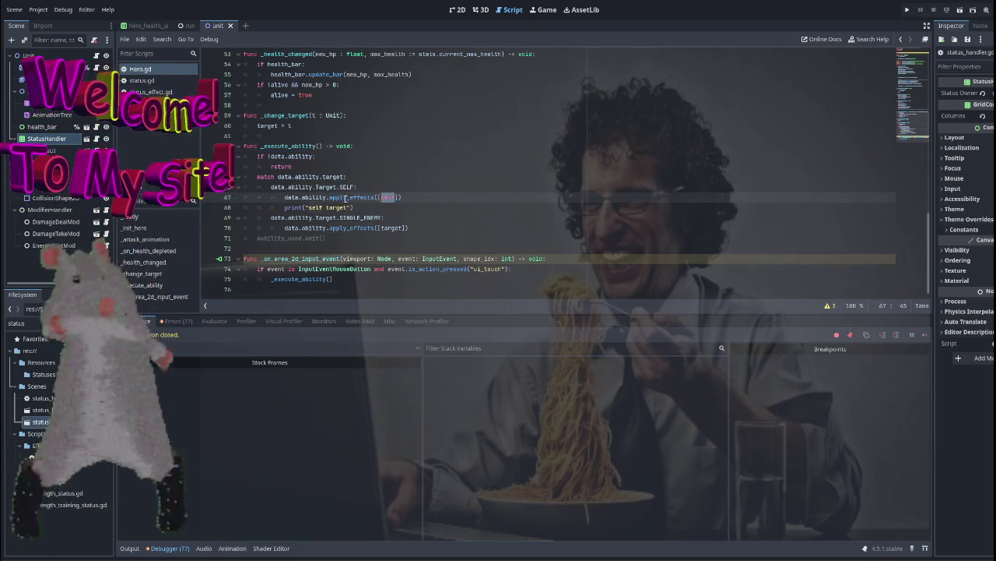
click(327, 177)
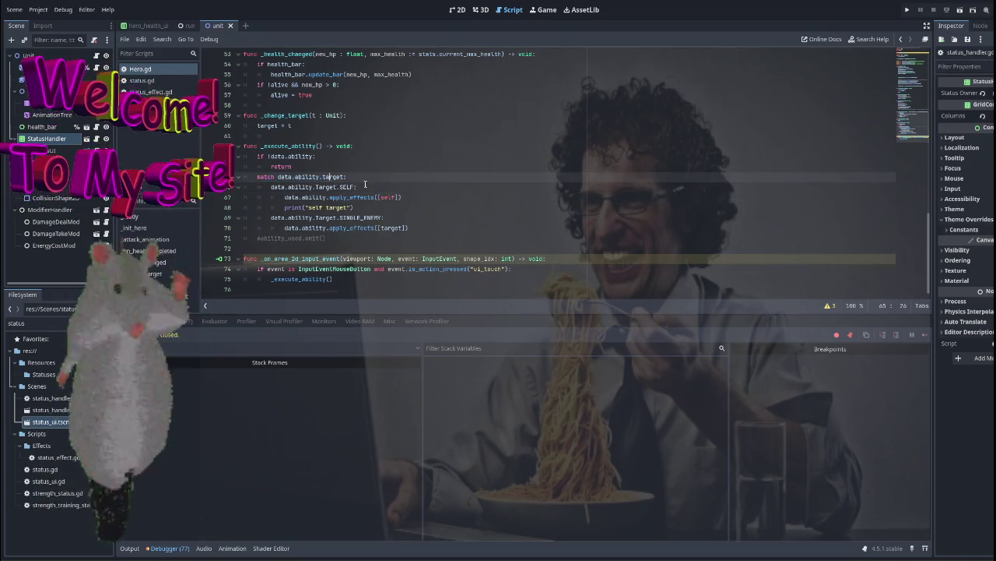
drag(416, 197, 310, 197)
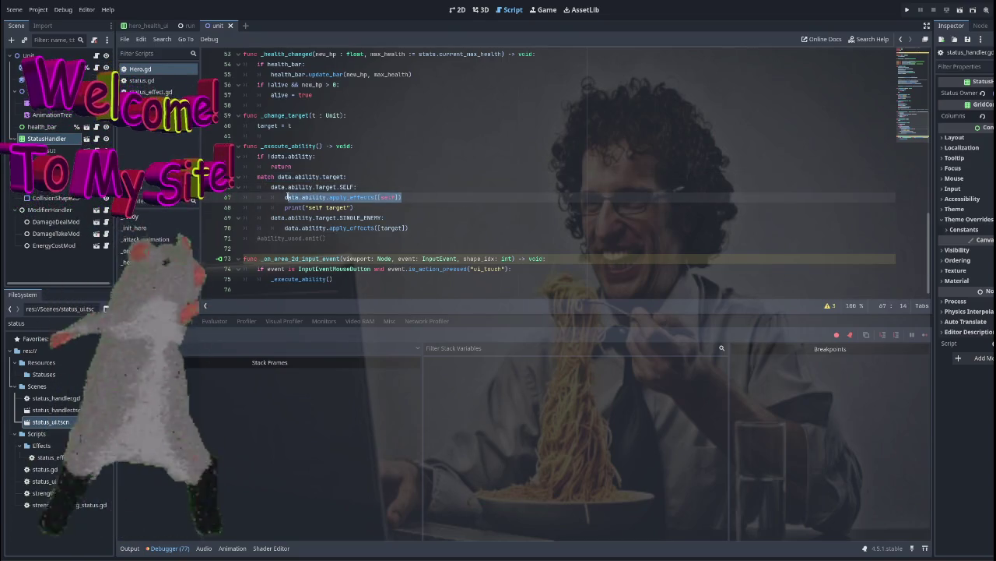
click(448, 198)
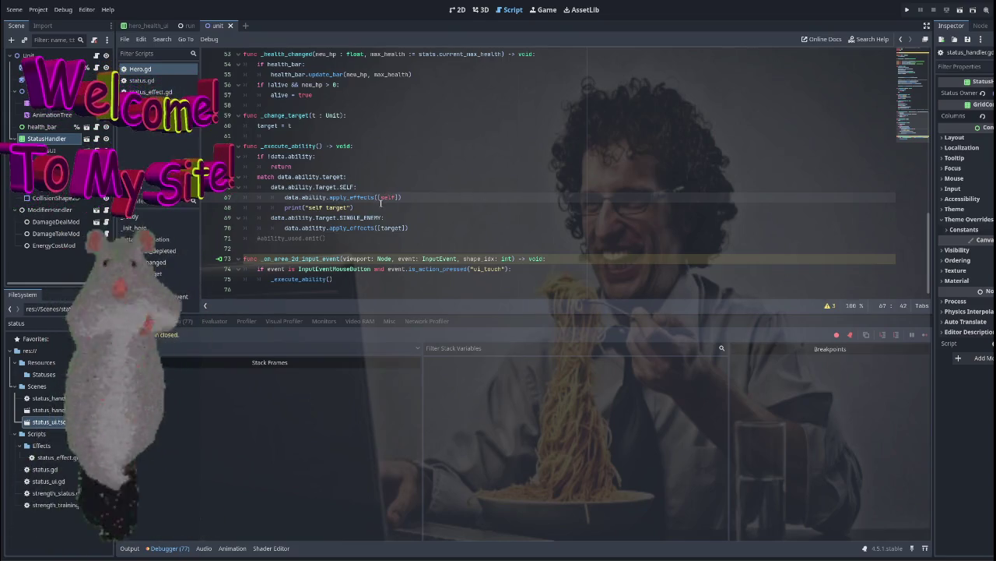
scroll(400, 216, up, 1)
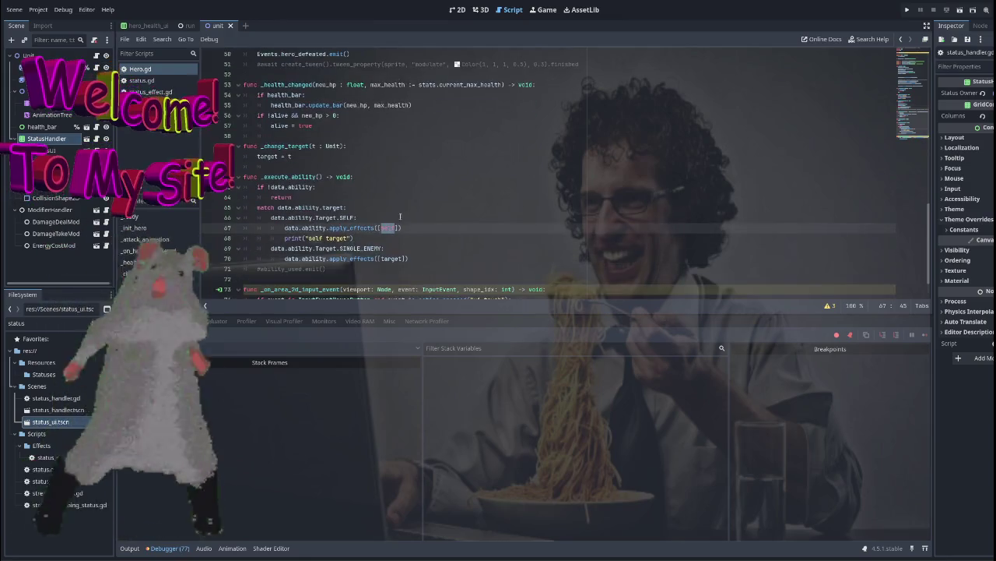
ctrl+click(353, 227)
text(training)
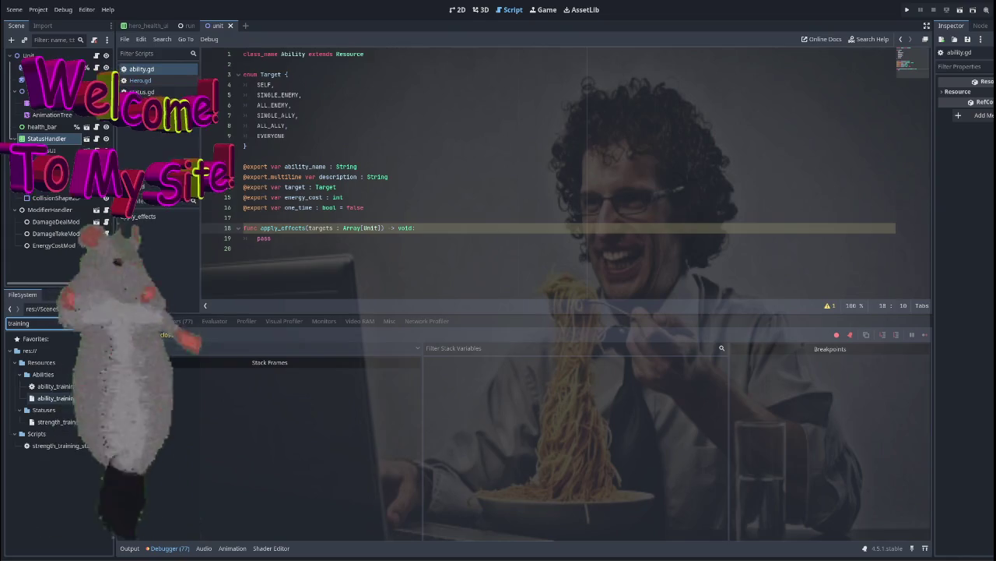
Open ability_training.gd and examine the strength_training status assignment on line 9
double_click(62, 387)
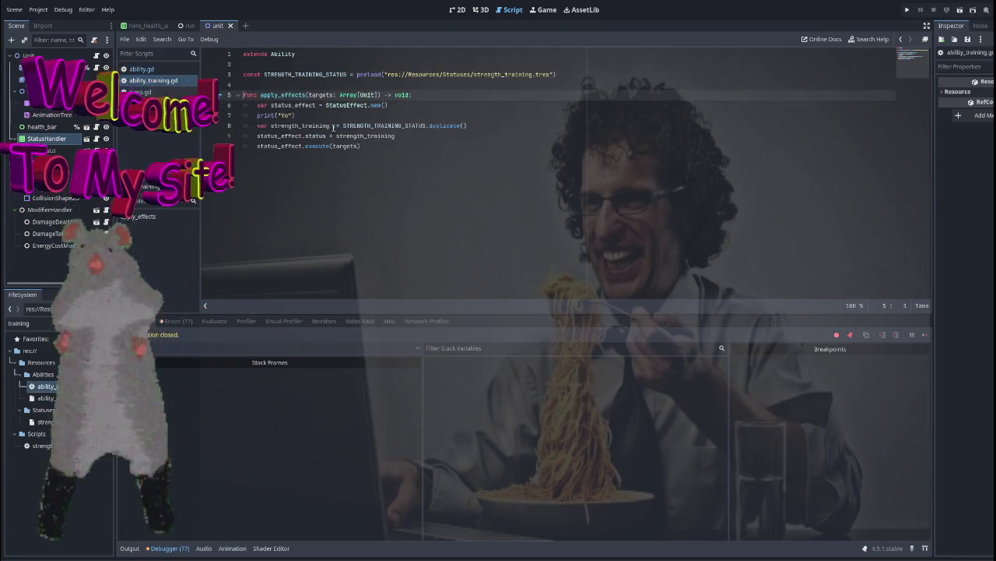
click(343, 105)
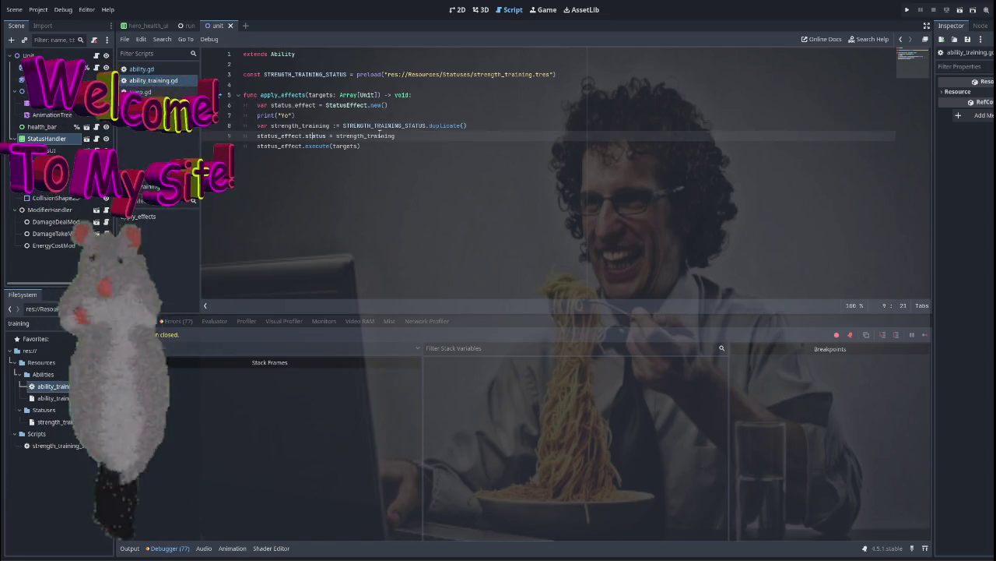
double_click(389, 135)
double_click(316, 135)
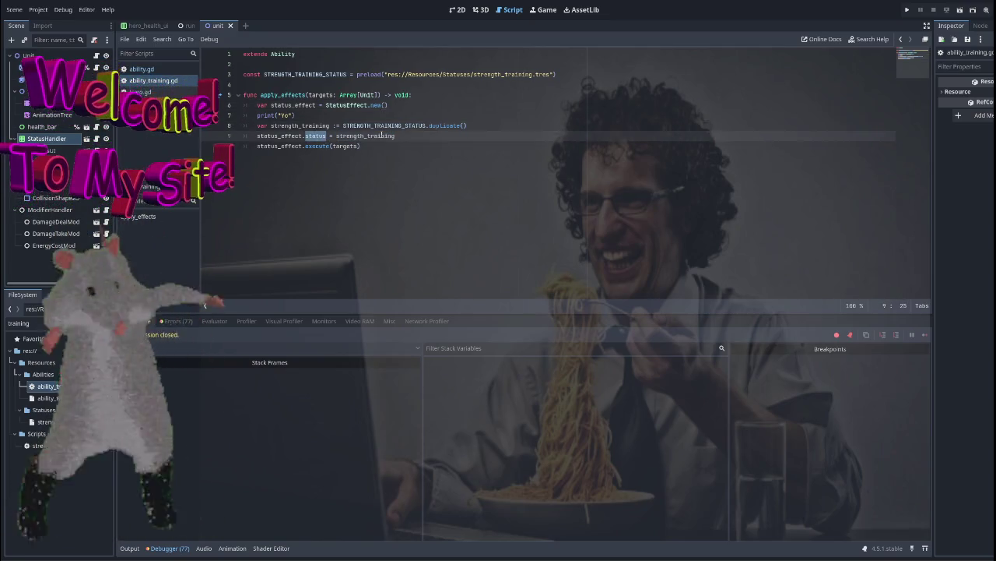
click(416, 137)
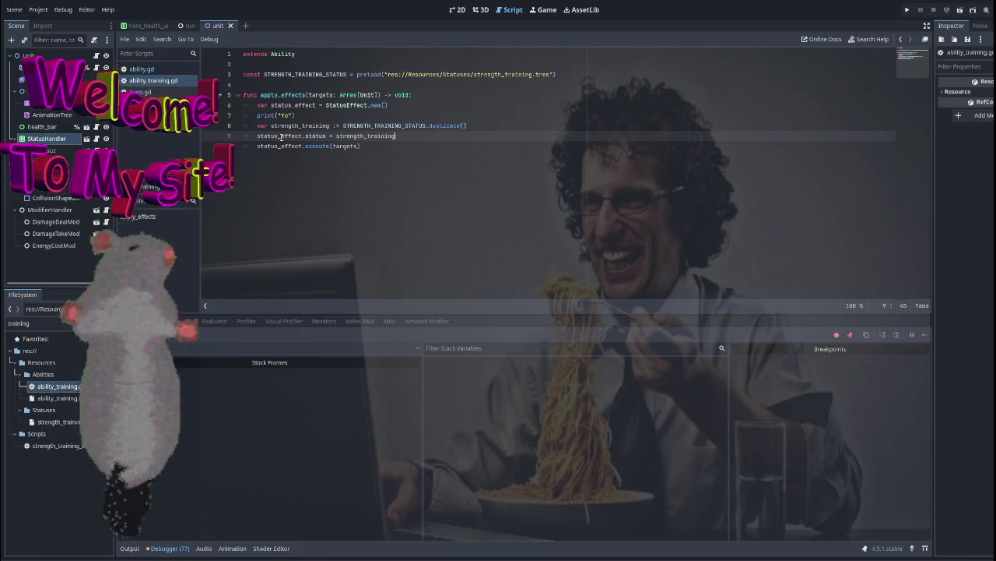
Follow execute into status_effect.gd, return to the ability scripts, and view debugger errors
click(314, 146)
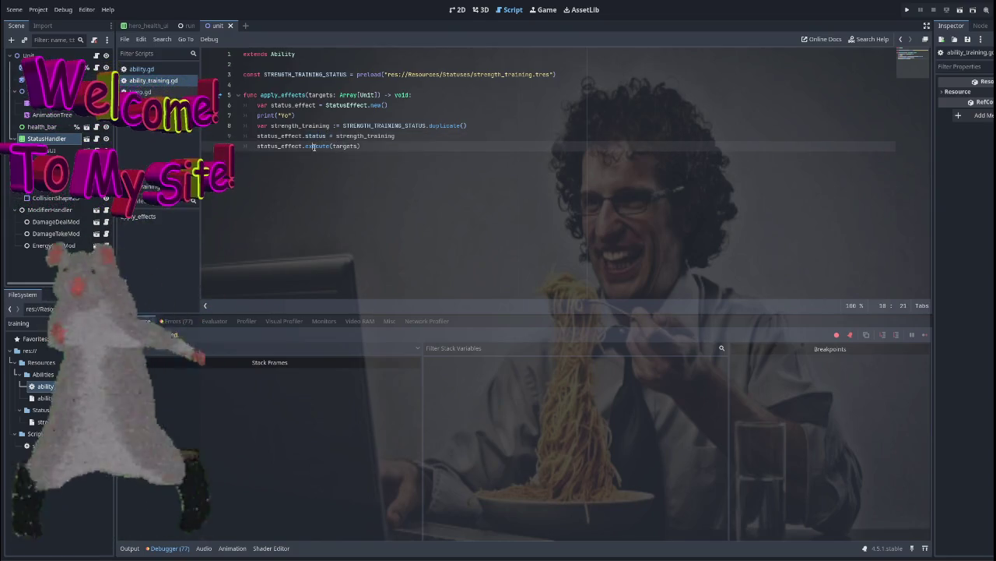
ctrl+click(321, 146)
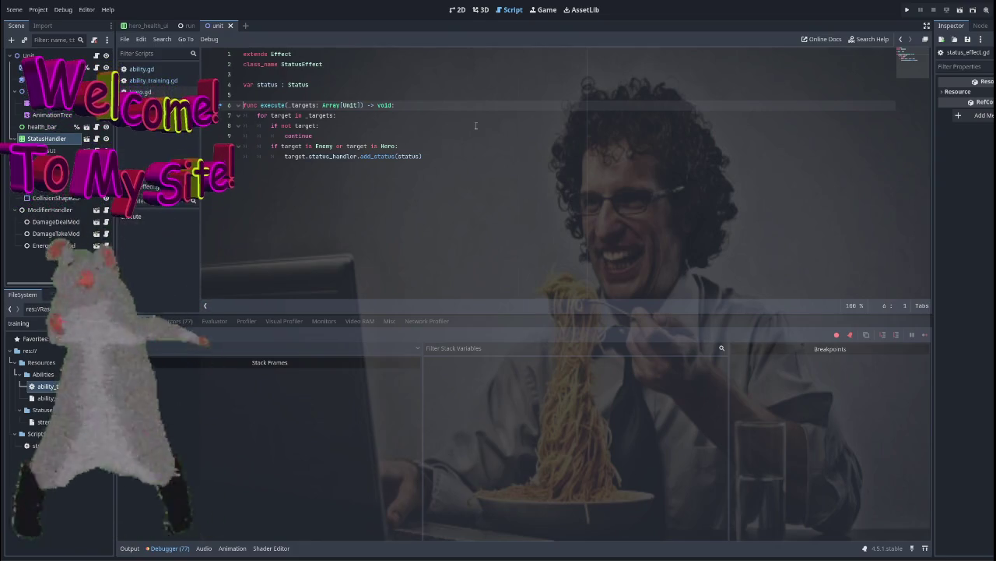
double_click(336, 156)
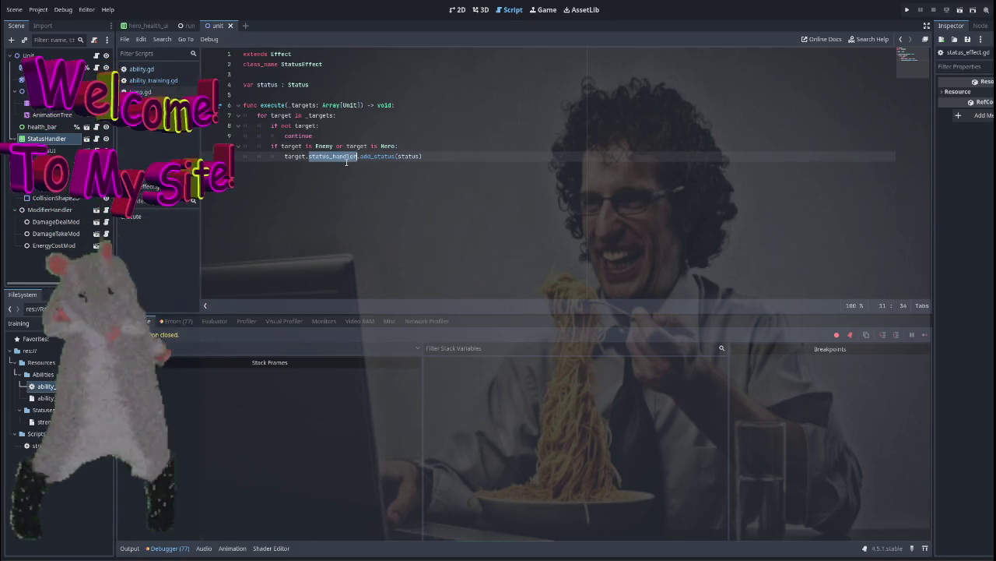
key(End)
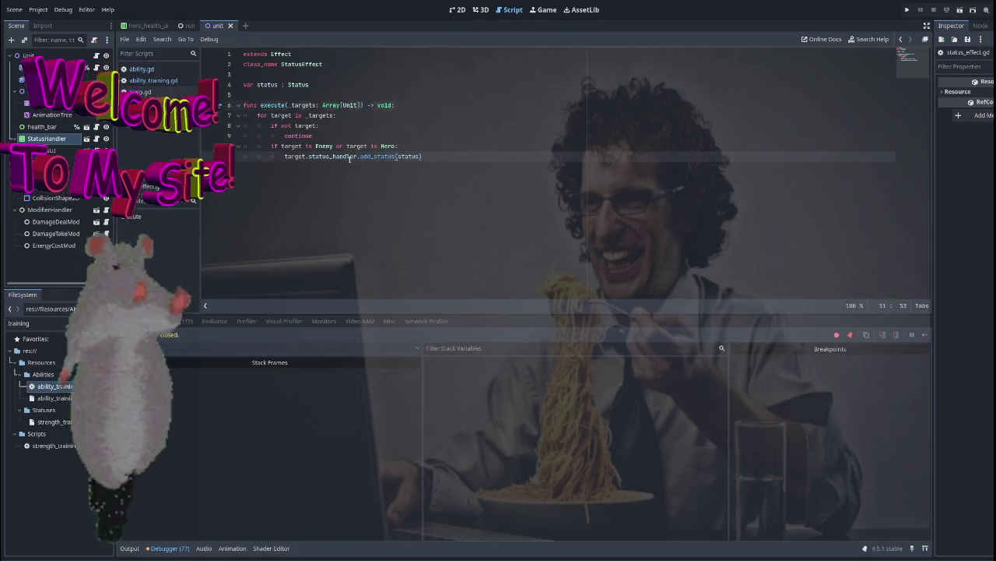
key(alt+Left)
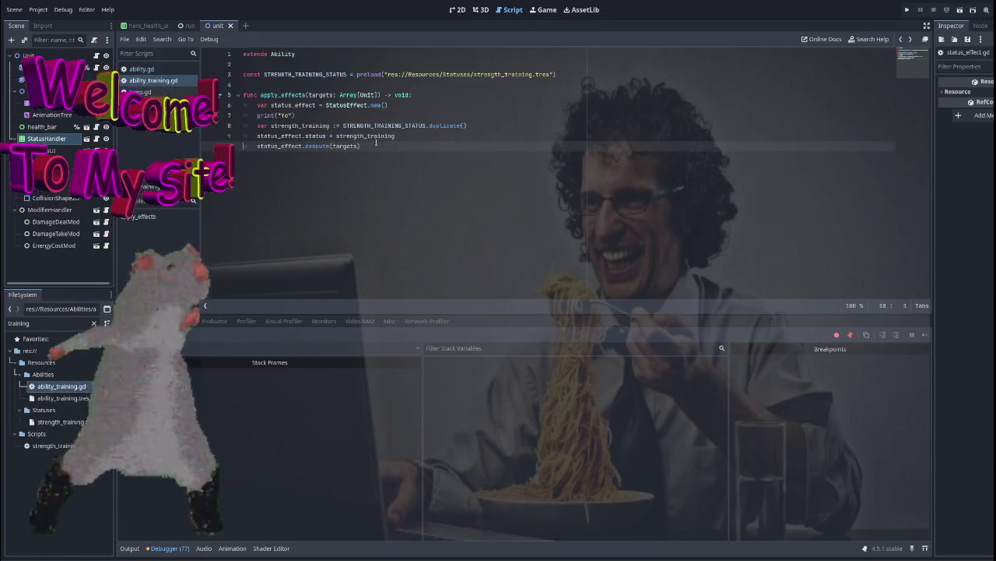
click(219, 94)
click(184, 320)
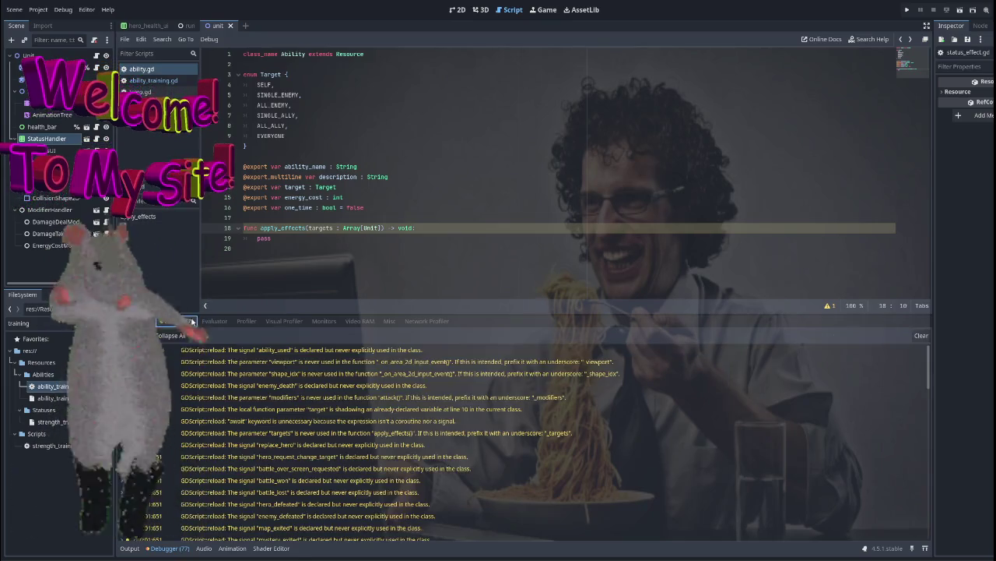
click(215, 320)
click(246, 321)
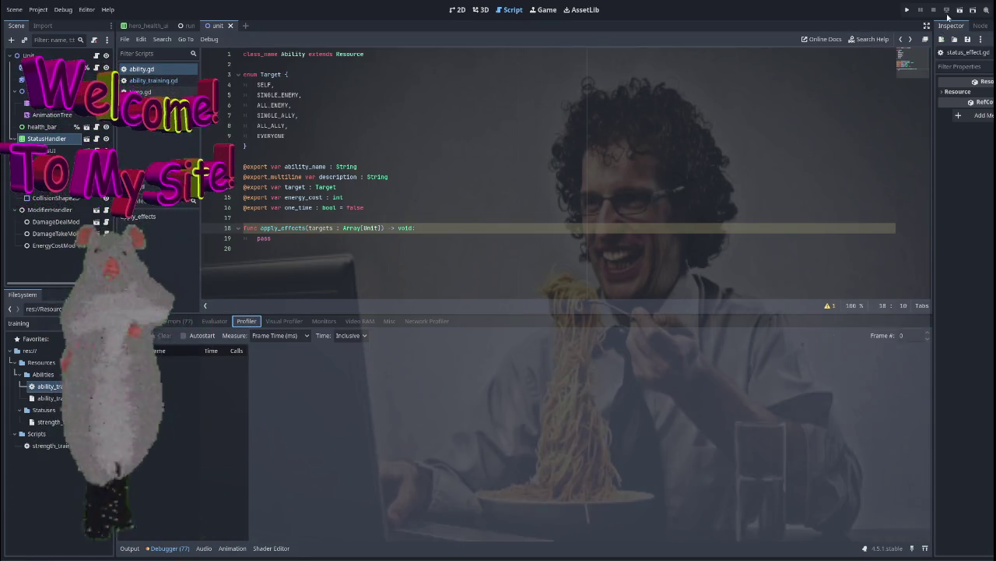
click(907, 10)
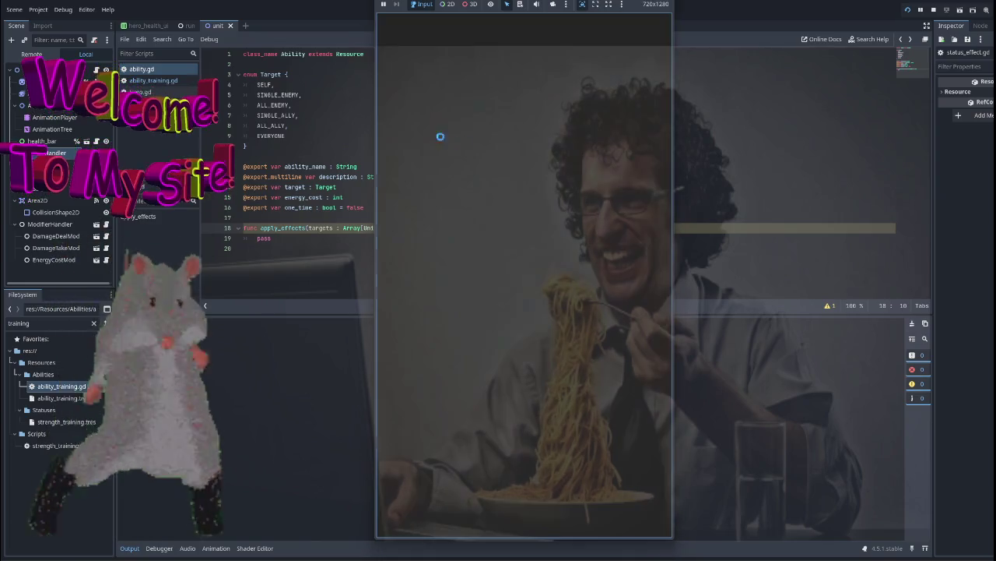
click(524, 397)
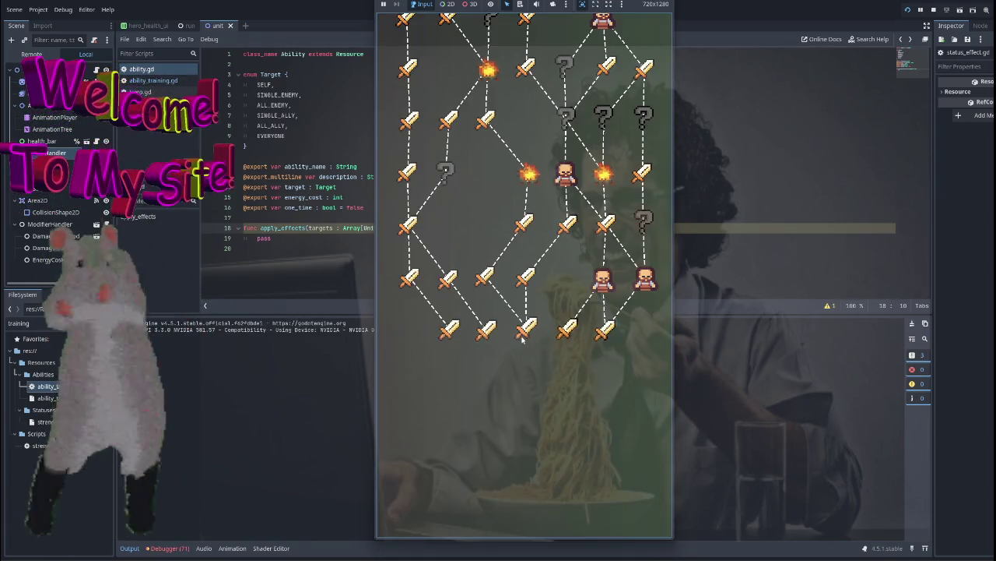
click(491, 128)
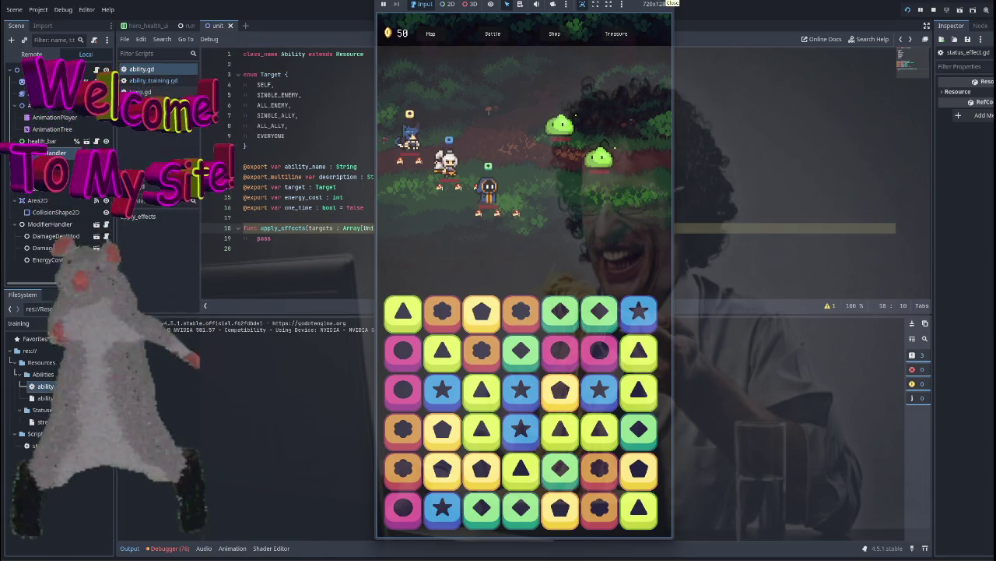
click(667, 4)
click(43, 151)
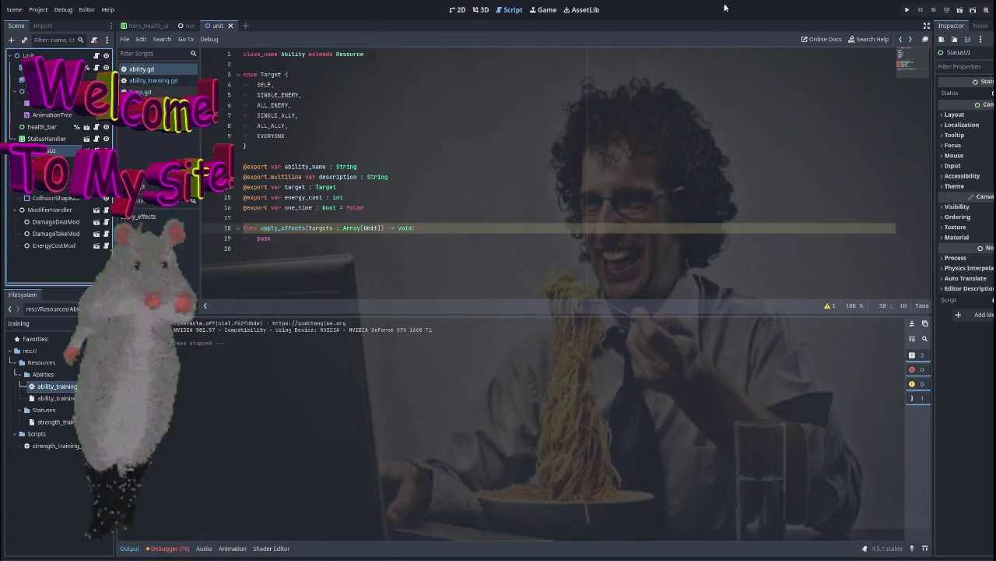
Delete the extra StatusUI nodes and duplicate StatusUI to make five status icons
click(459, 10)
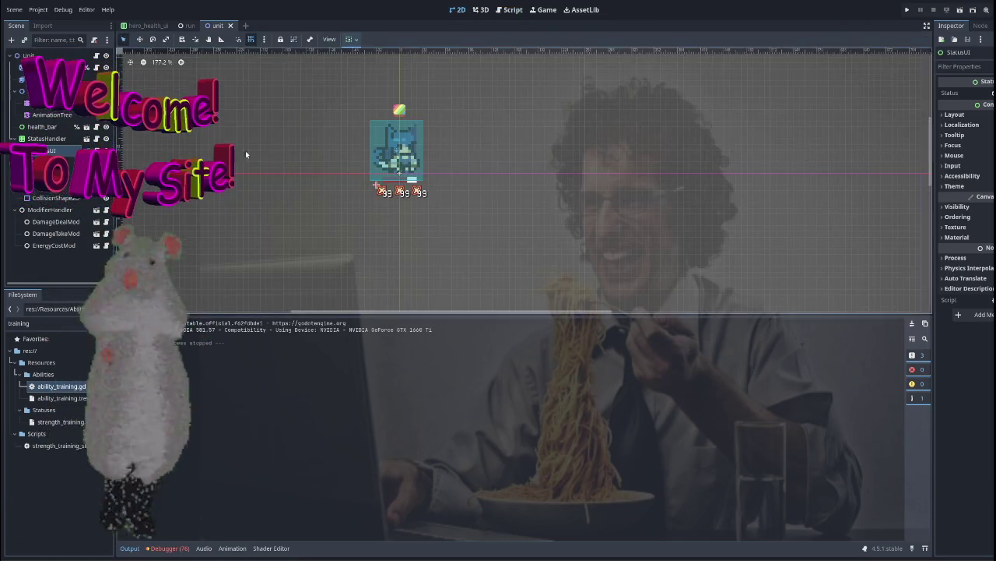
double_click(42, 162)
key(Delete)
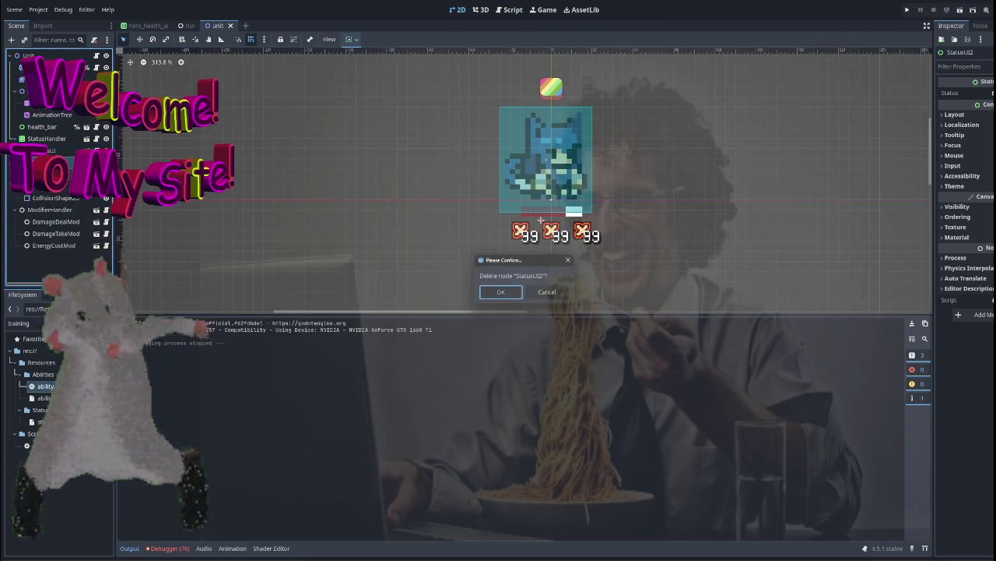
key(Return)
key(Delete)
key(Return)
scroll(312, 179, right, 3)
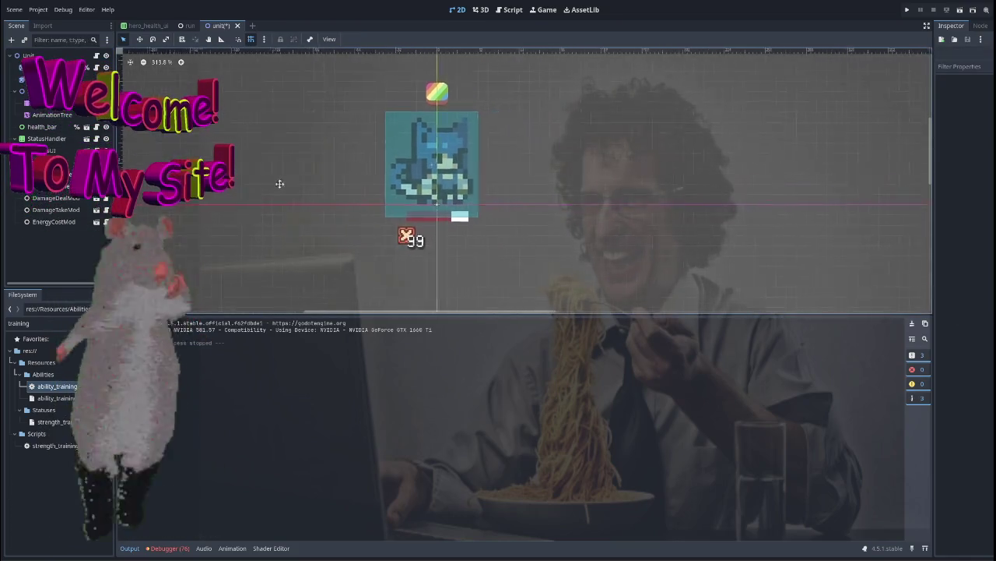
click(245, 133)
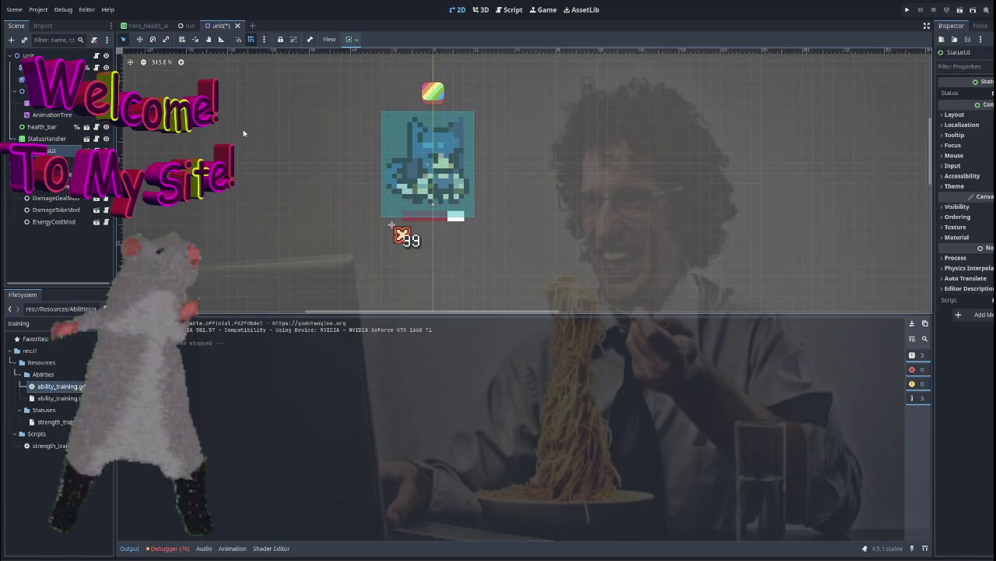
click(48, 152)
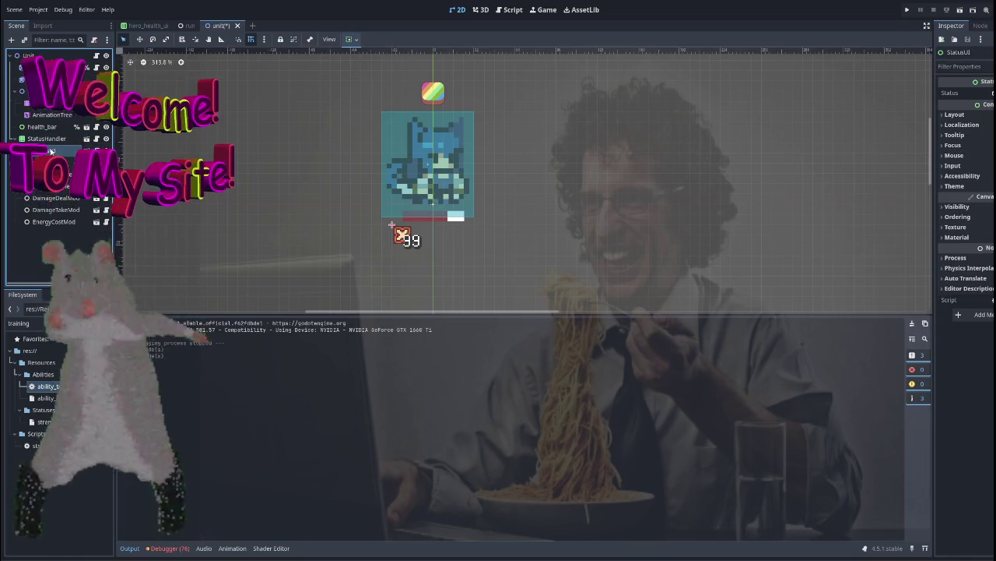
click(46, 139)
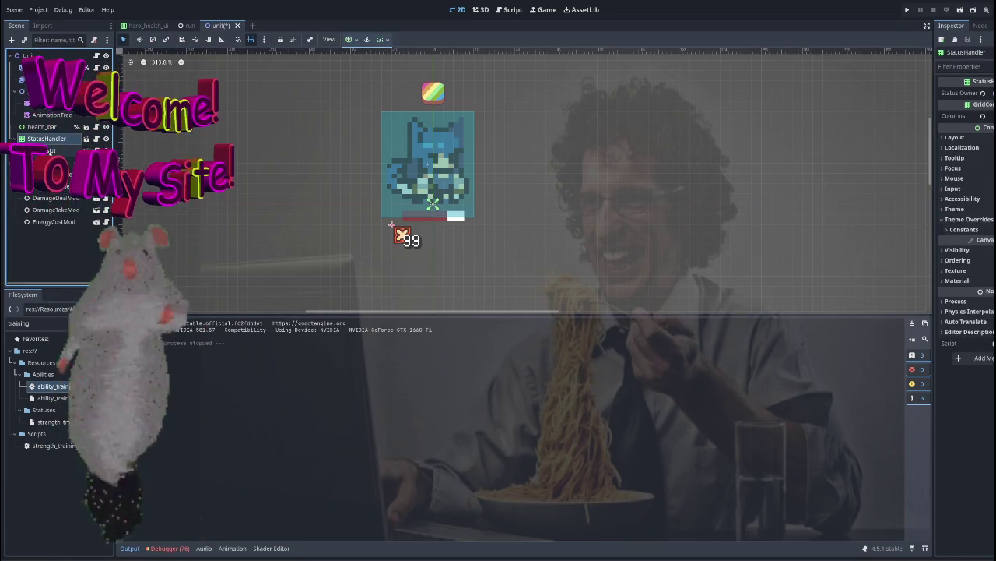
click(56, 151)
key(ctrl+d)
key(ctrl+d)
key(ctrl+d)
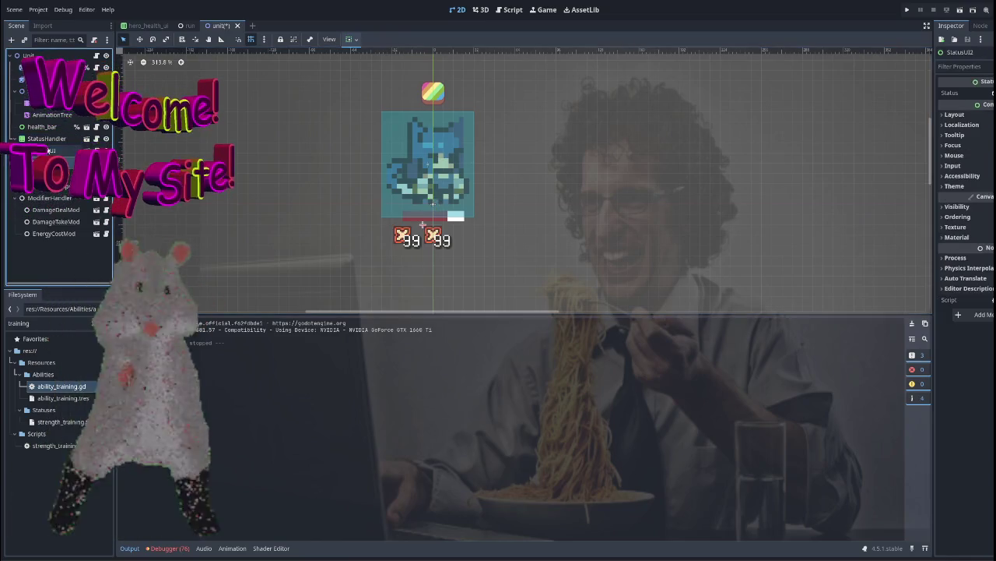
Lower StatusHandler's h_separation and v_separation theme constant overrides
click(43, 138)
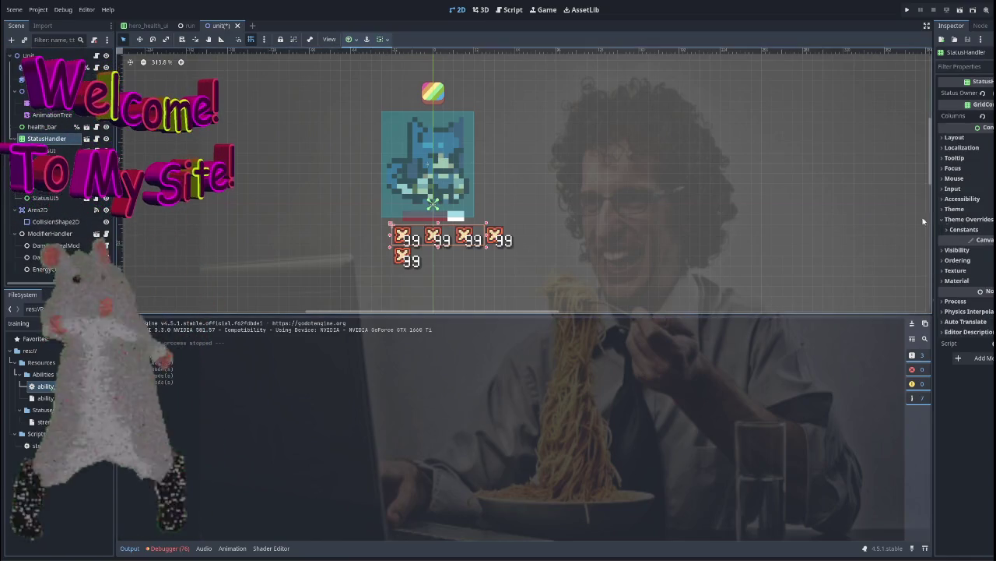
click(969, 219)
click(964, 230)
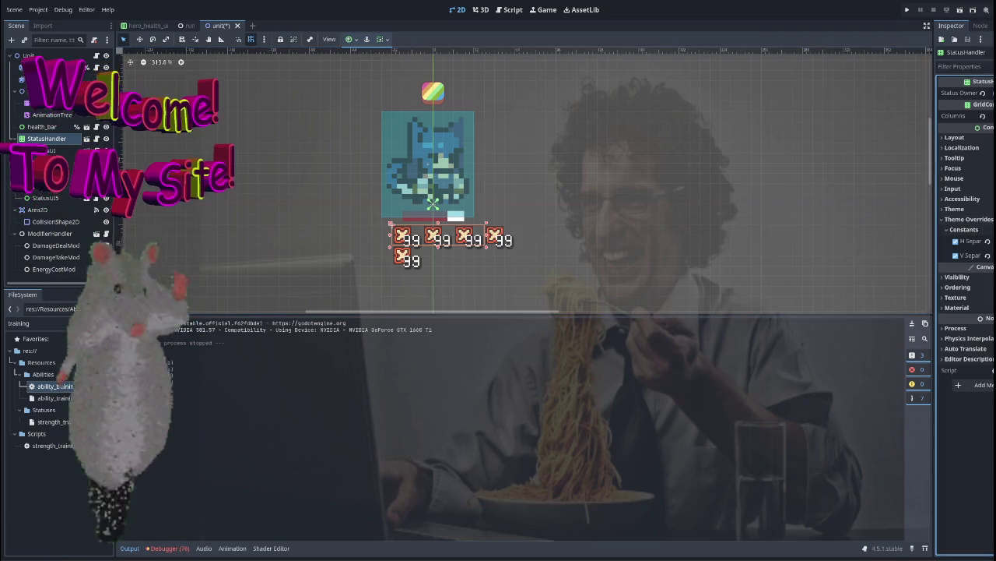
drag(985, 242, 963, 241)
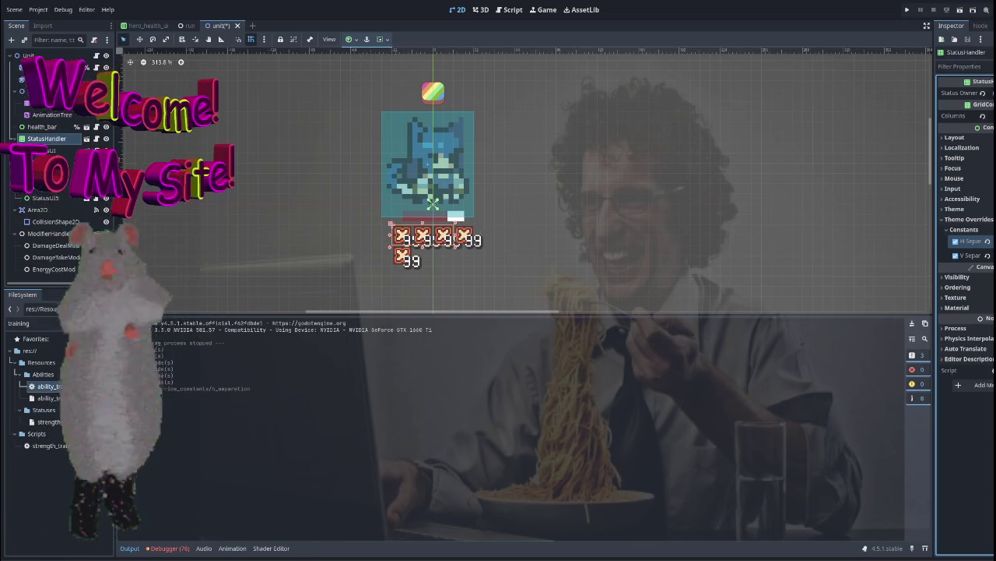
click(956, 255)
drag(985, 255, 968, 256)
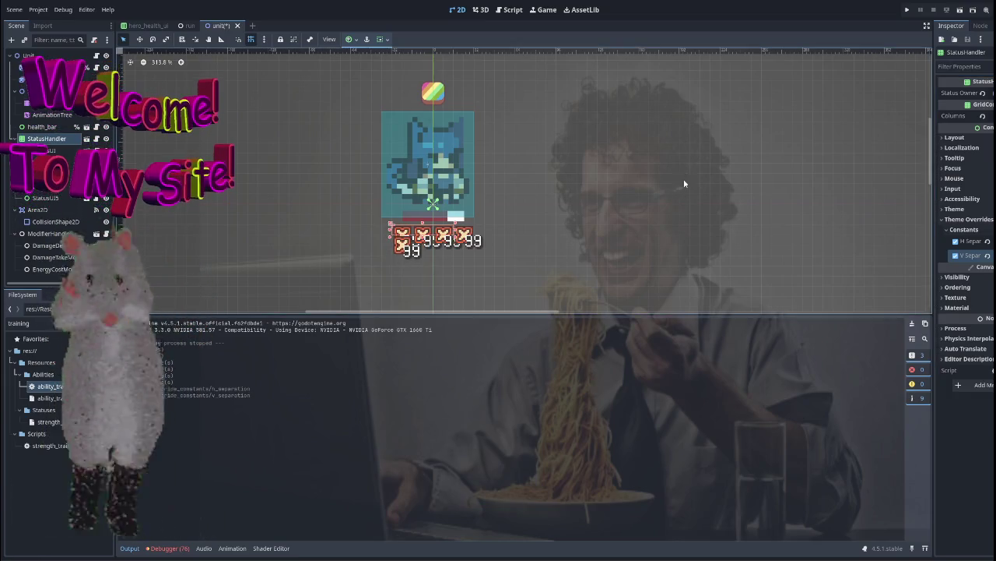
Raise StatusHandler's Columns so all five icons fit one row, then run the project
click(35, 150)
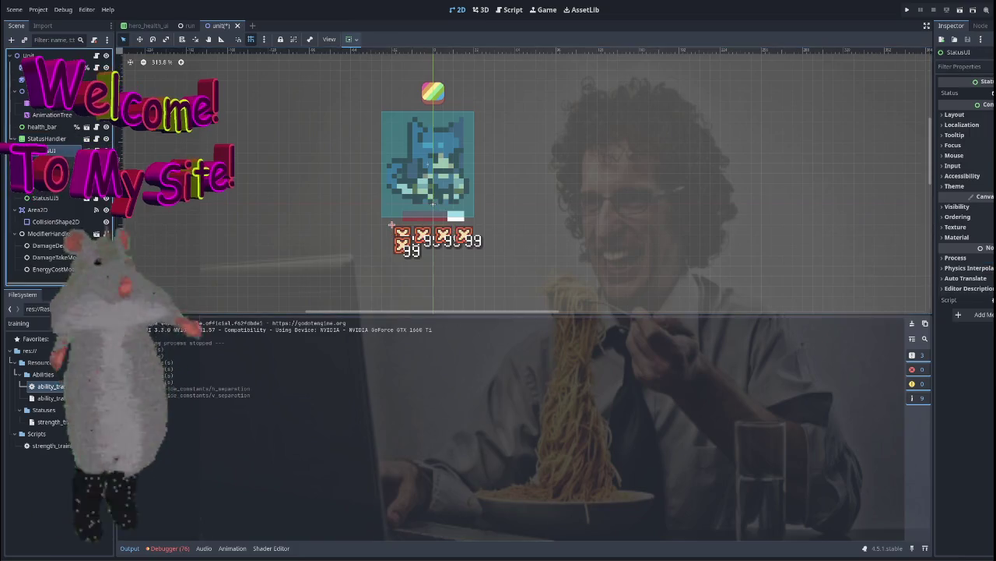
shift+click(43, 197)
click(46, 138)
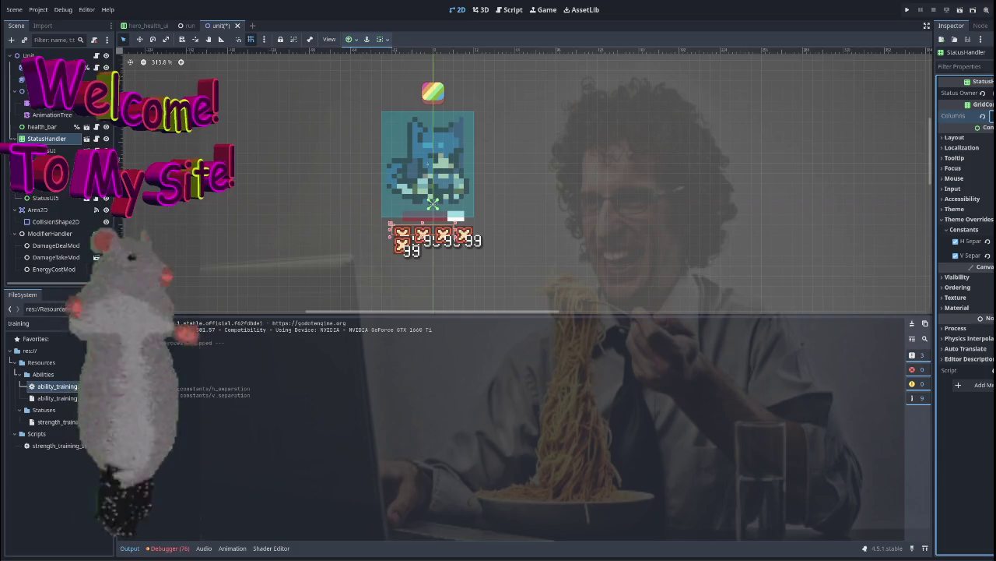
click(990, 116)
scroll(576, 195, down, 4)
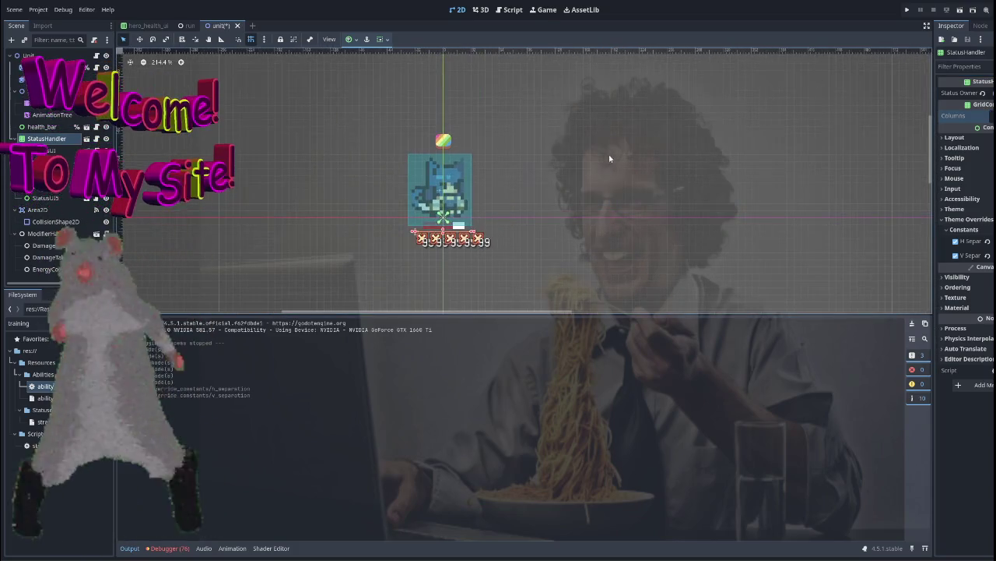
click(907, 9)
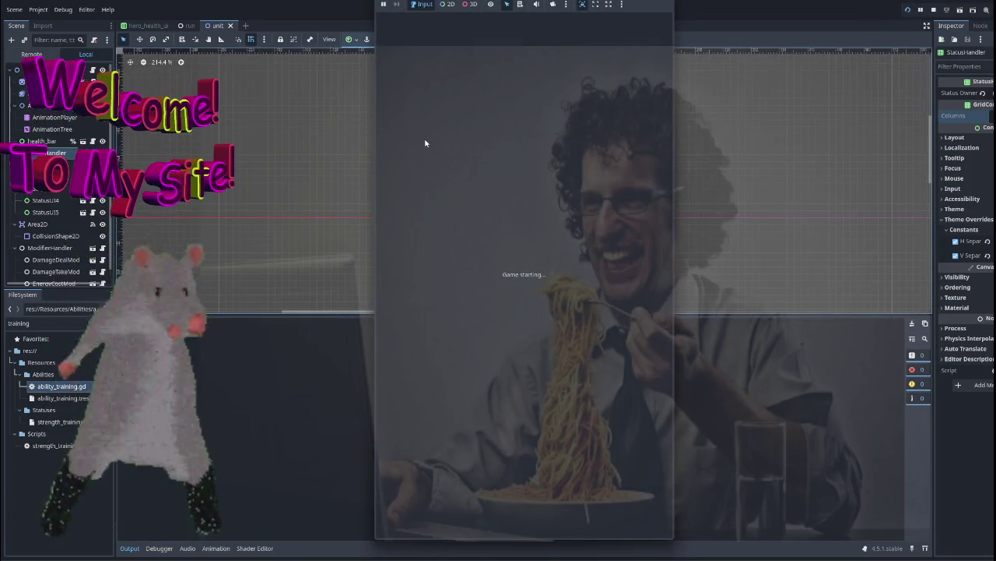
click(523, 229)
click(525, 369)
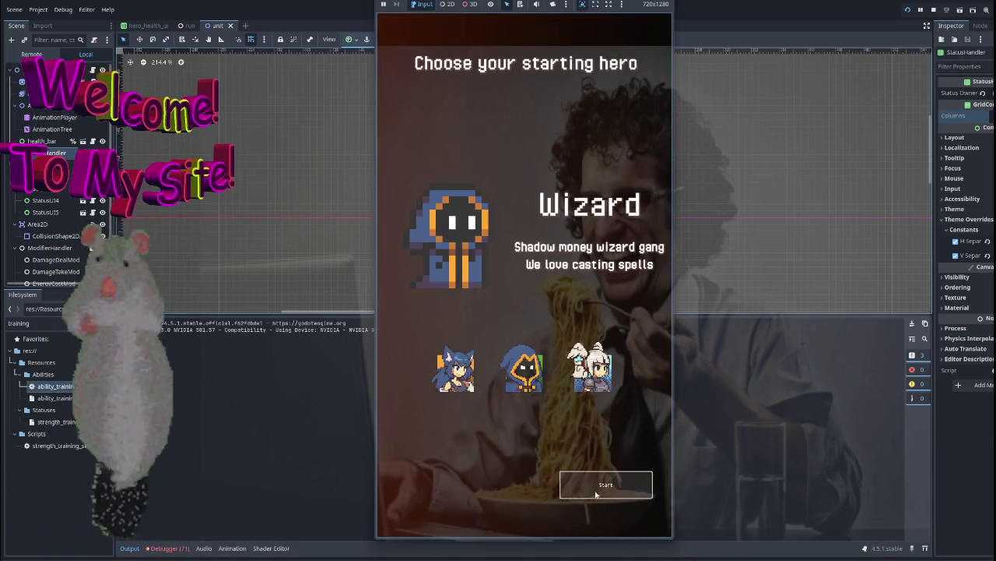
click(597, 492)
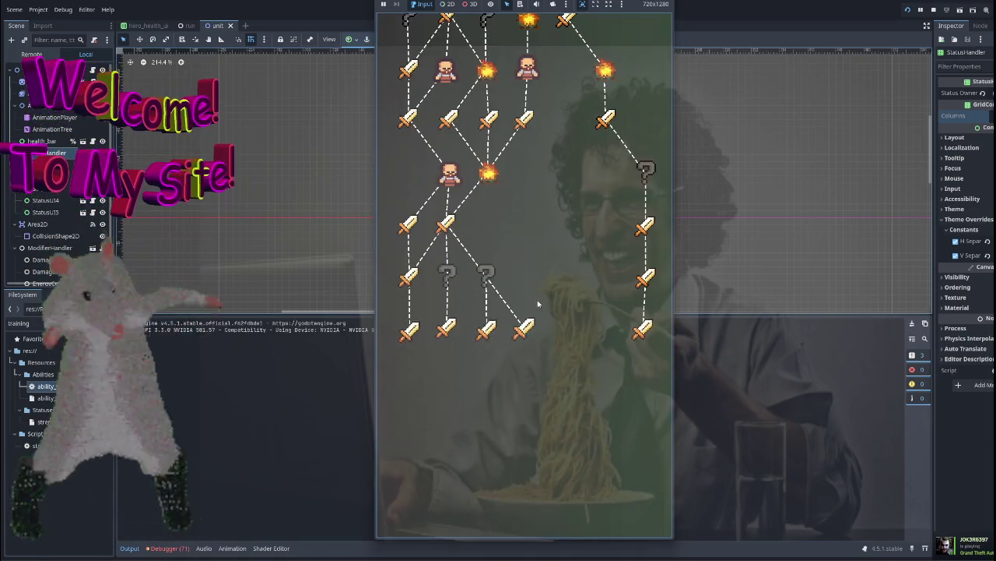
click(526, 325)
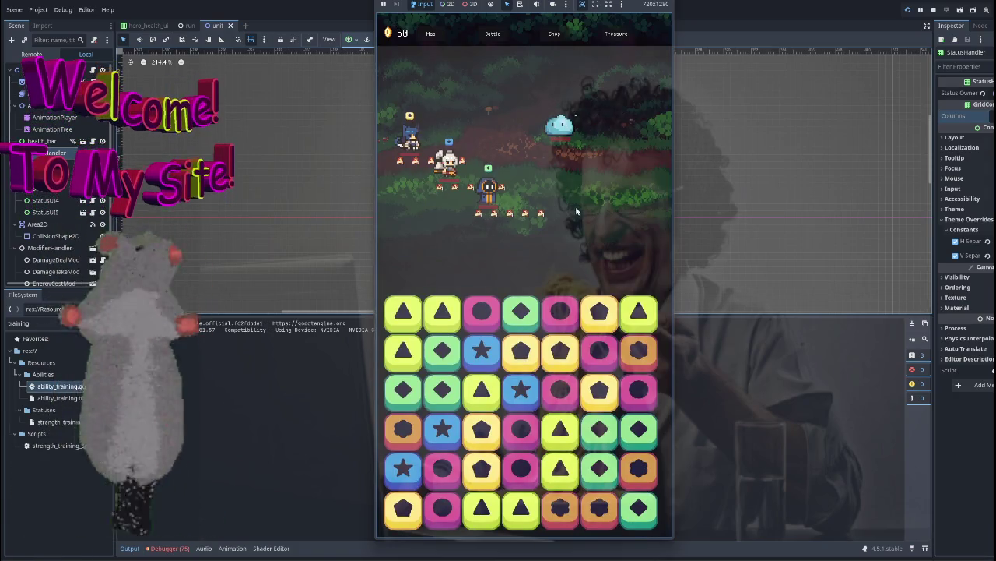
key(F8)
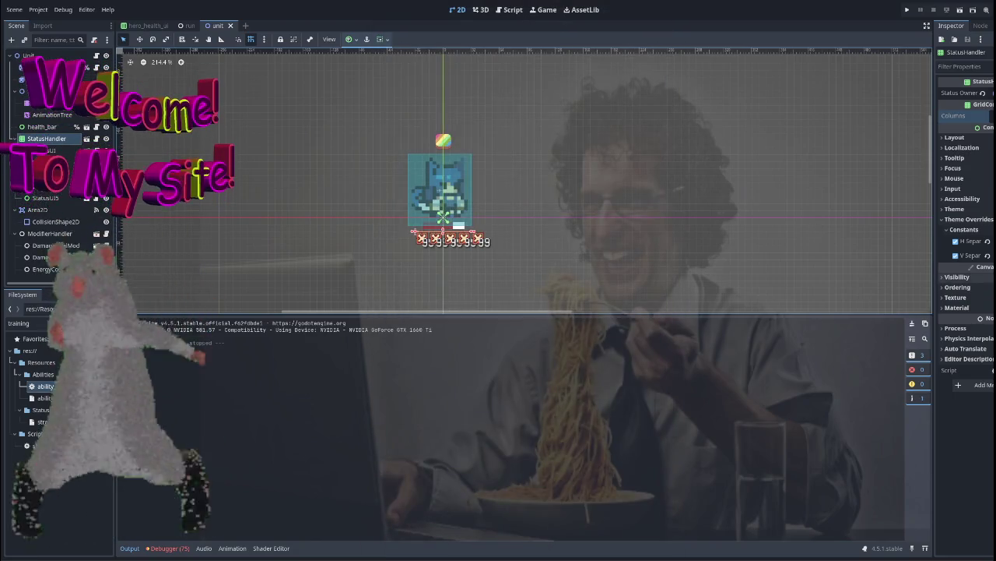
Undo the h_separation and v_separation overrides and run the project again
key(ctrl+z)
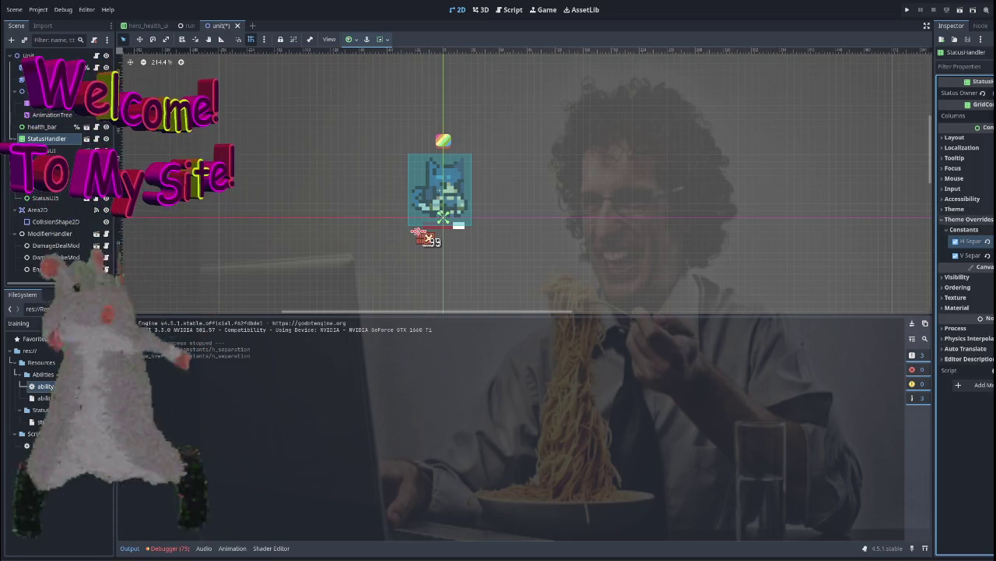
key(ctrl+z)
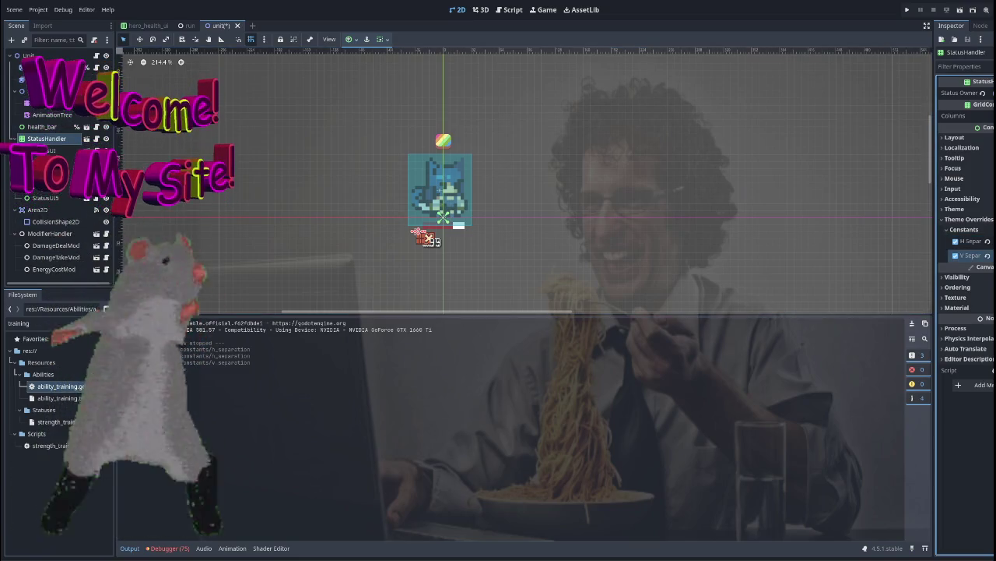
click(906, 10)
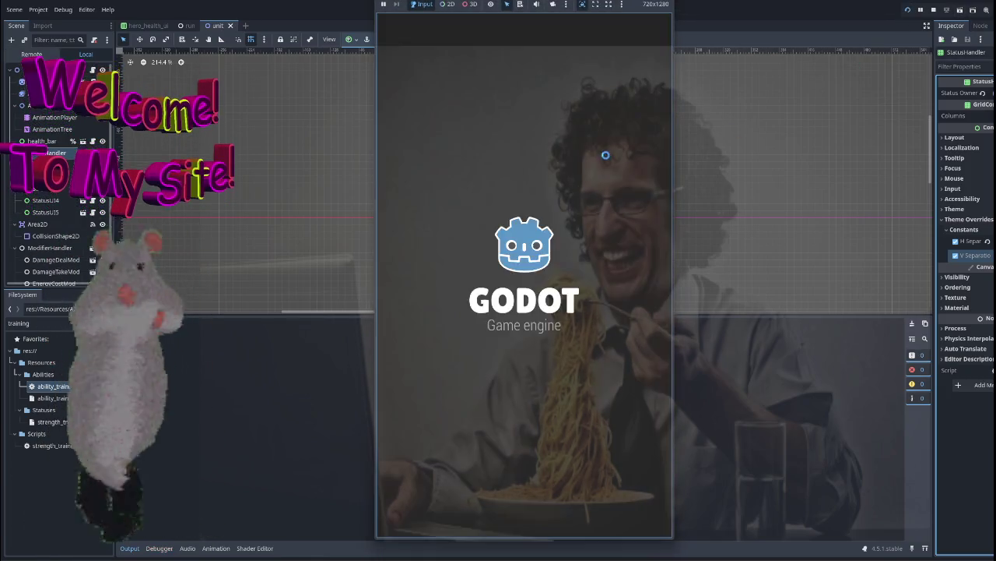
Start a run from hero selection, enter a battle, then stop the game
click(520, 273)
click(606, 484)
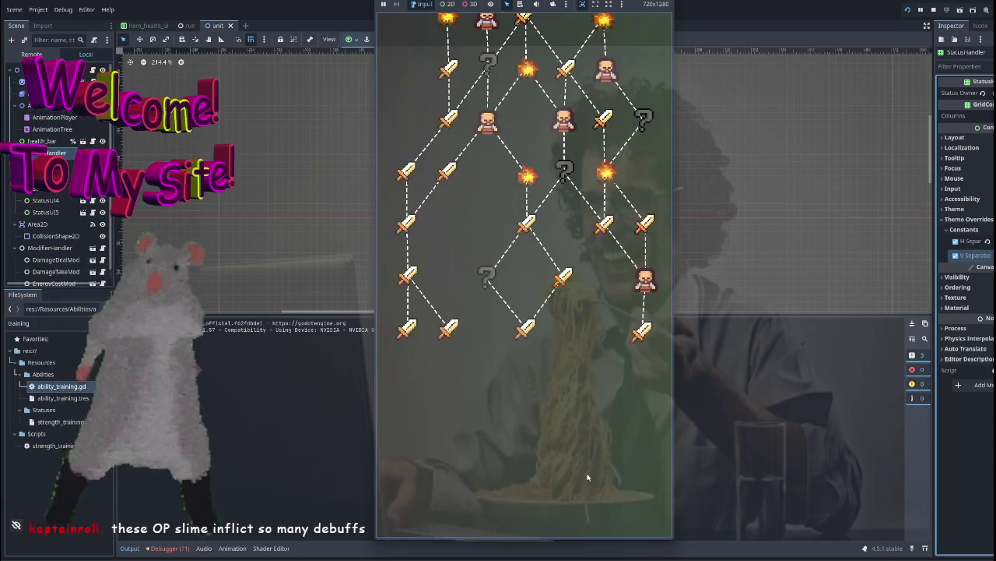
click(527, 328)
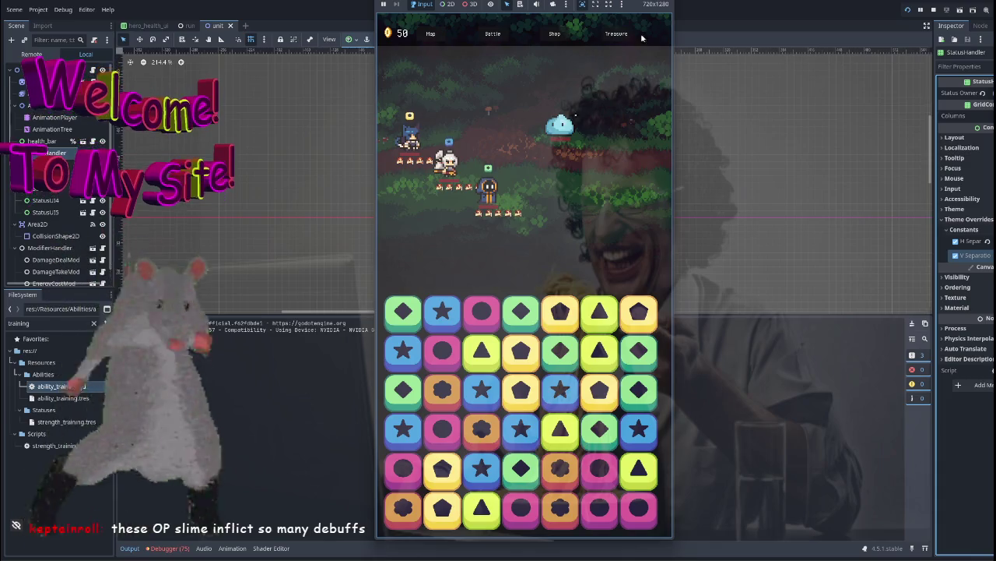
key(F8)
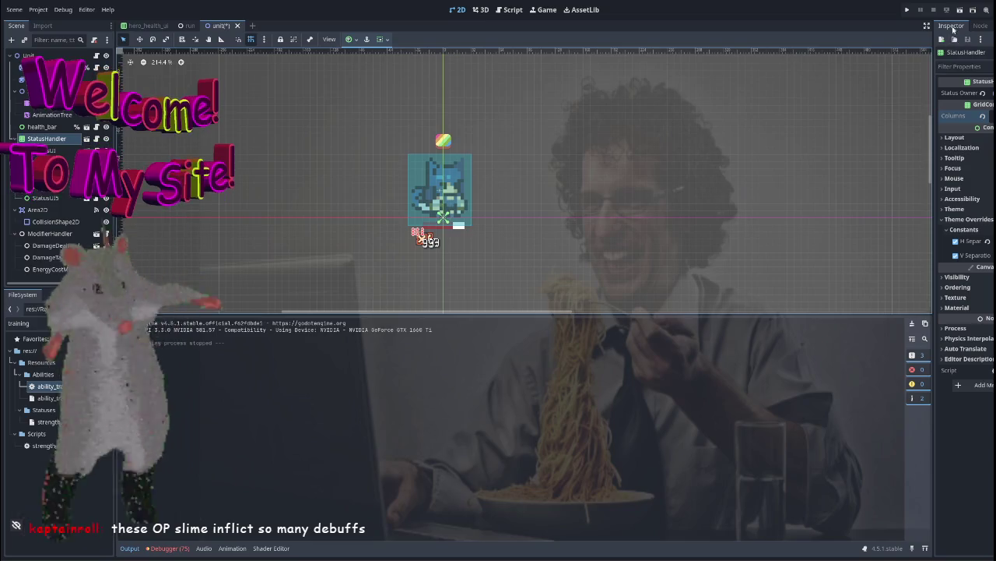
Relaunch, win the battle, collect the coin, compare Valkyrie and Rogue rewards, then stop
click(910, 10)
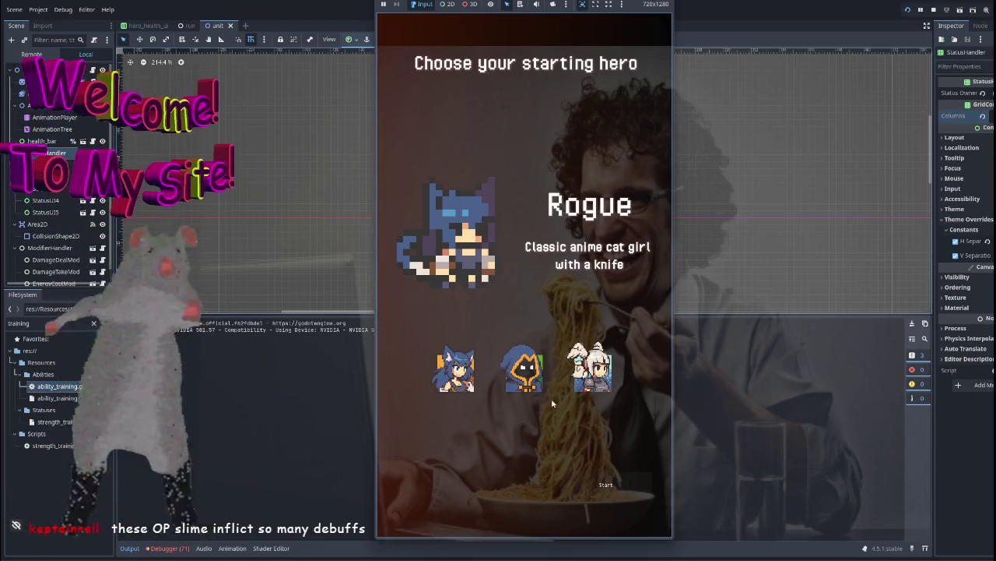
click(605, 484)
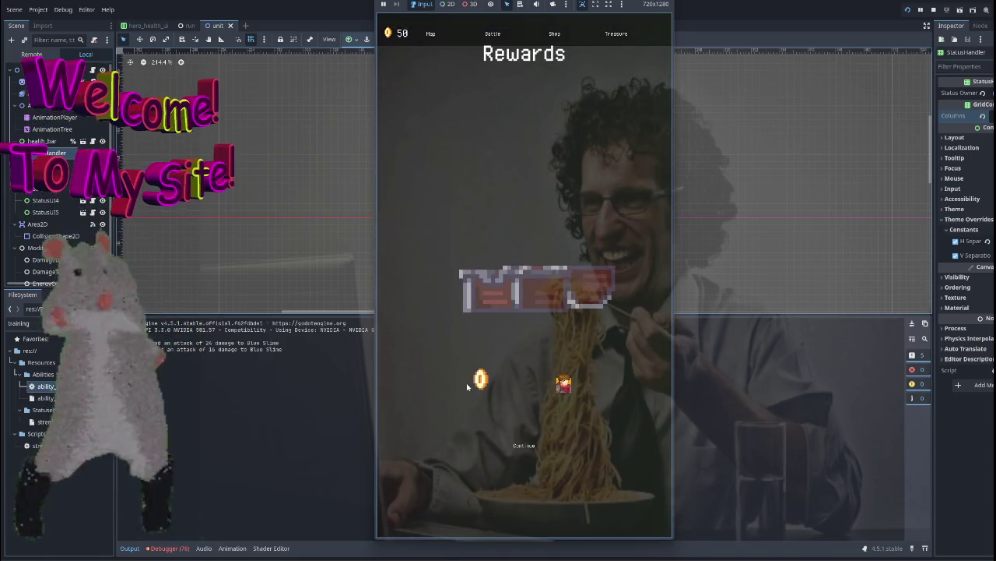
click(469, 383)
click(531, 387)
click(524, 162)
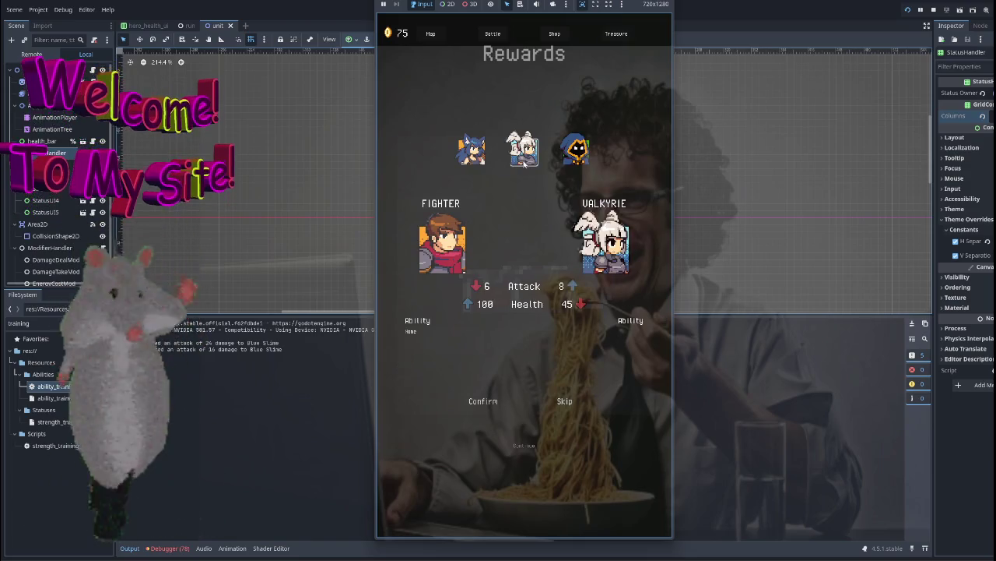
click(472, 150)
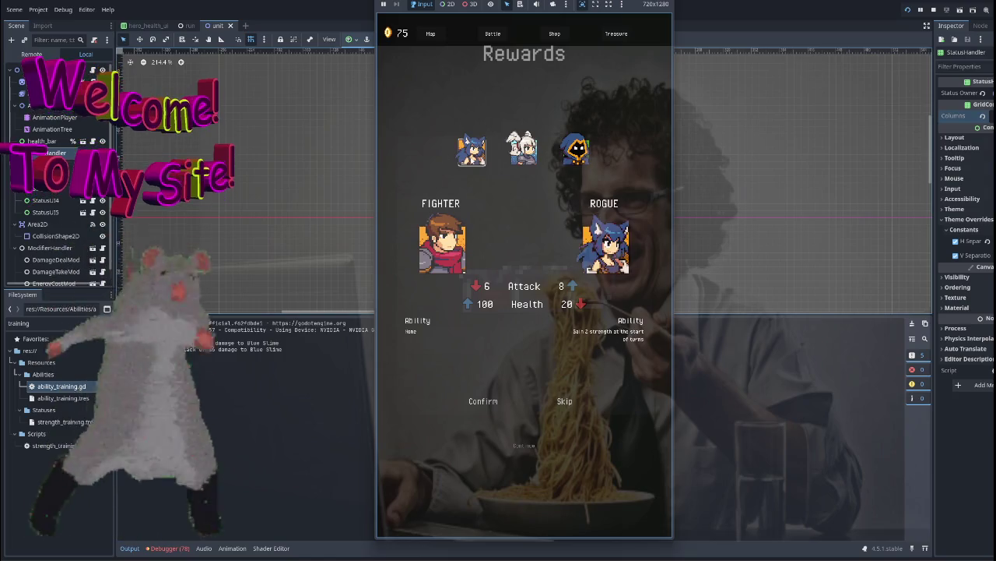
key(F8)
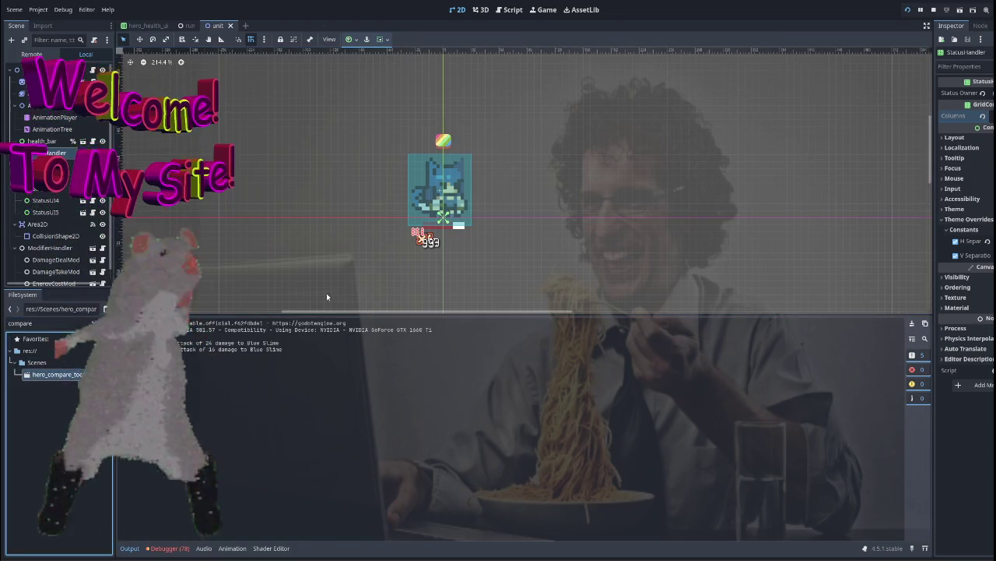
Open hero_compare_tooltip.tscn and enable Flip H on the Texture_R portrait
double_click(56, 374)
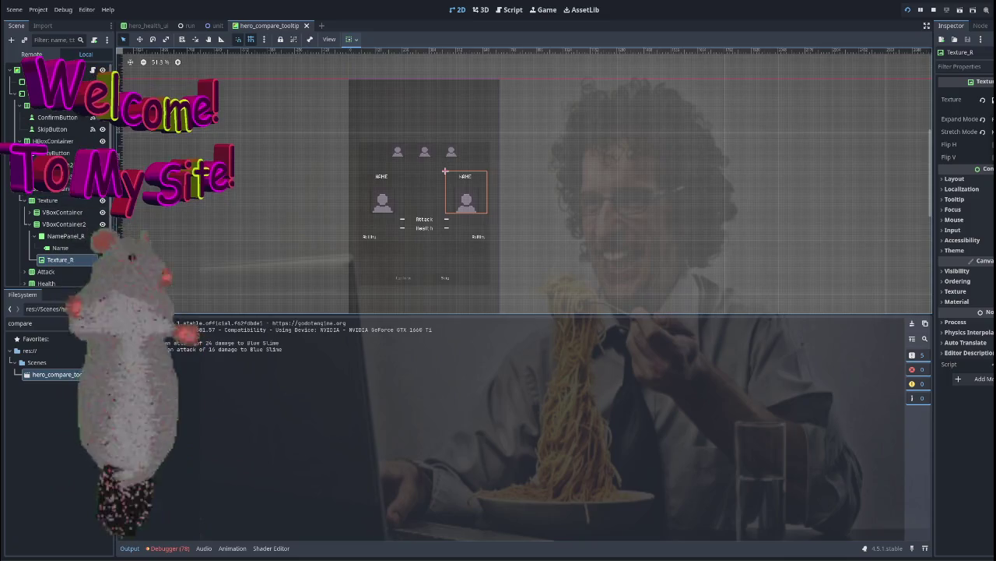
click(64, 223)
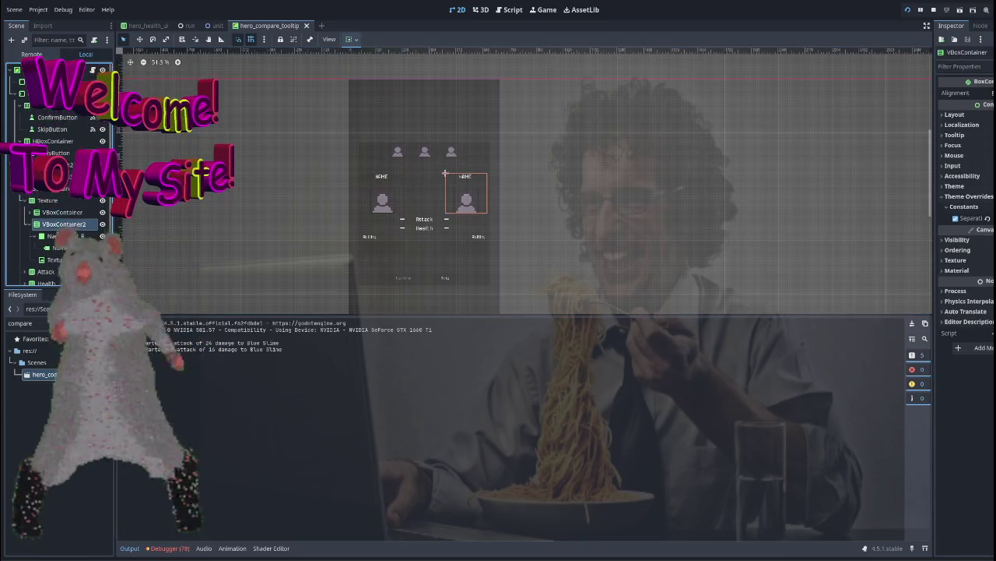
click(64, 235)
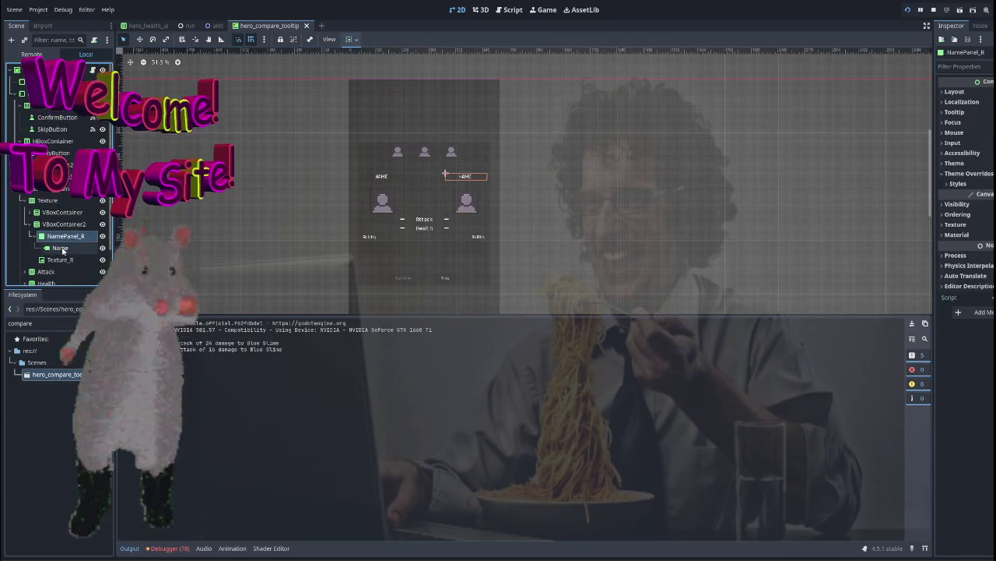
click(60, 259)
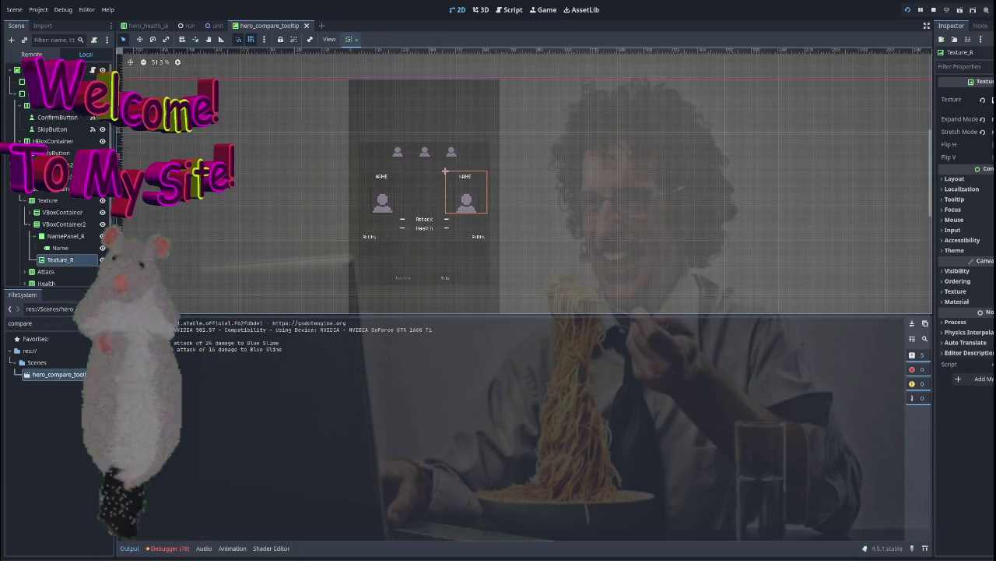
click(991, 144)
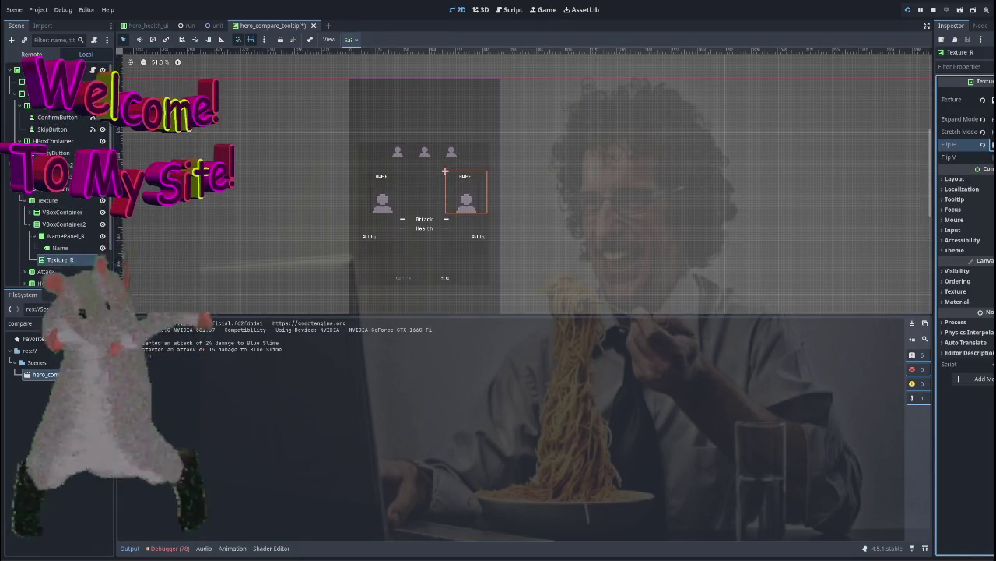
key(F8)
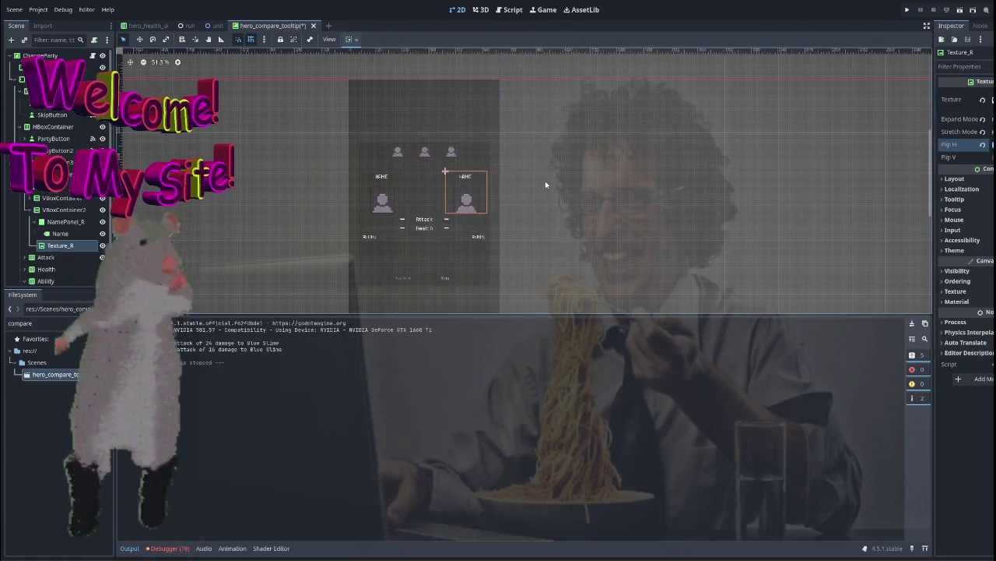
Collapse the tree branches, save the tooltip scene, and return to the unit scene
click(553, 194)
scroll(413, 204, up, 5)
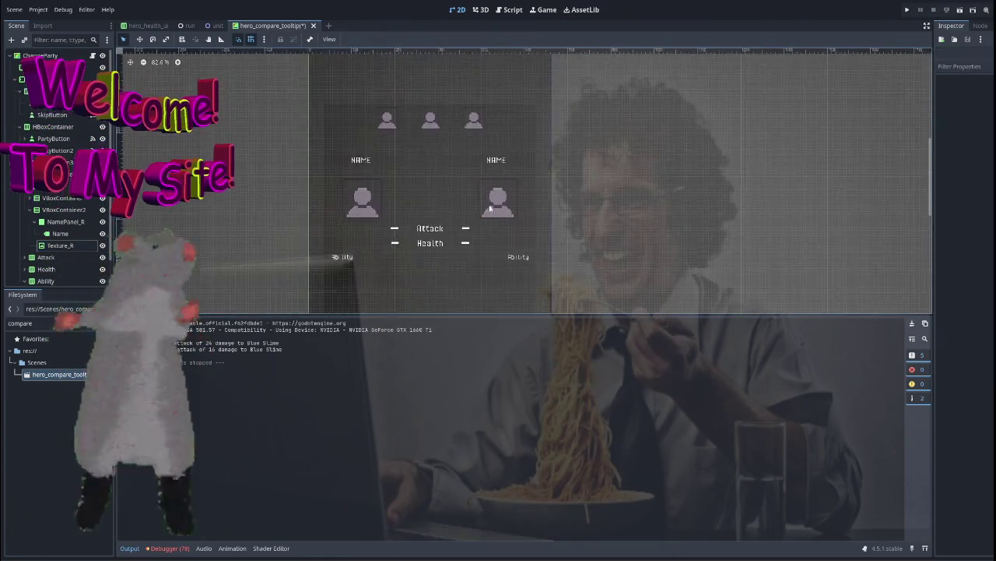
scroll(491, 208, up, 4)
click(35, 221)
click(30, 210)
scroll(303, 208, down, 10)
key(ctrl+s)
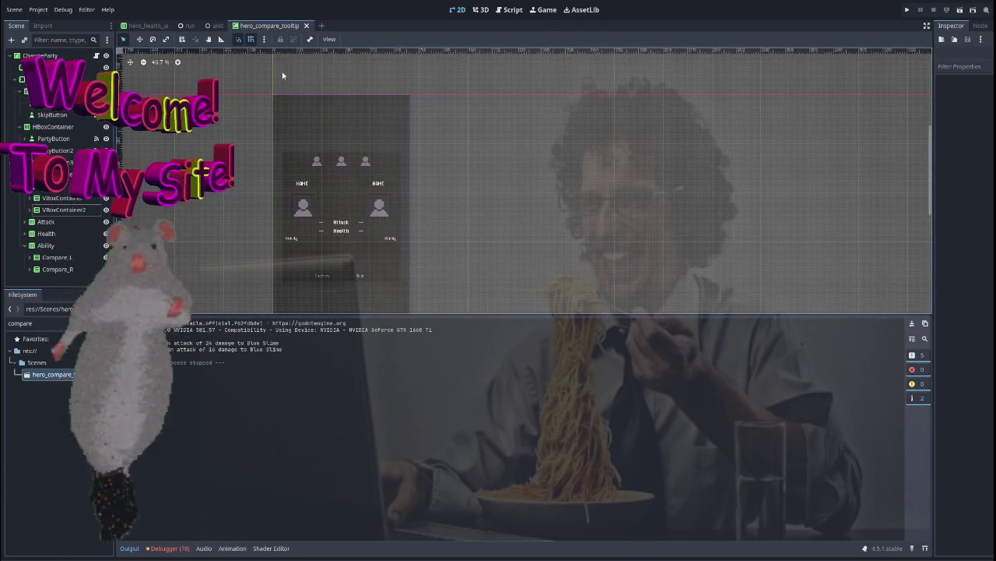
click(214, 26)
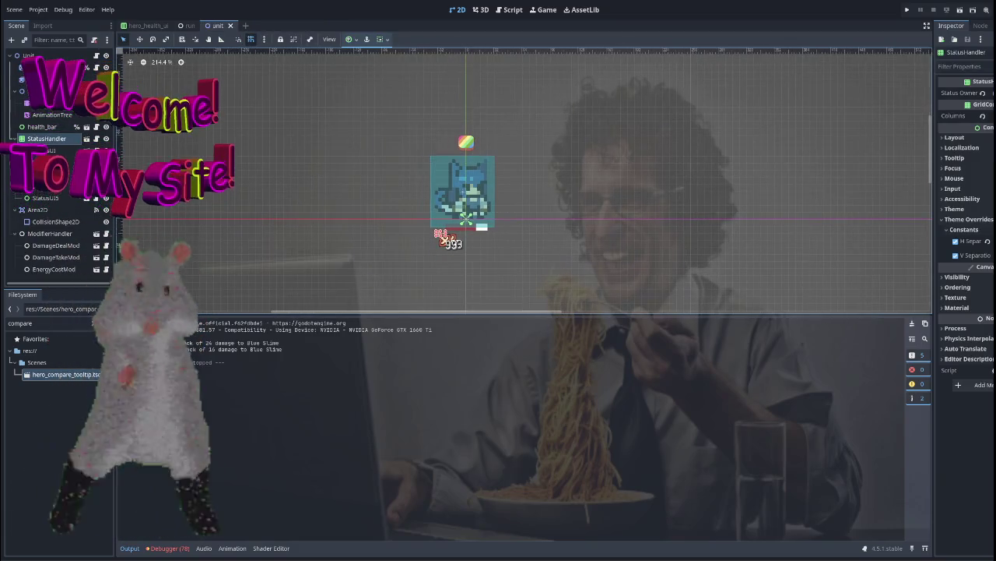
Delete all five StatusUI nodes from StatusHandler, save the unit scene, and run the project
click(43, 151)
shift+click(45, 198)
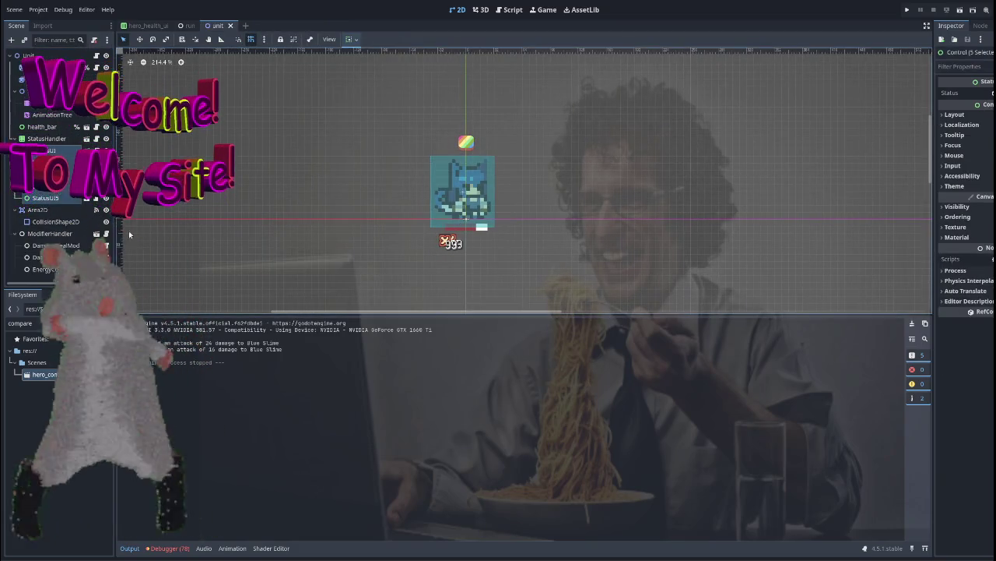
key(Delete)
key(Return)
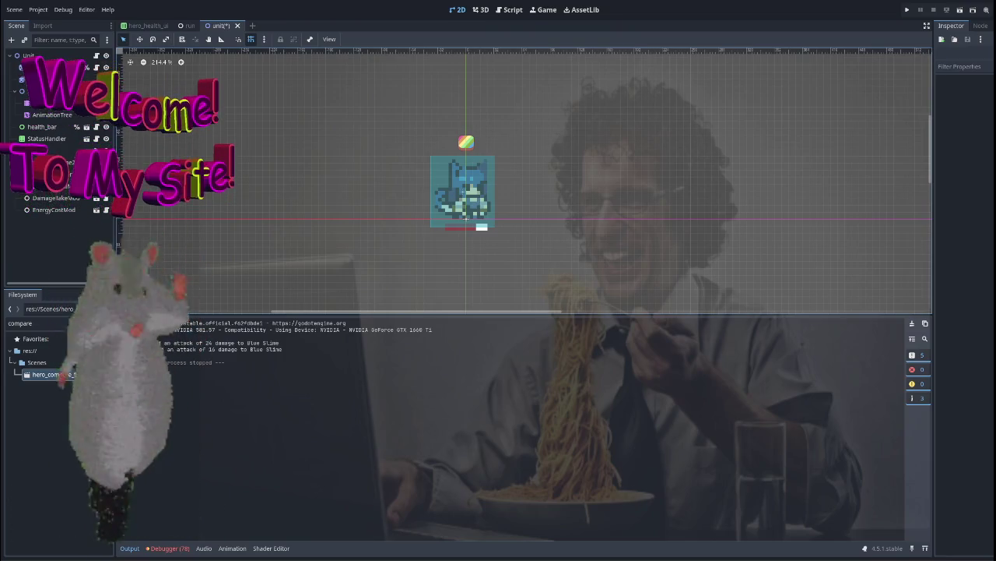
scroll(381, 123, down, 3)
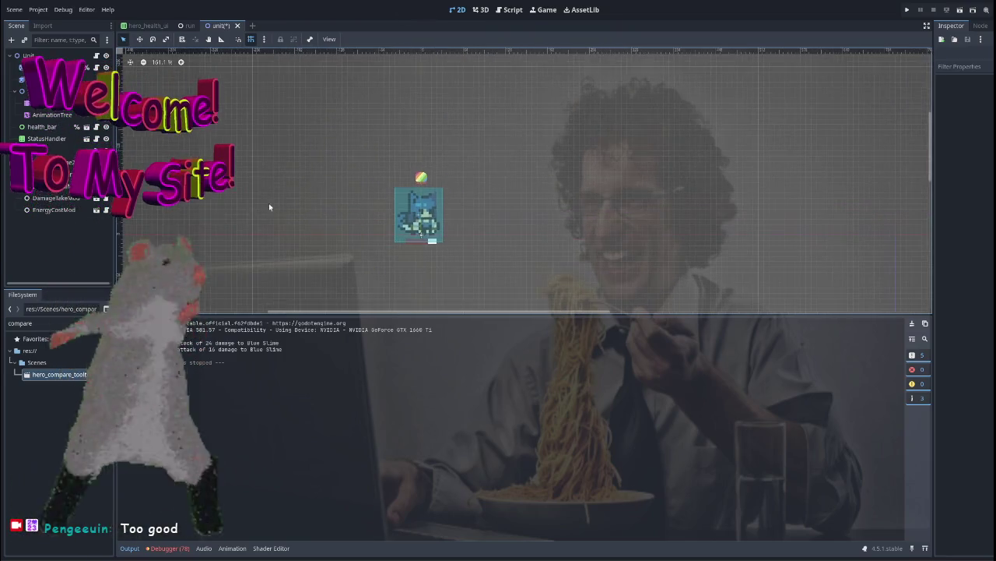
scroll(325, 229, down, 1)
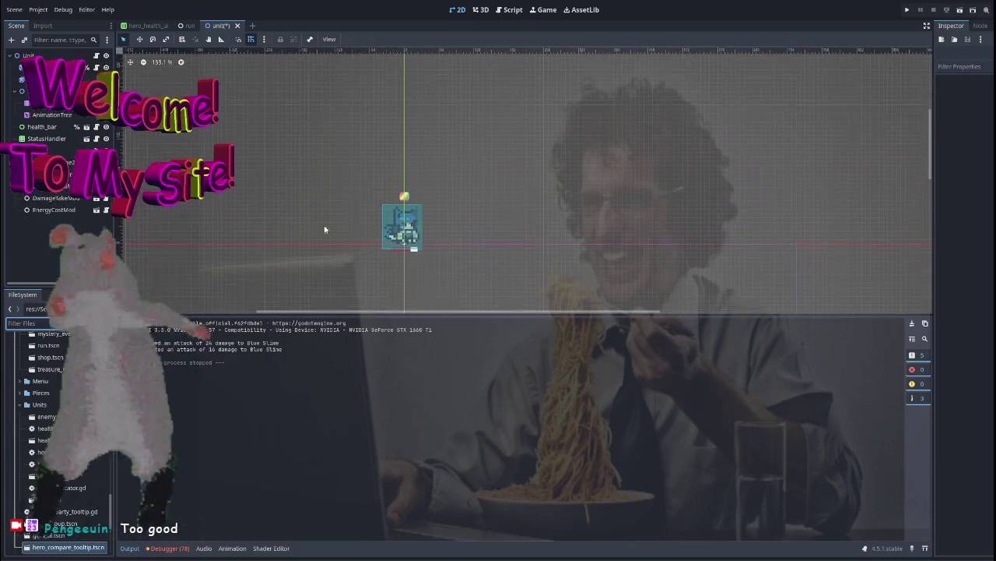
scroll(312, 270, down, 1)
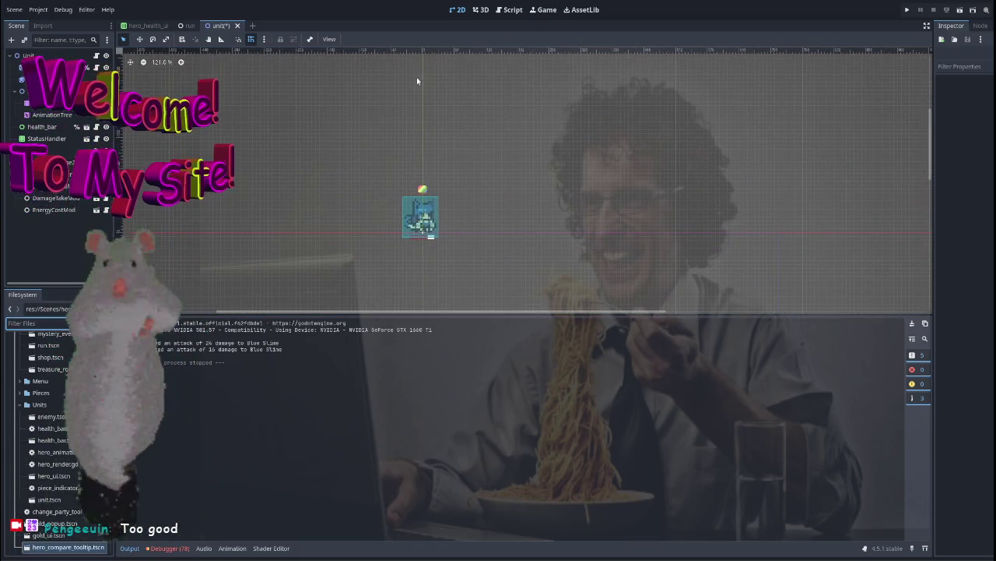
key(ctrl+s)
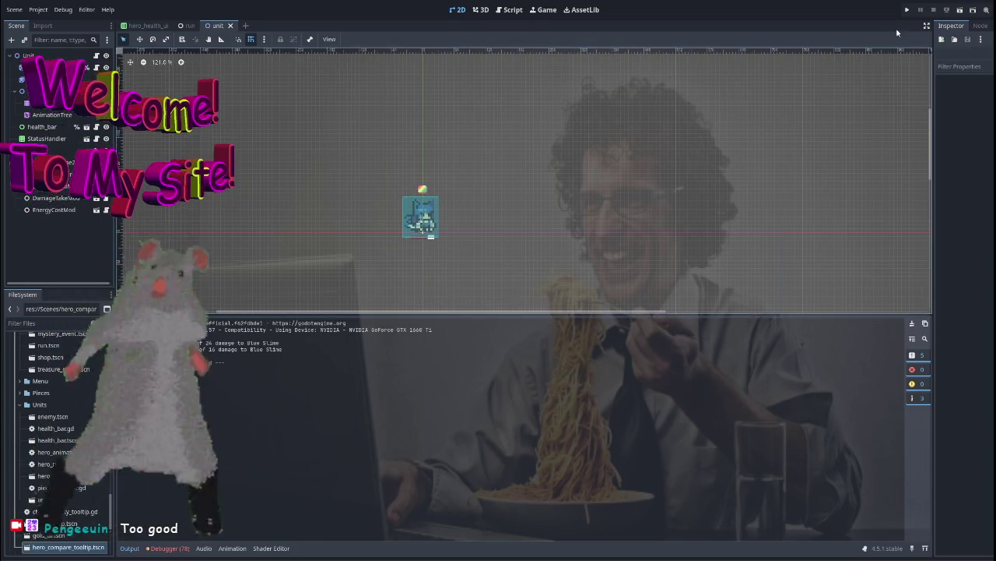
click(907, 9)
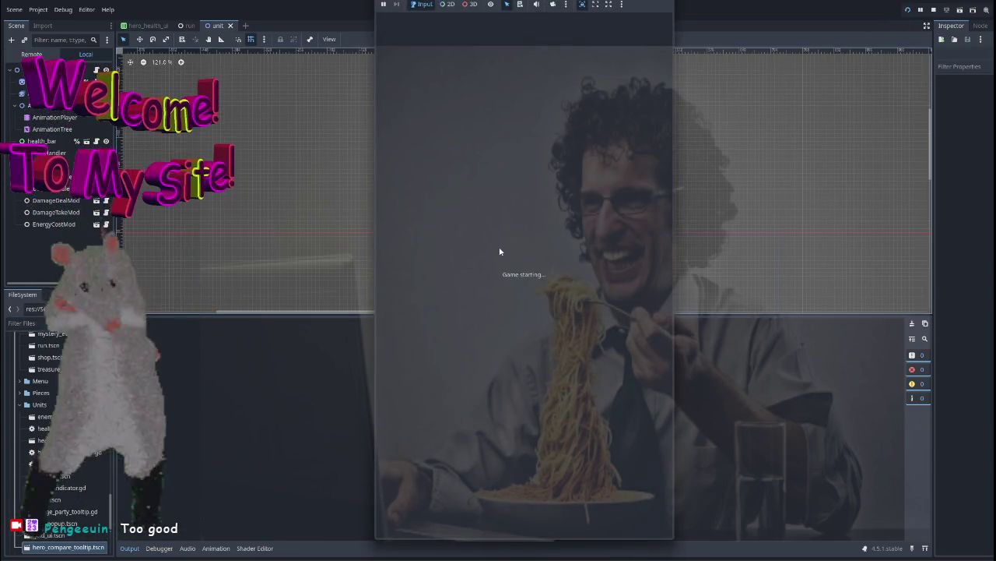
Start a run with the Wizard, enter a battle, and use the hero's ability
click(520, 370)
click(606, 484)
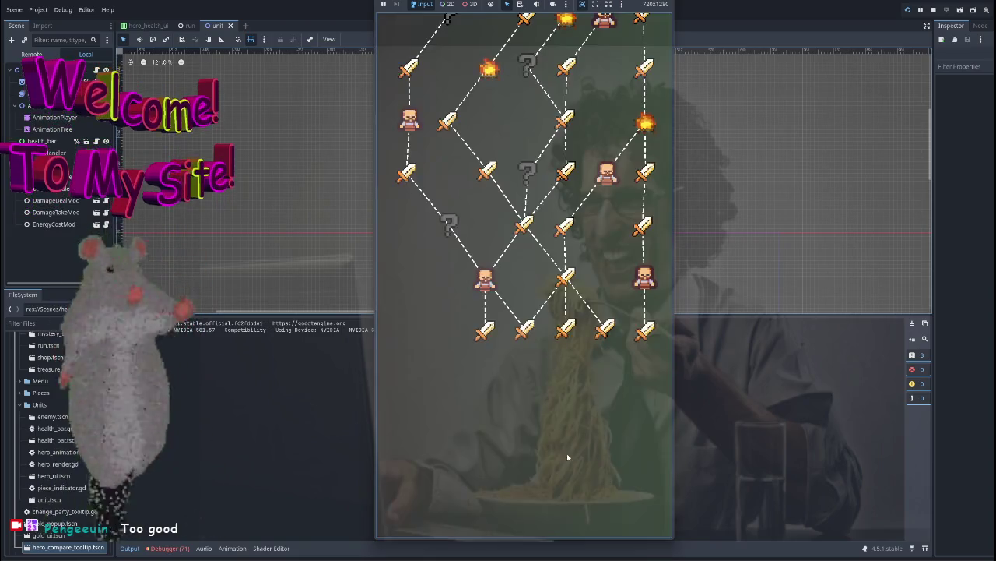
click(566, 329)
click(405, 136)
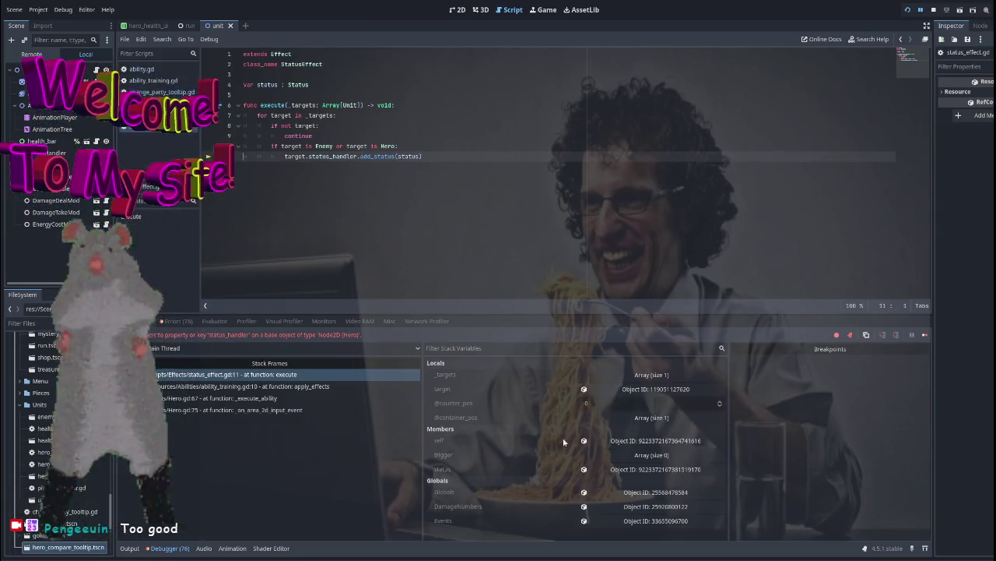
Inspect the crashed _targets hero and the status_handler line, then focus the FileSystem filter
click(623, 375)
click(631, 403)
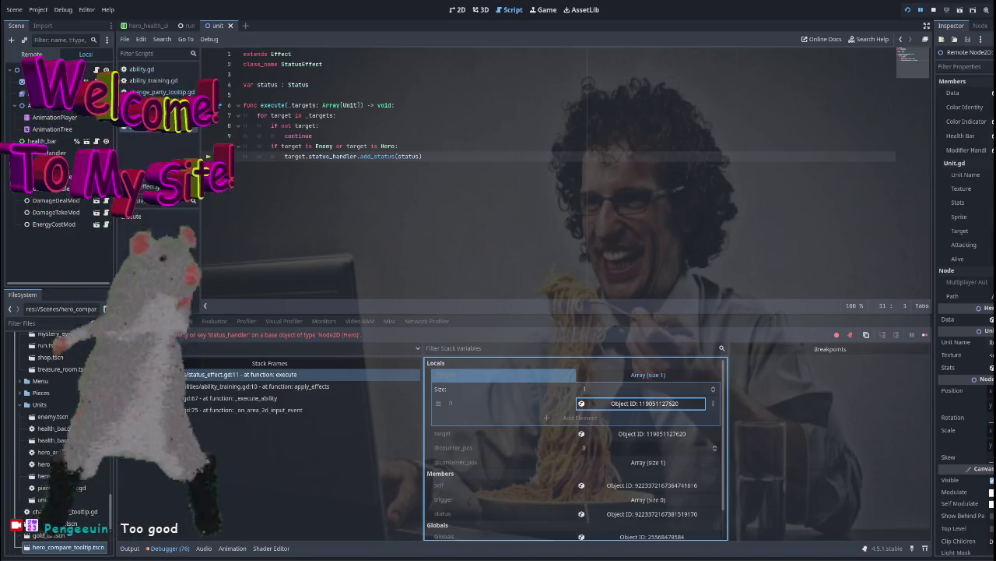
scroll(965, 125, down, 3)
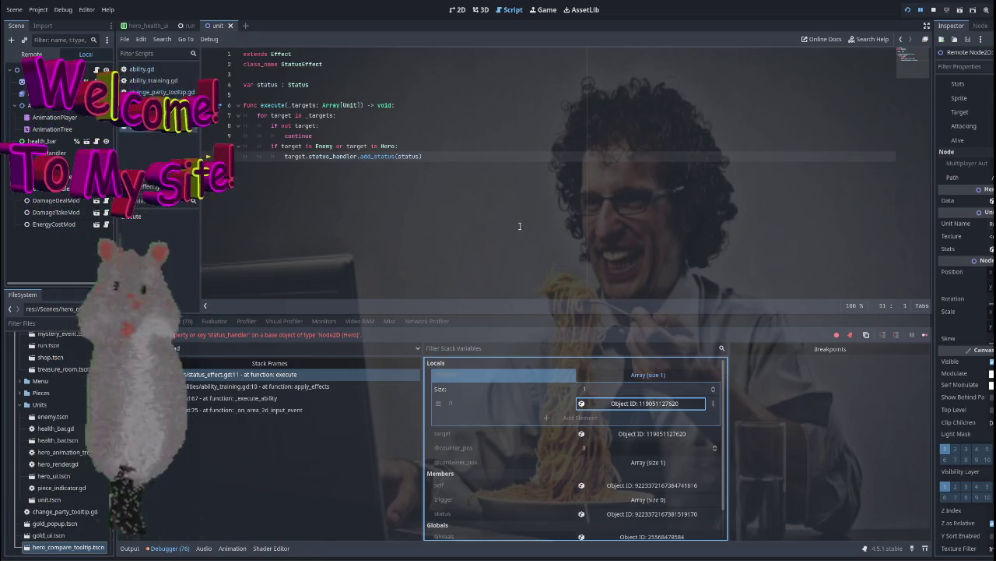
click(327, 155)
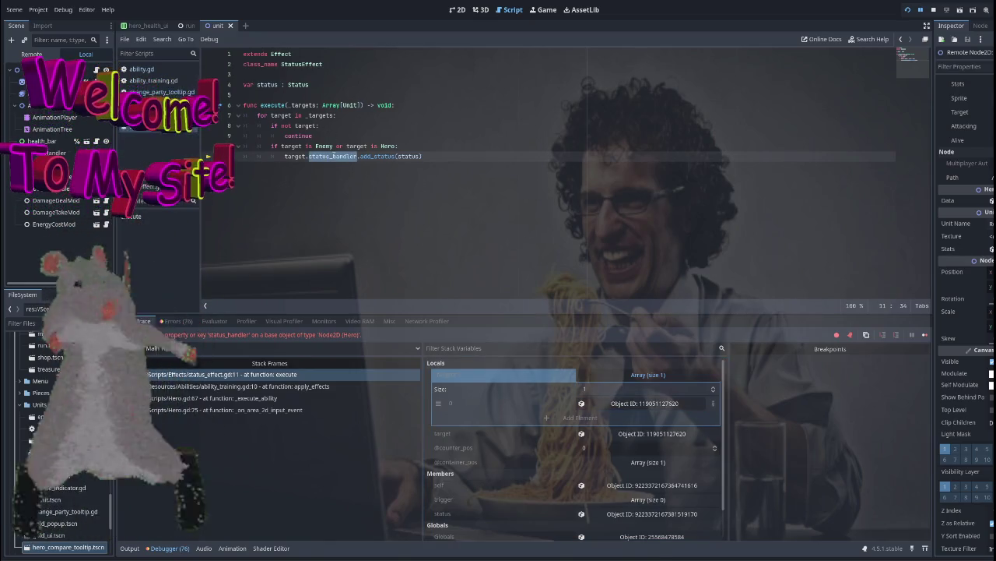
click(245, 115)
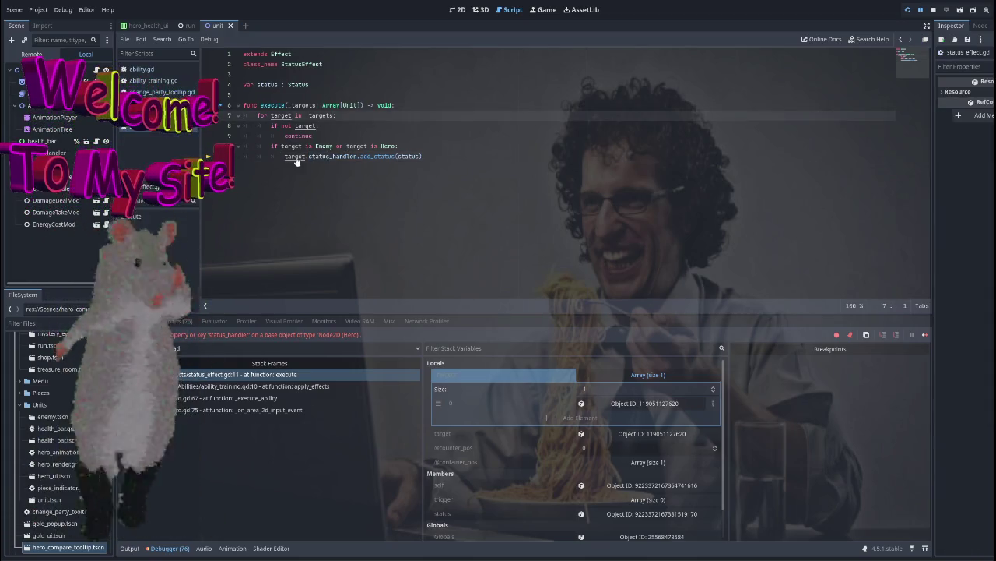
click(41, 321)
Open Unit.gd and review how the attack function uses ModifierHandler
text(unit)
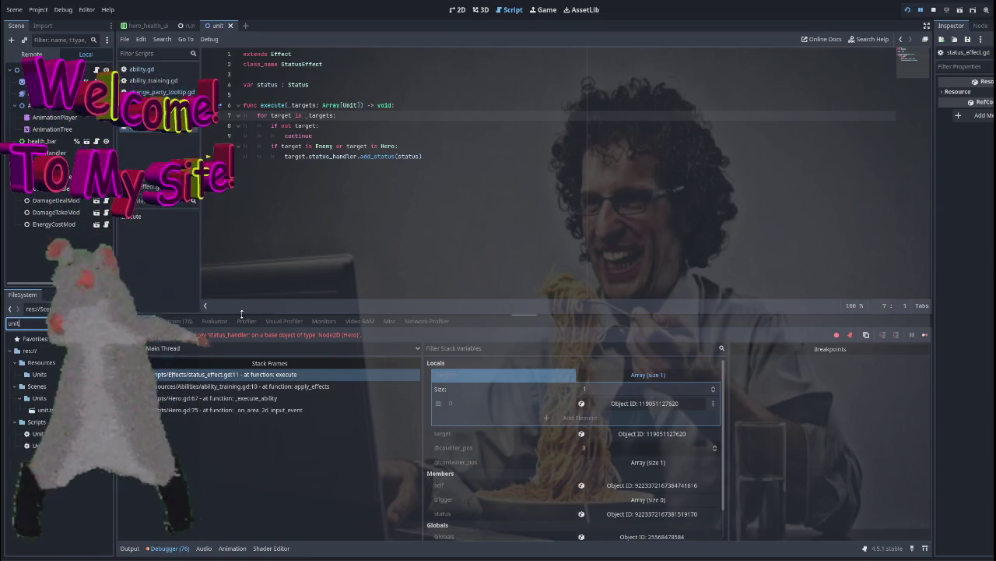
double_click(40, 438)
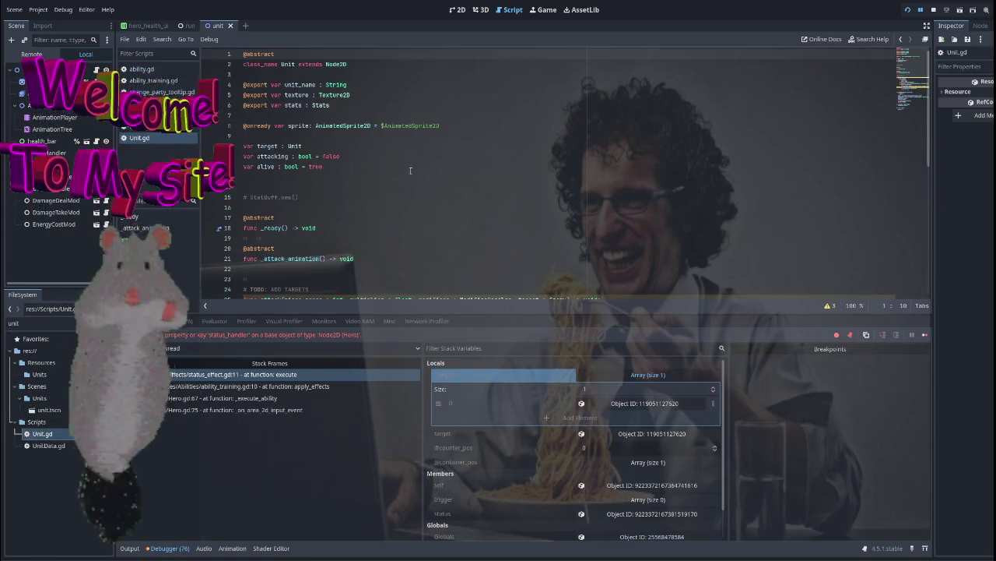
scroll(372, 134, down, 3)
scroll(372, 134, down, 2)
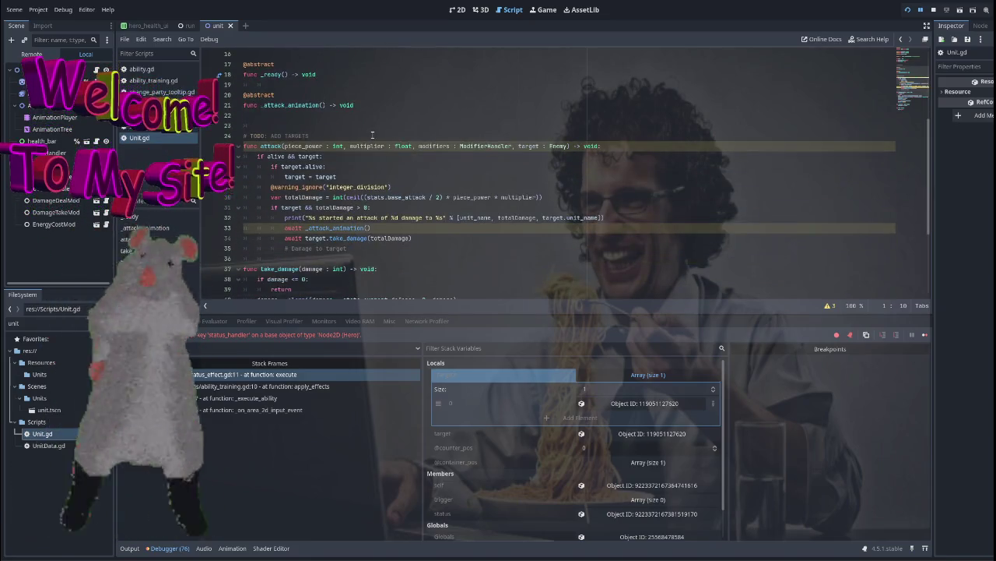
double_click(471, 146)
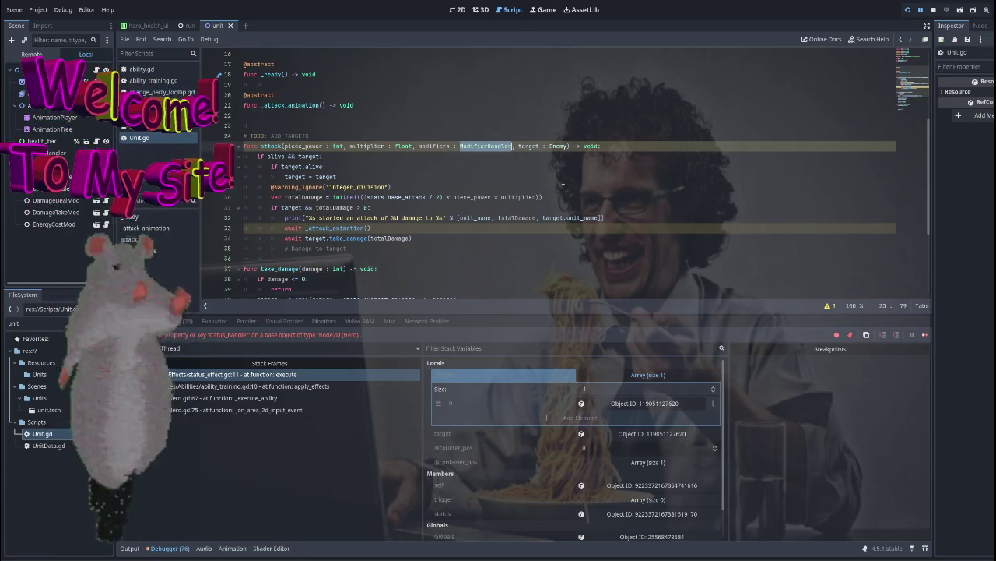
scroll(542, 184, down, 4)
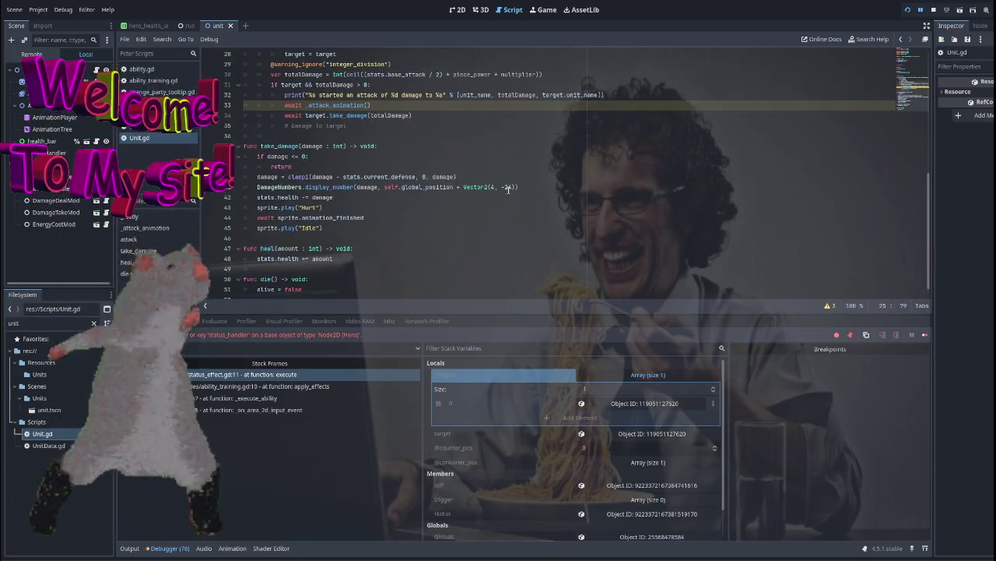
scroll(483, 187, up, 1)
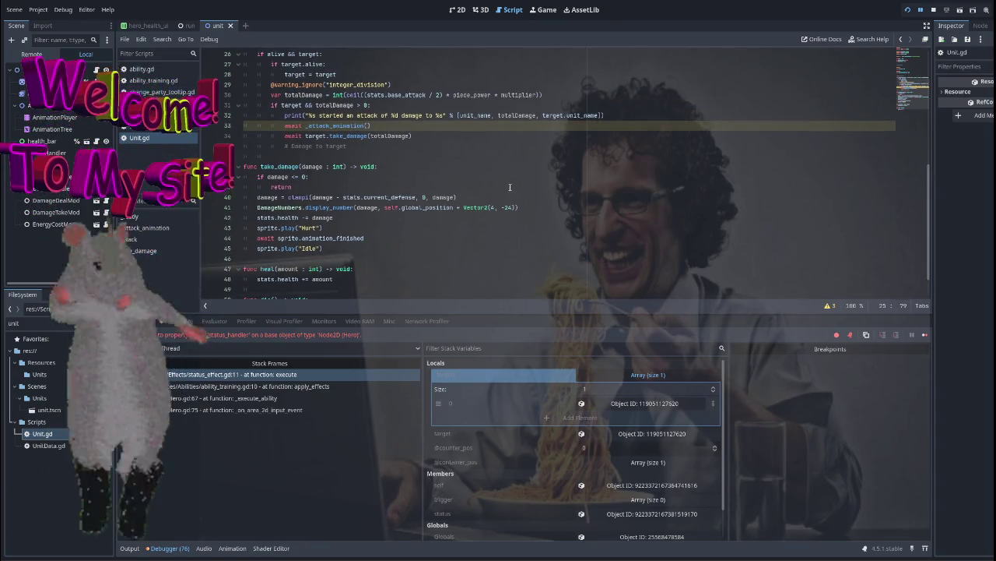
scroll(434, 185, up, 3)
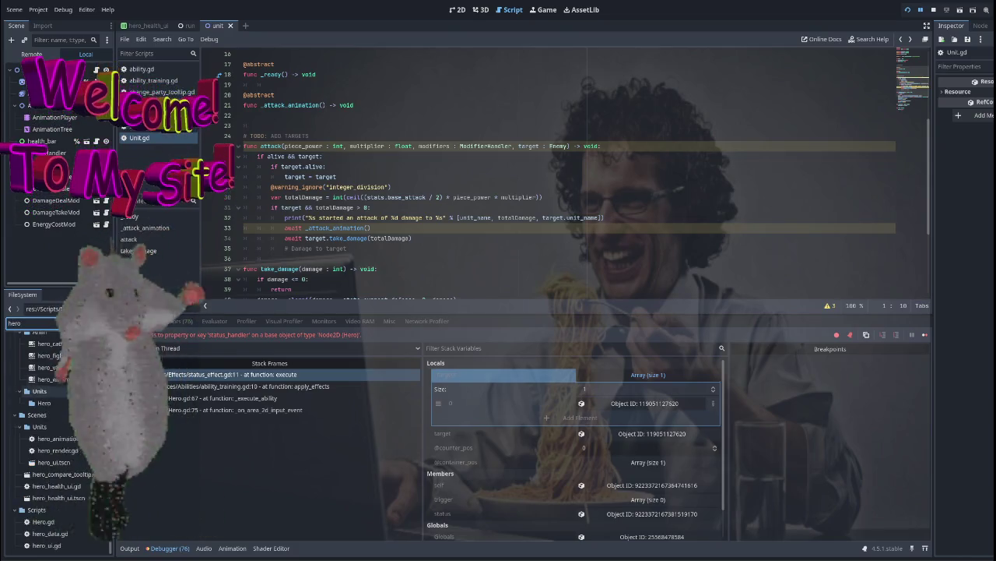
double_click(39, 521)
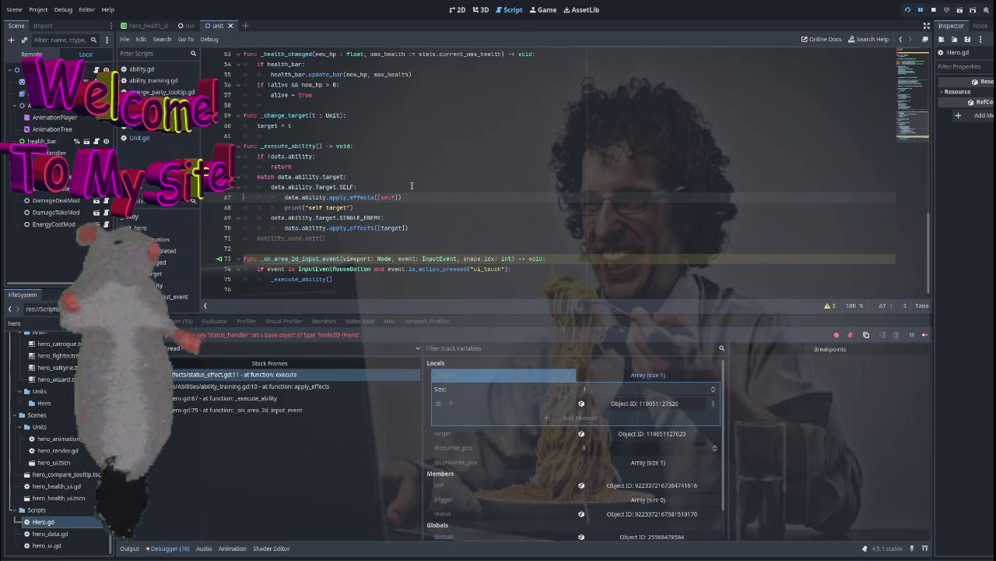
double_click(348, 197)
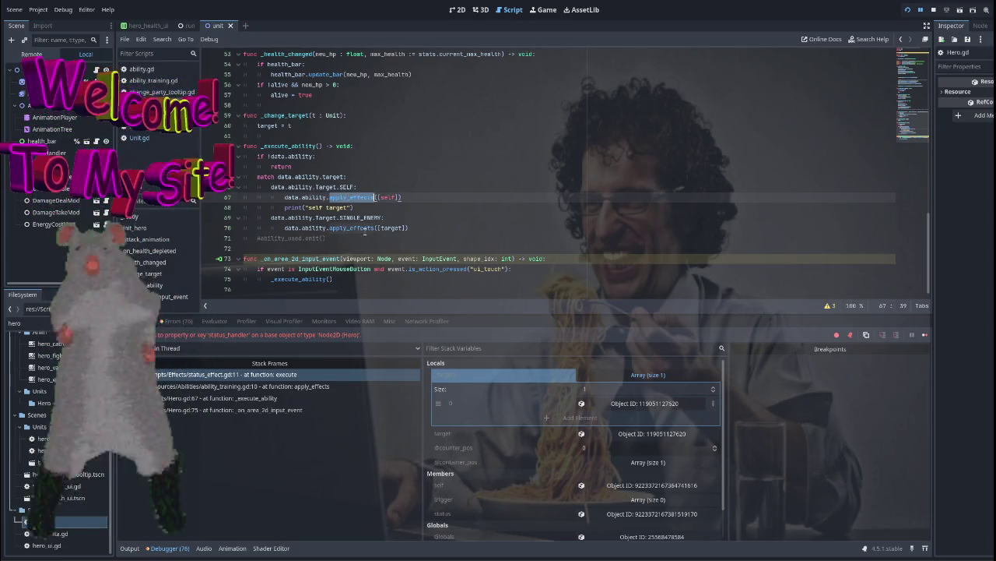
scroll(484, 228, up, 4)
scroll(492, 230, up, 12)
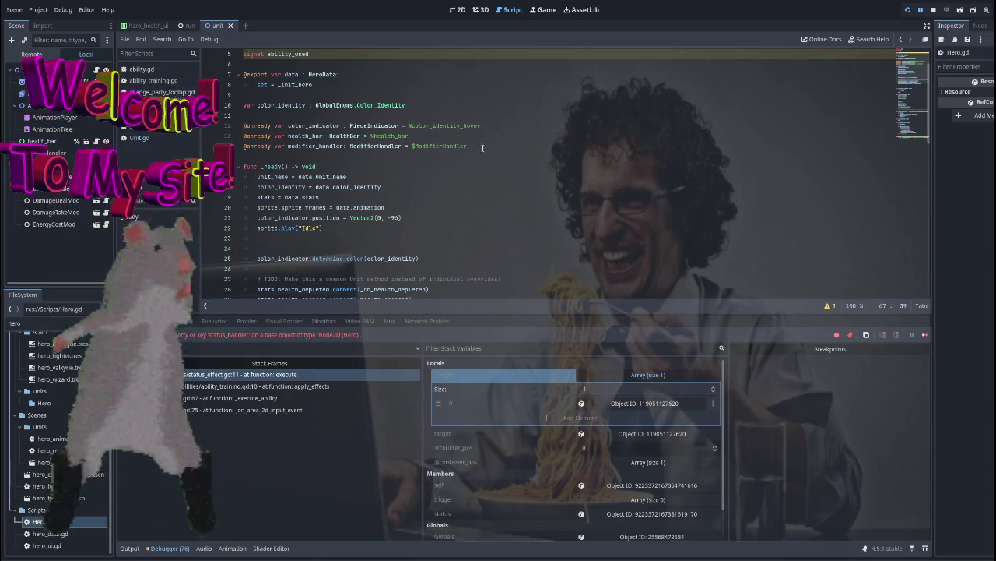
click(483, 147)
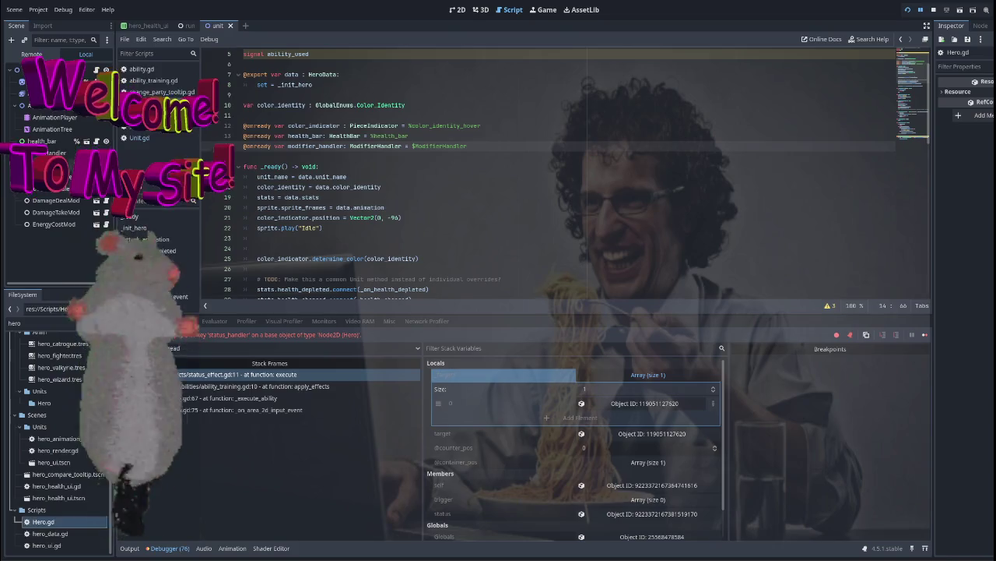
drag(113, 159, 414, 158)
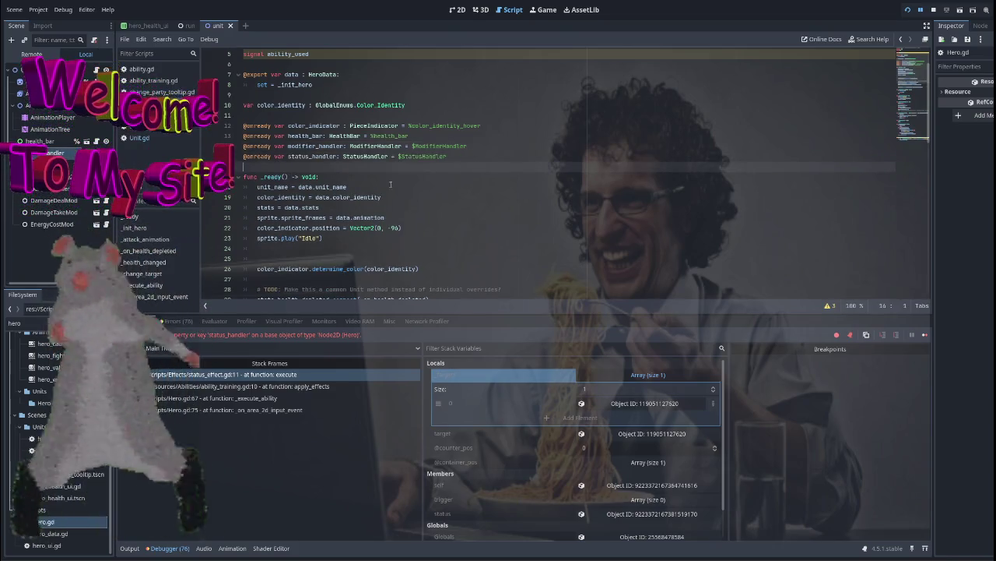
click(466, 158)
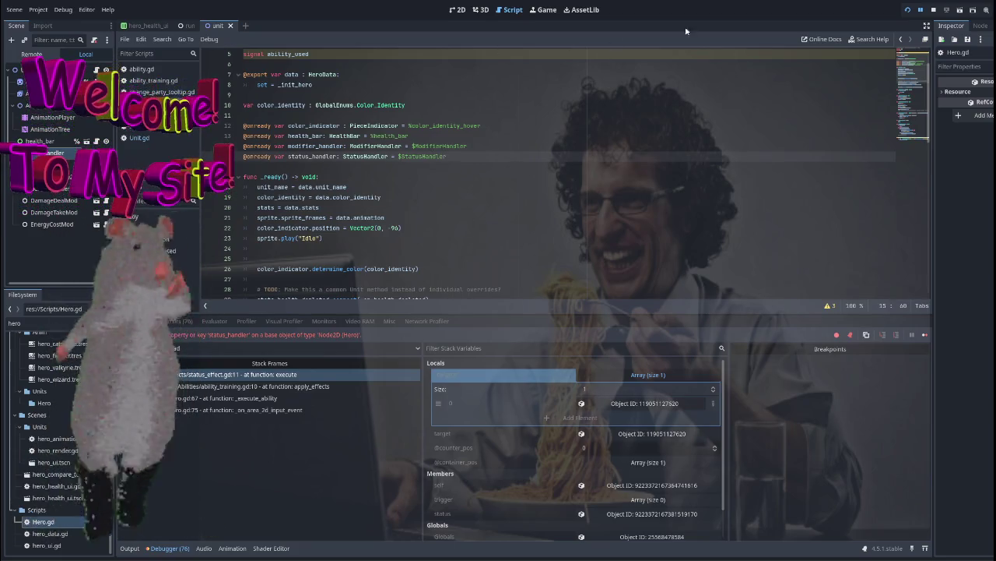
Restart the game and begin a New Run with the chosen hero
click(935, 11)
click(907, 10)
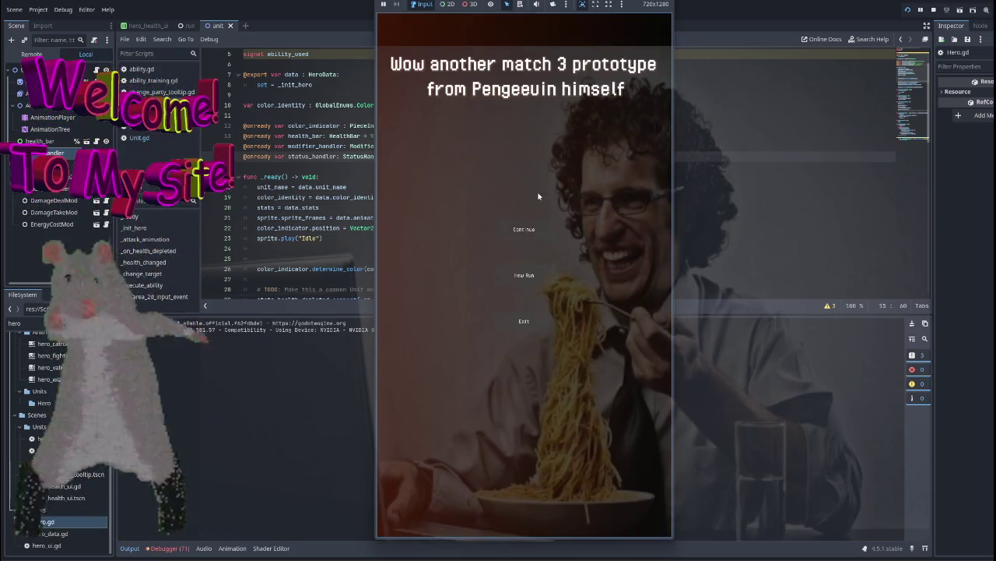
click(524, 275)
click(609, 479)
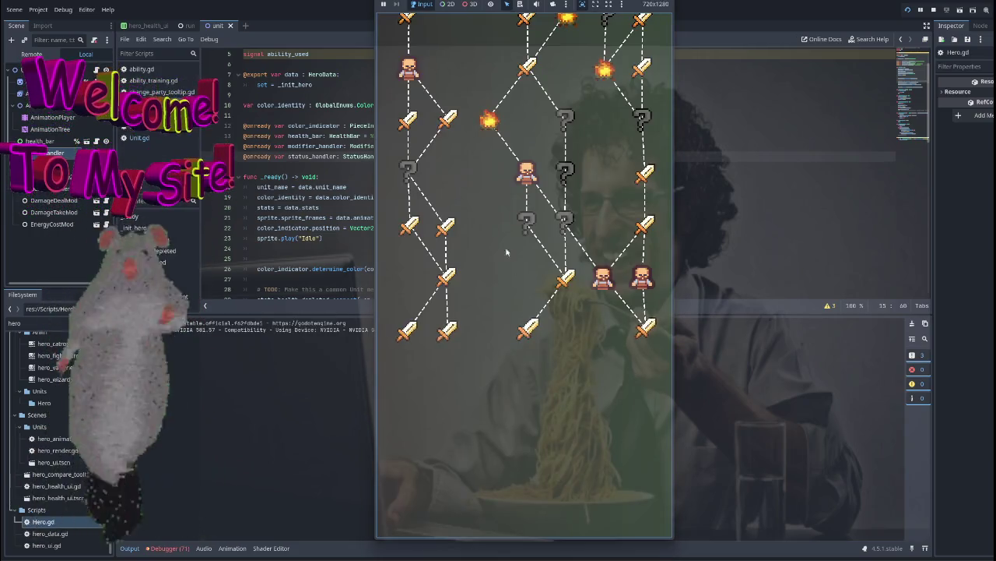
Enter a battle, make match-3 moves dealing 12 damage to the Slime, then stop the game
click(507, 251)
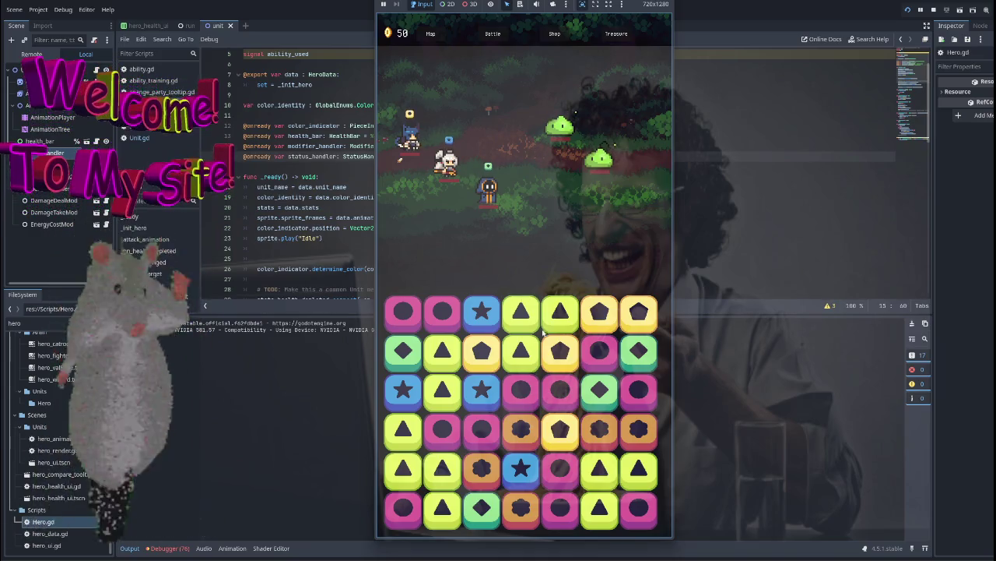
mouse_move(561, 354)
mouse_down()
mouse_move(471, 354)
mouse_move(415, 438)
mouse_move(552, 408)
mouse_move(521, 412)
mouse_move(483, 397)
mouse_move(592, 390)
mouse_move(600, 354)
mouse_up()
mouse_move(654, 339)
mouse_down()
mouse_move(527, 467)
mouse_move(564, 477)
mouse_move(677, 401)
mouse_up()
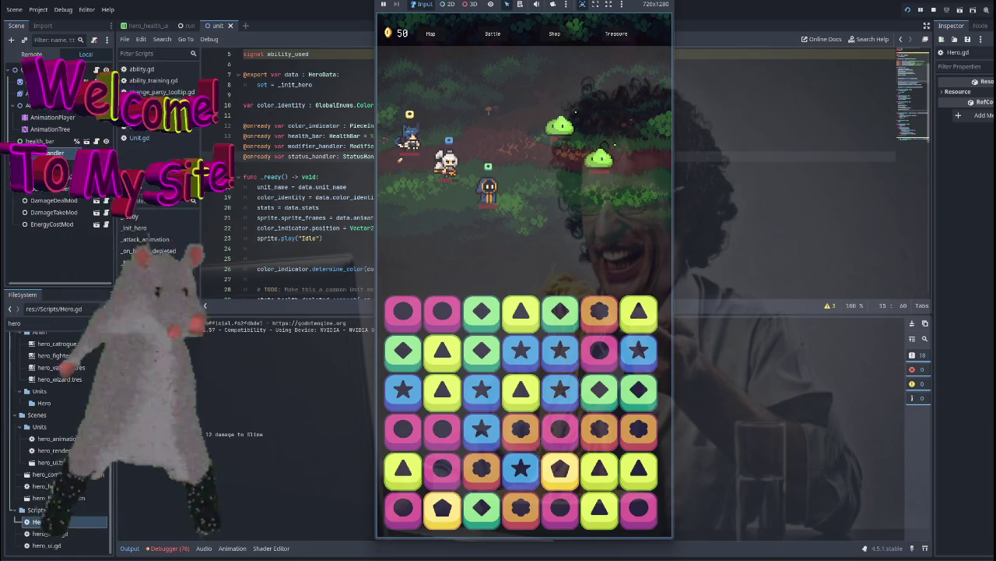
key(F8)
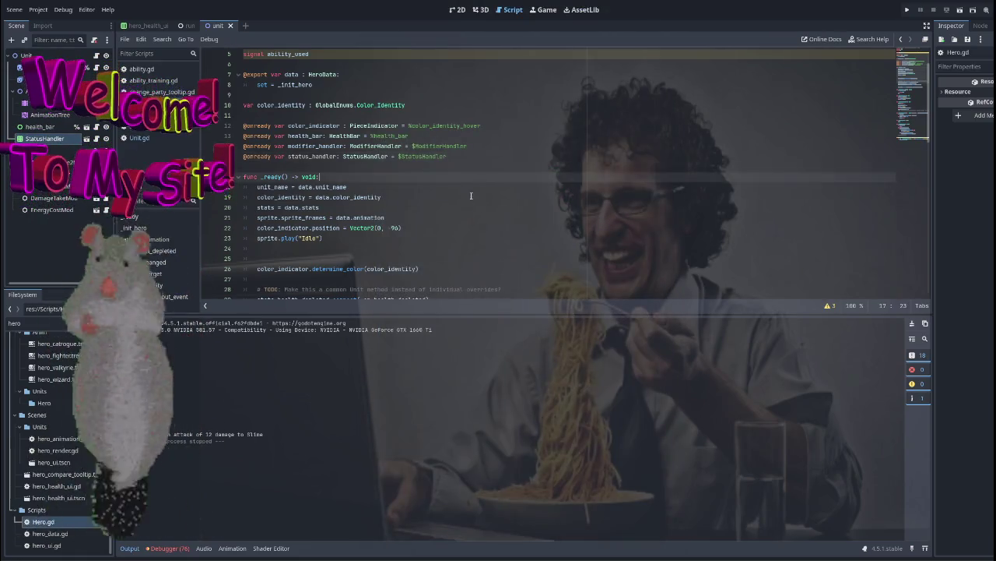
Review Hero.gd's _health_changed and _execute_ability, then Unit.gd, status_effect.gd and the tooltip script
scroll(434, 210, down, 12)
click(360, 231)
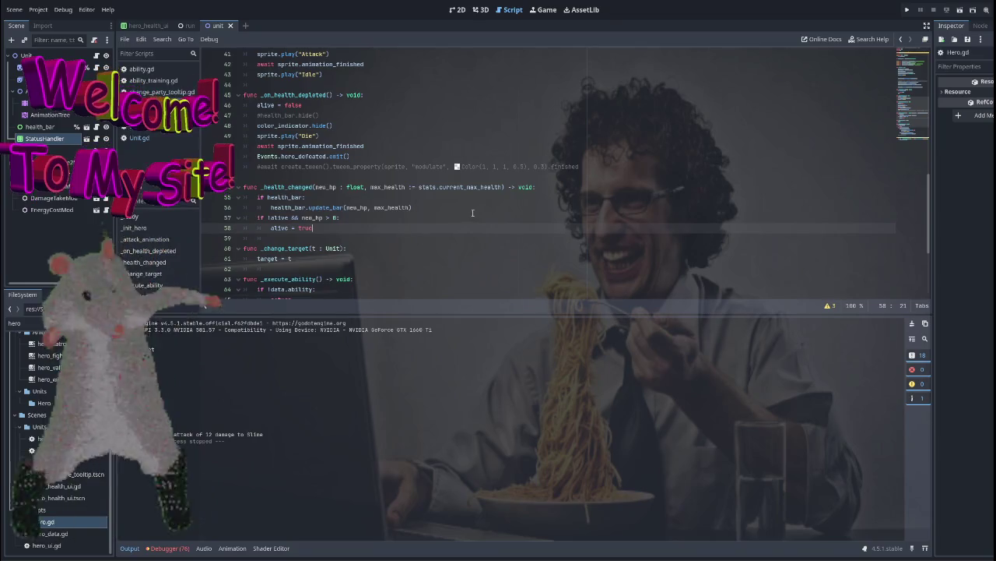
scroll(360, 218, down, 4)
click(342, 281)
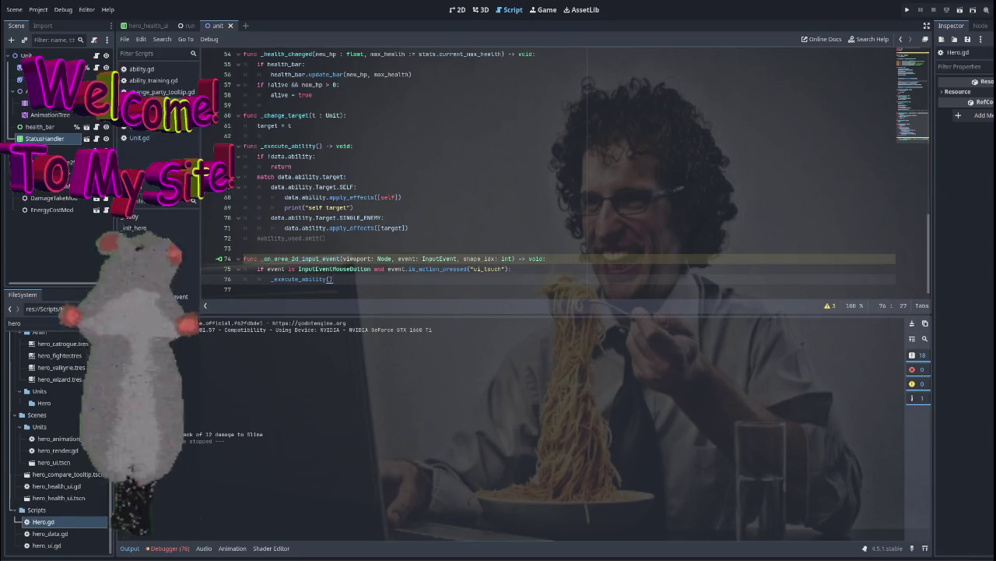
click(140, 126)
click(142, 116)
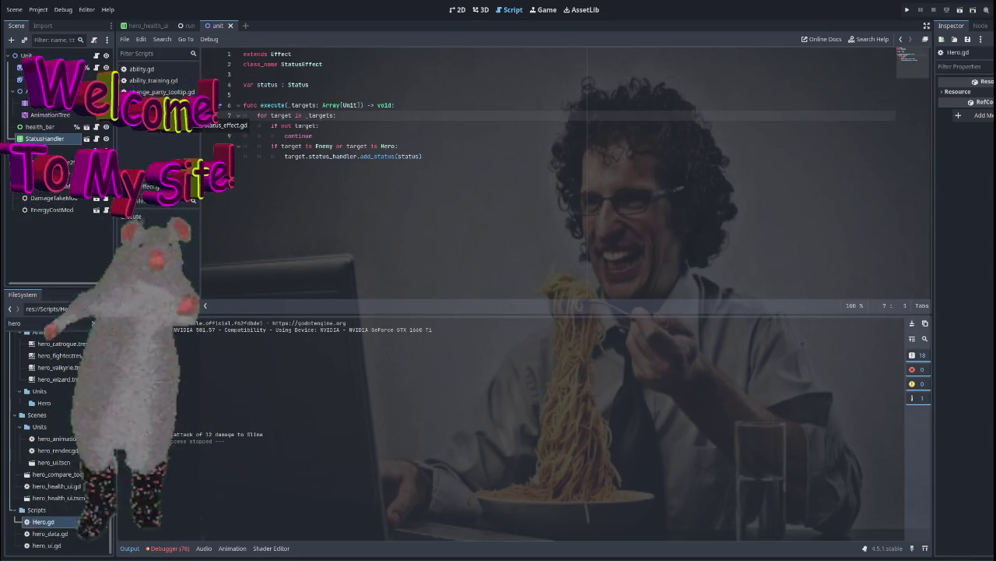
double_click(43, 521)
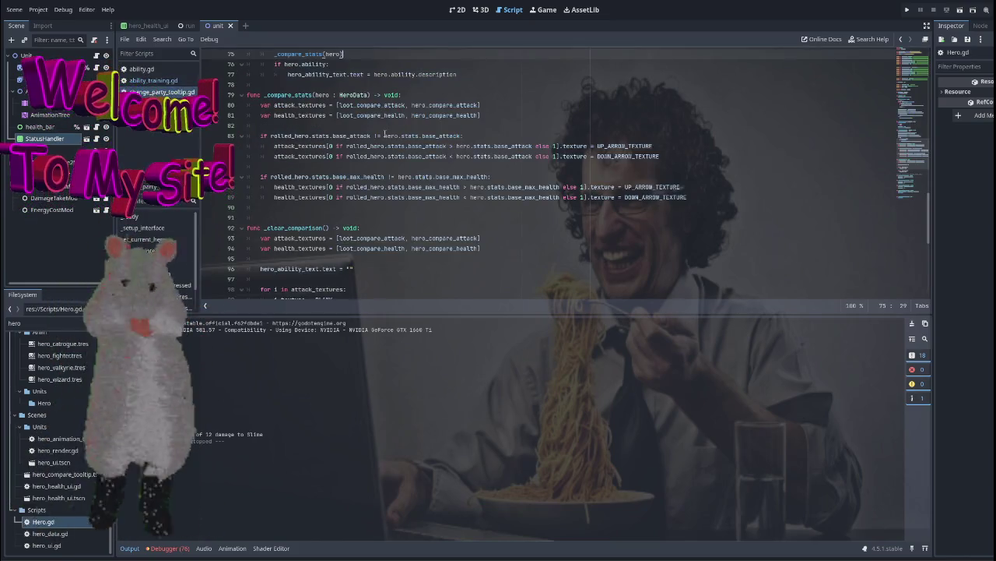
scroll(384, 134, up, 3)
Delete the print("Yo") debug line from apply_effects in ability_training.gd
click(153, 80)
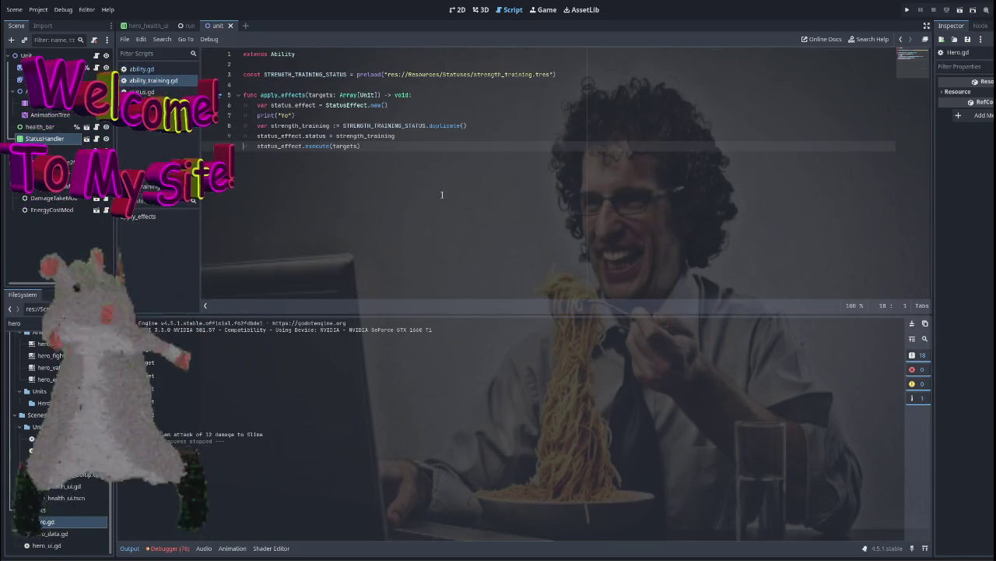
key(Return)
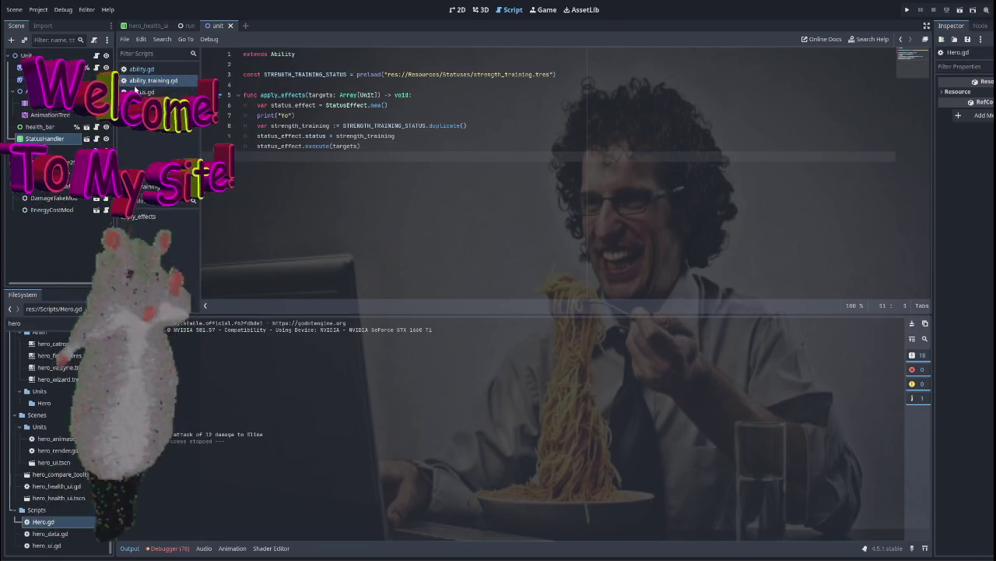
click(139, 92)
scroll(366, 170, down, 3)
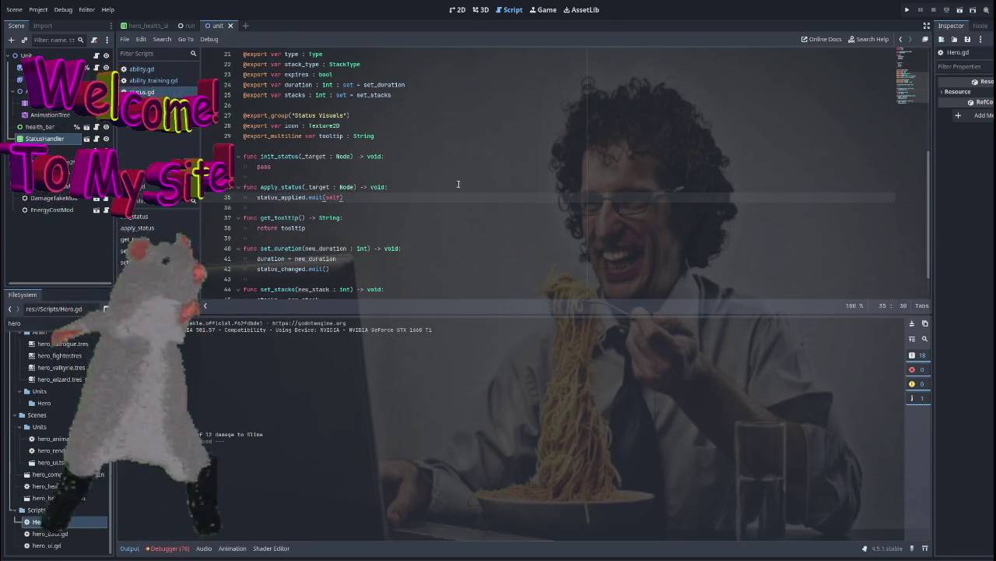
click(154, 80)
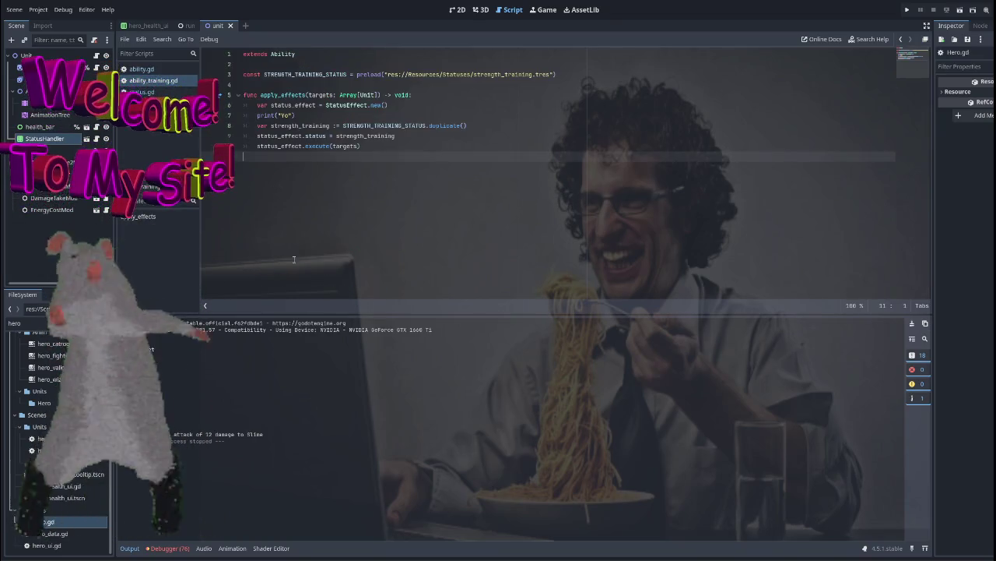
triple_click(287, 114)
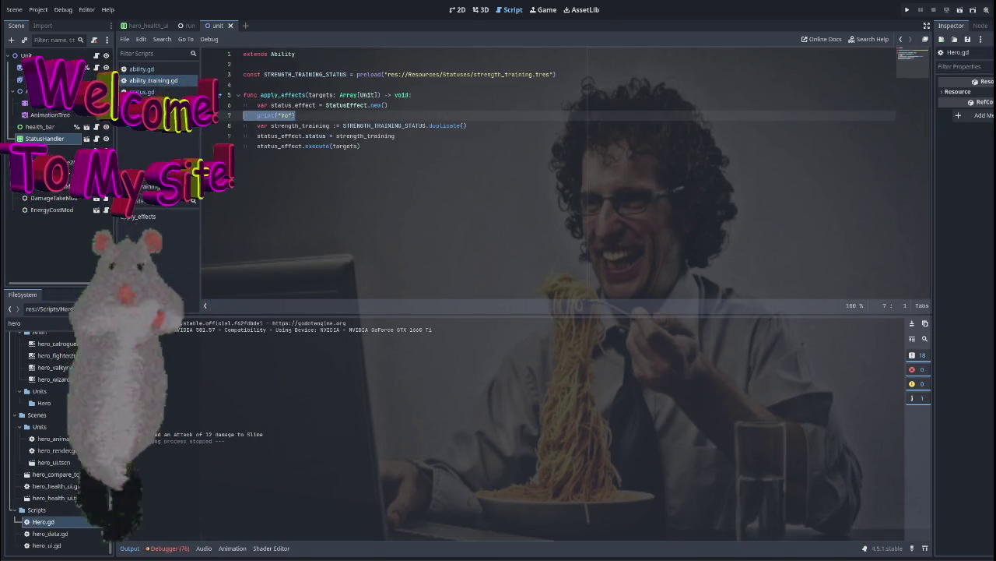
key(BackSpace)
click(440, 137)
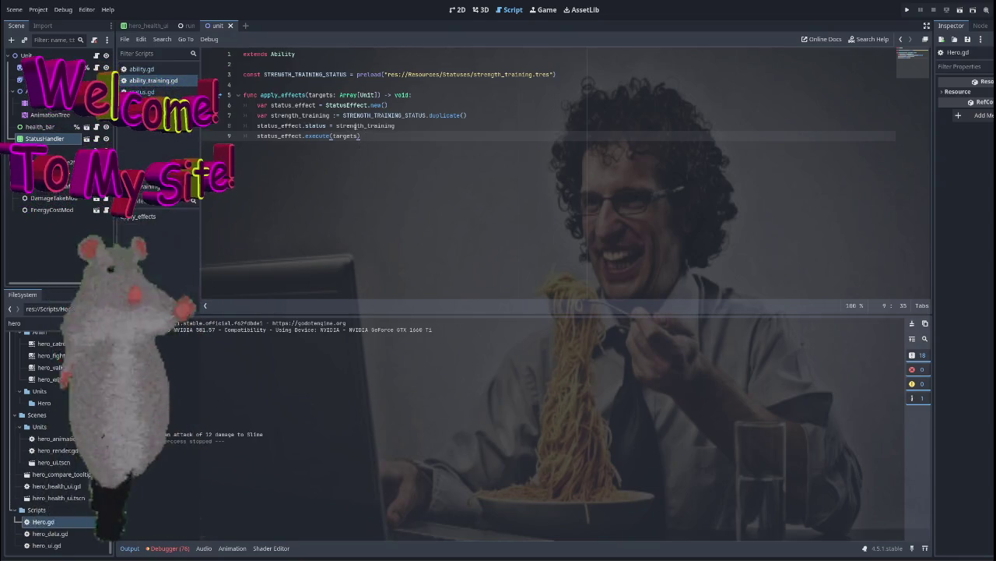
key(shift+alt+o)
Search the project for SINGLE_ENEMY, jump to its match in Hero.gd's _execute_ability, and close the results
text(strength)
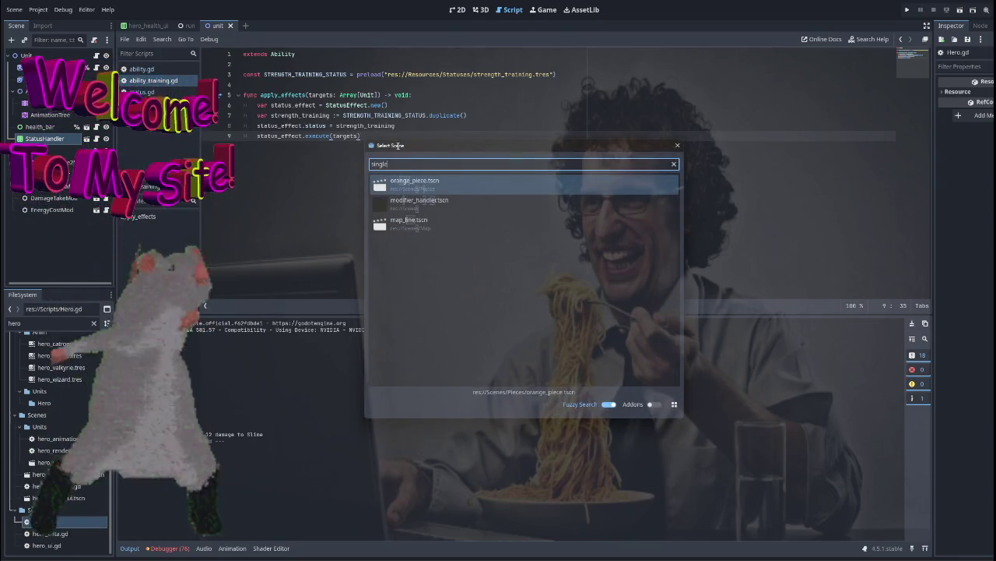
key(Escape)
key(ctrl+shift+f)
text(single)
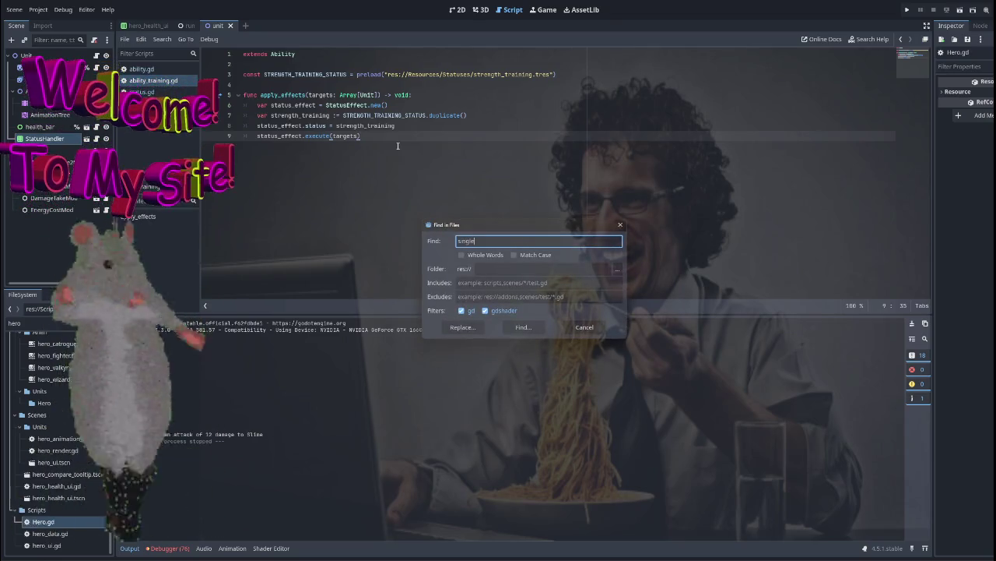
key(Return)
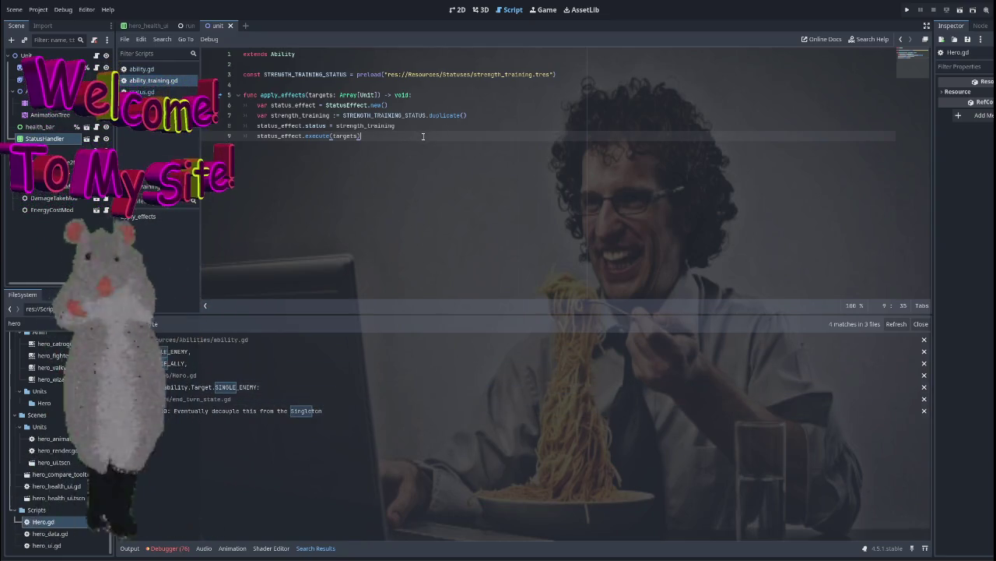
click(192, 352)
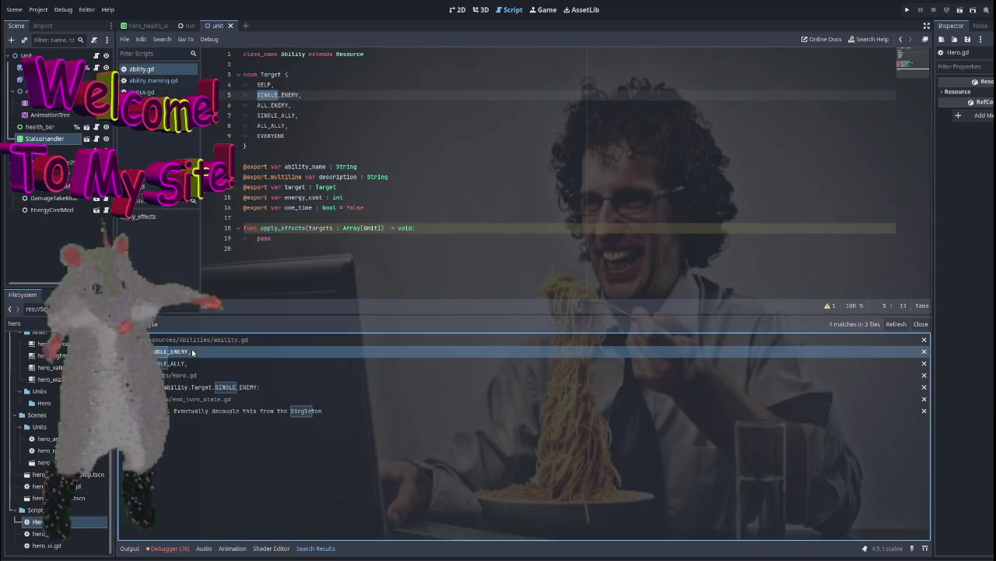
key(Down)
key(Down)
key(Down)
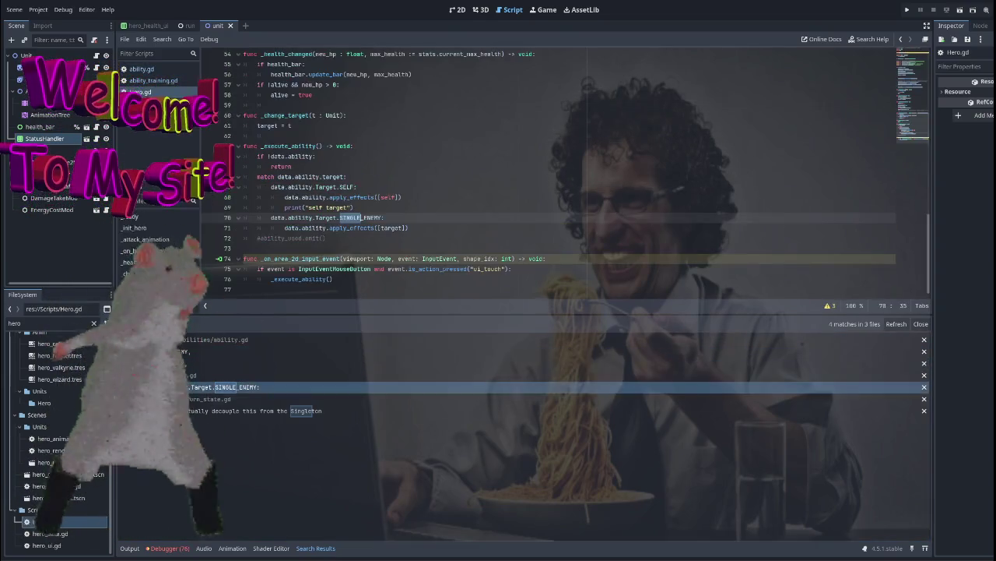
click(406, 208)
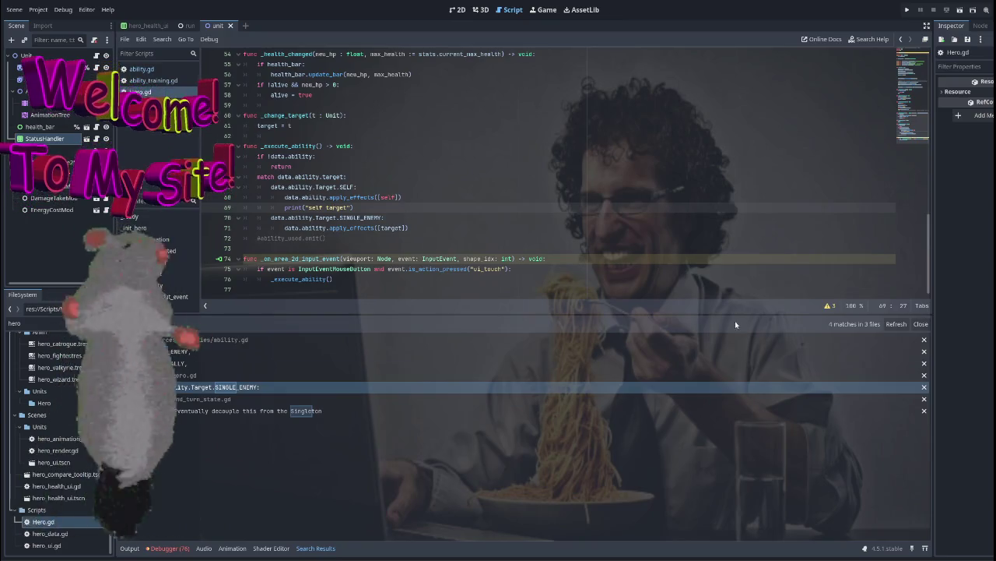
click(921, 323)
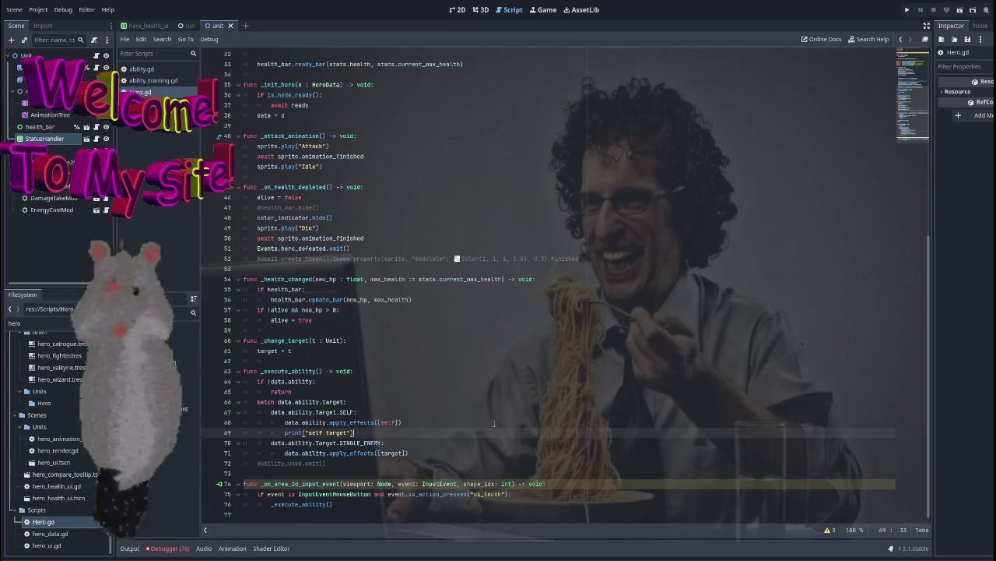
Filter the FileSystem for 'ability' and open ability.gd, comparing it with Hero.gd
click(399, 442)
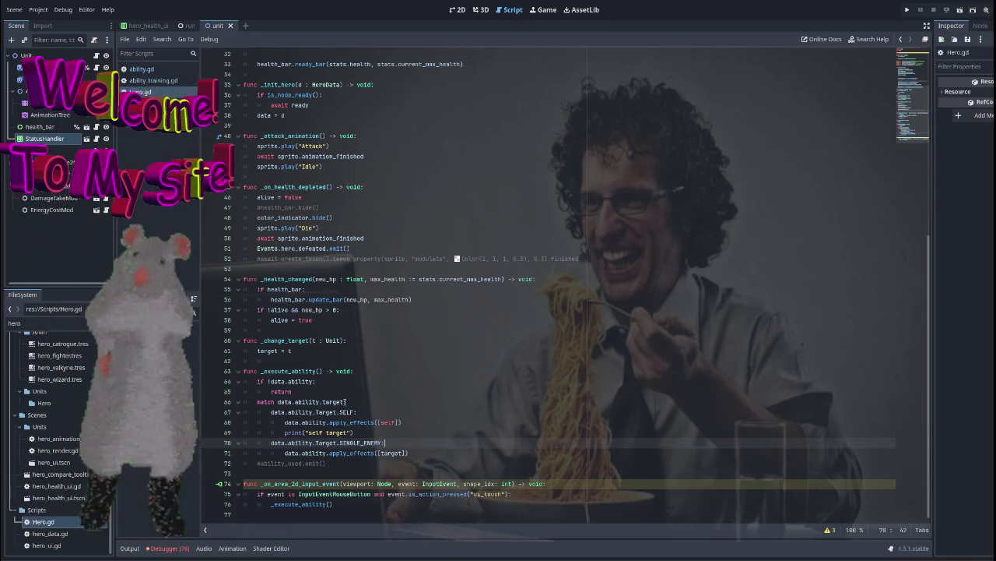
click(307, 401)
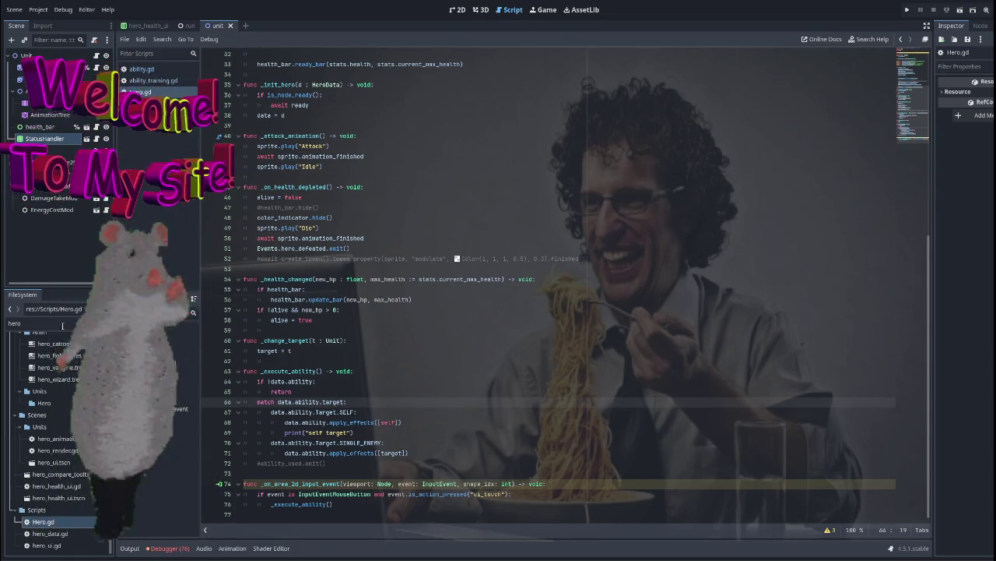
text(ability)
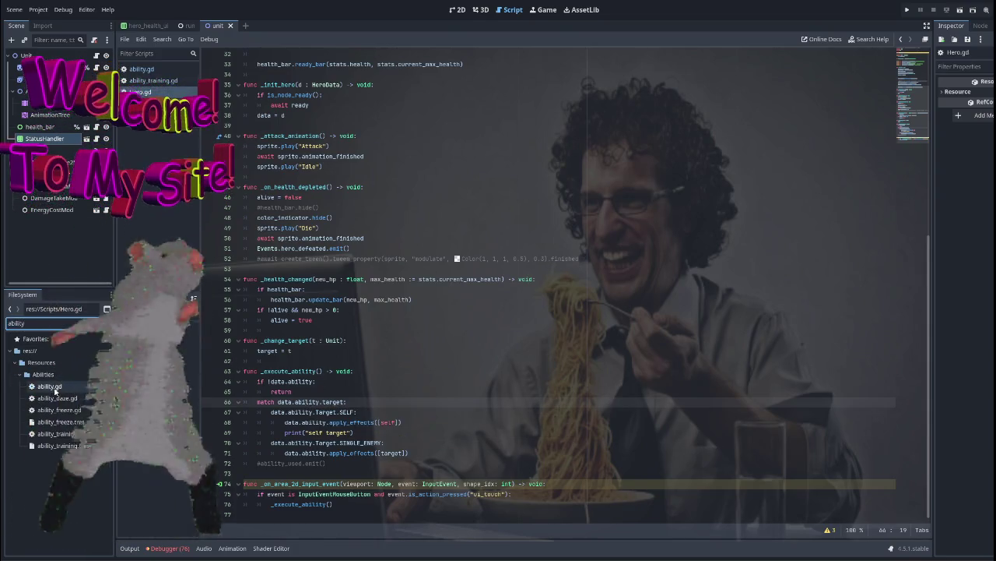
double_click(54, 388)
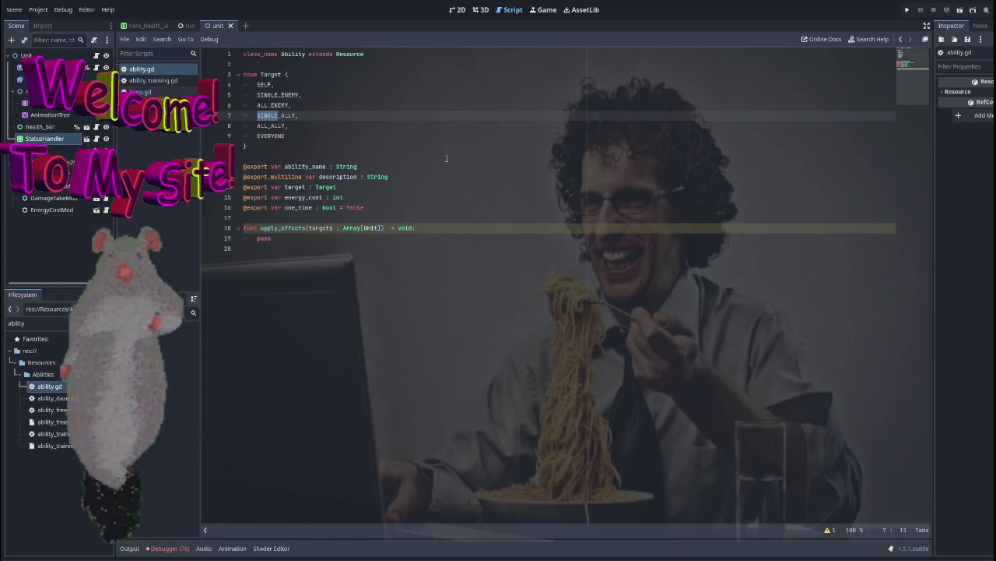
key(alt+Left)
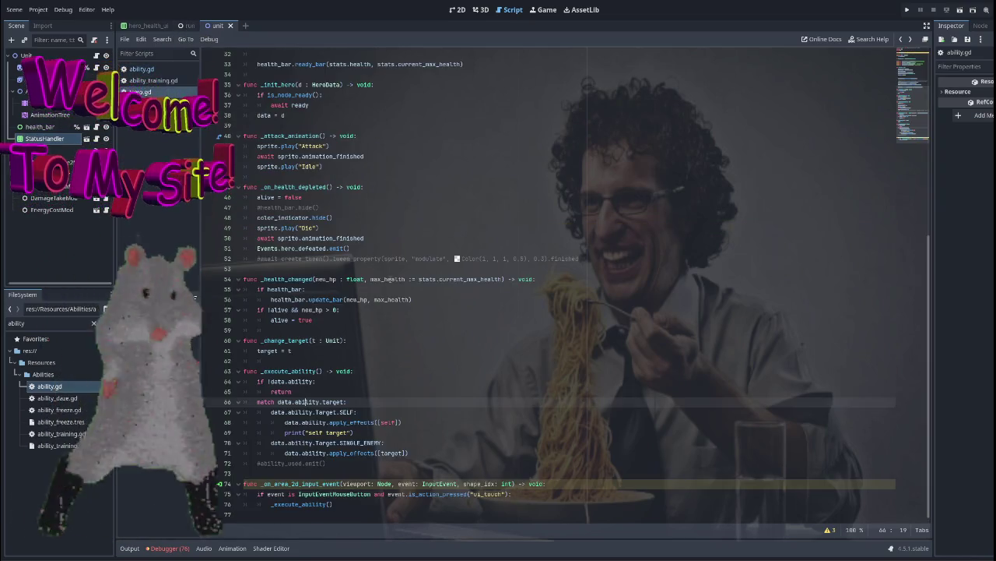
key(alt+Right)
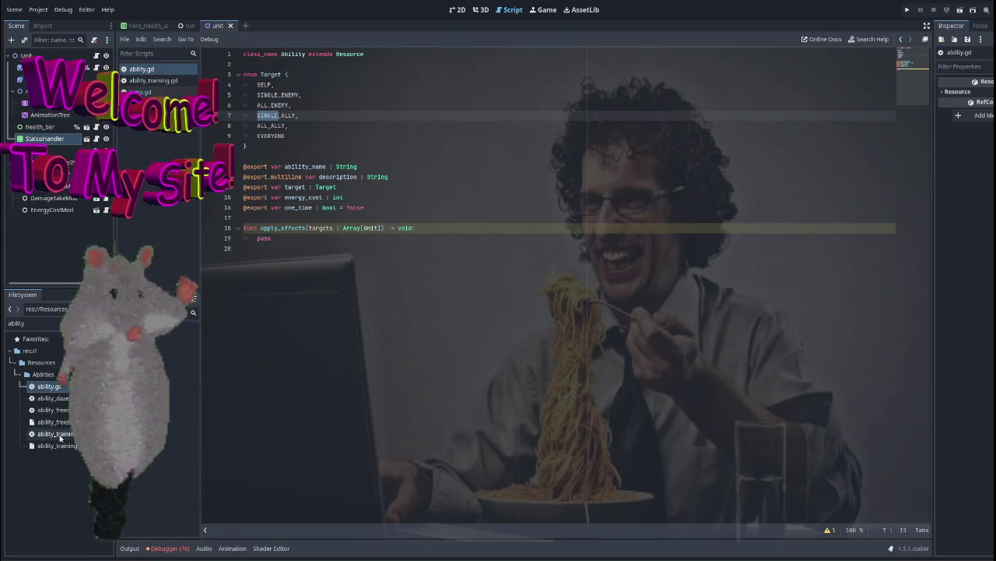
Open ability_training.gd and run the project with F5
double_click(59, 434)
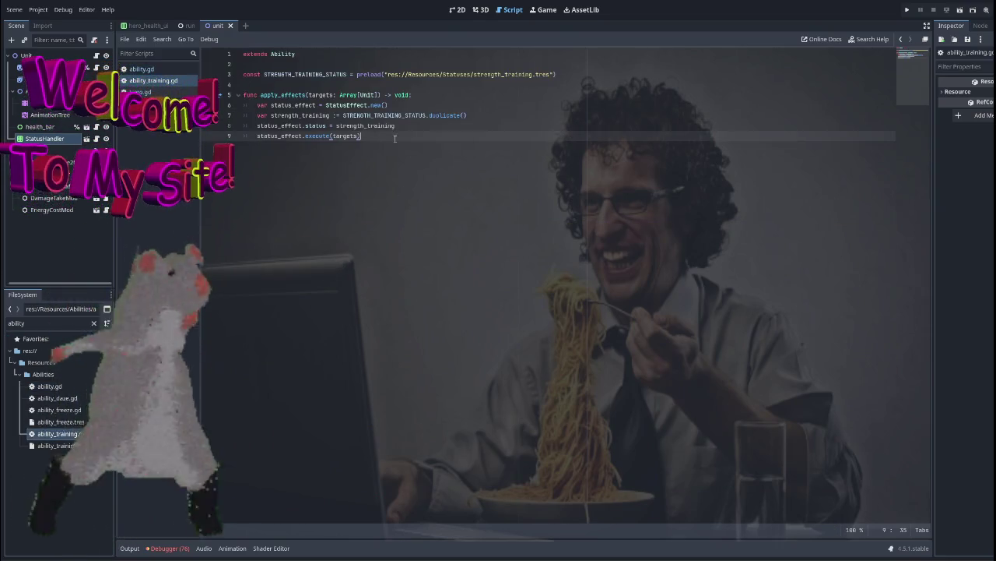
click(423, 126)
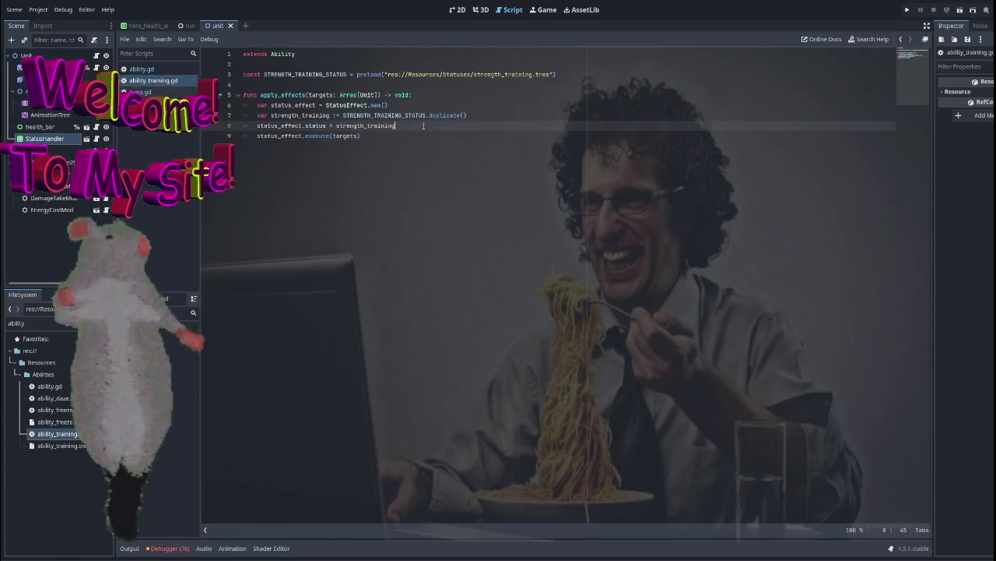
mouse_move(418, 115)
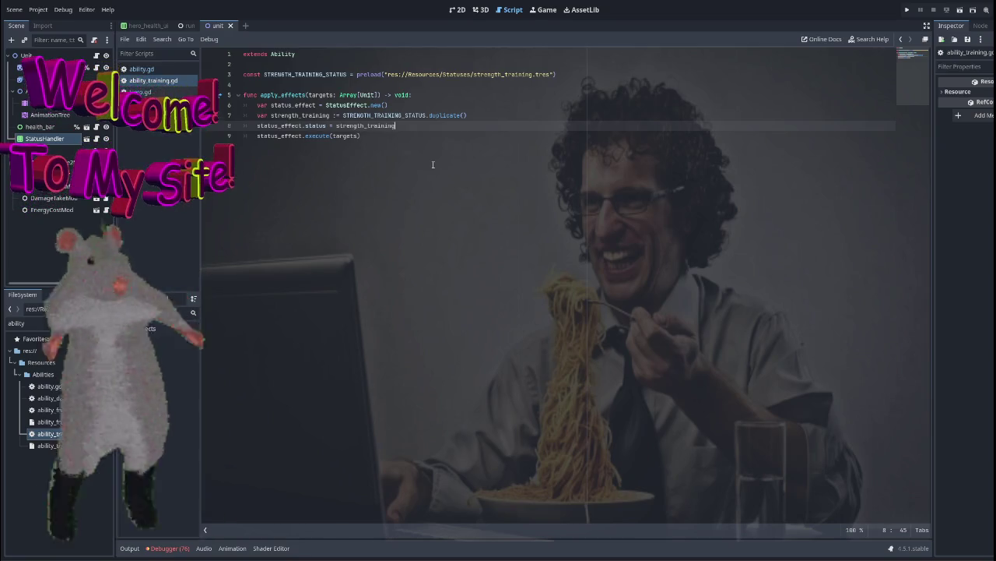
key(F5)
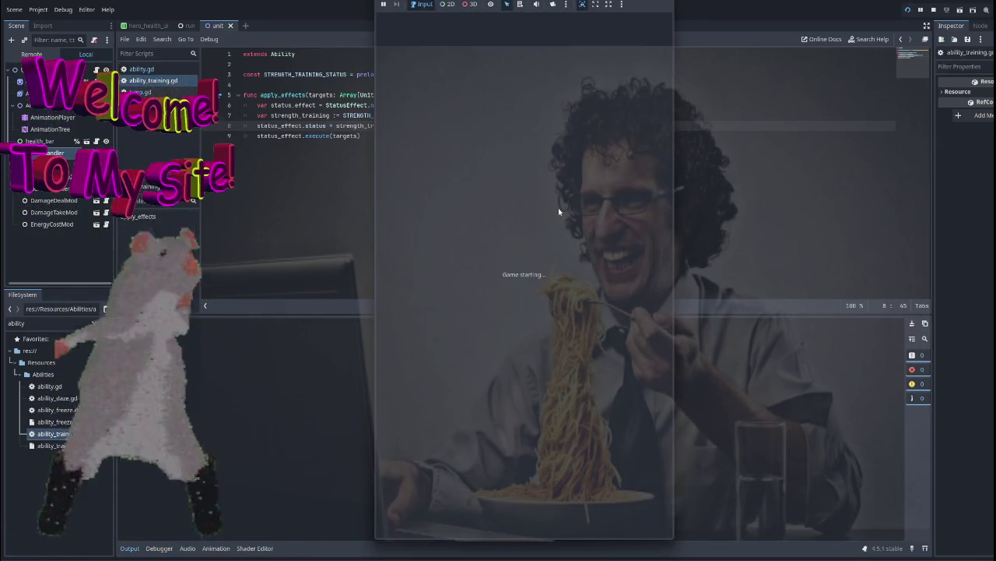
Click through the title and map screens into a battle, then stop the game with F8
click(523, 276)
click(509, 347)
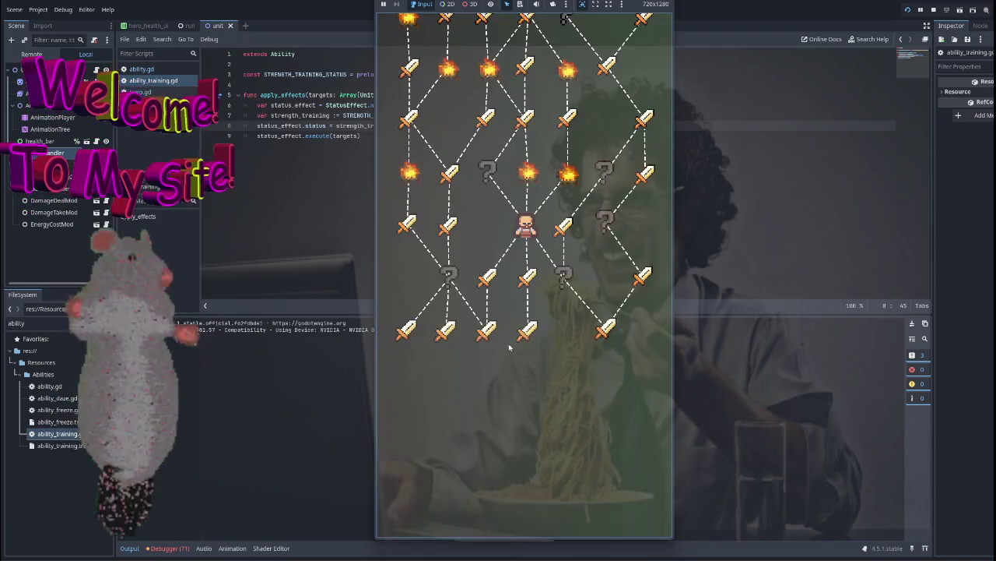
click(487, 173)
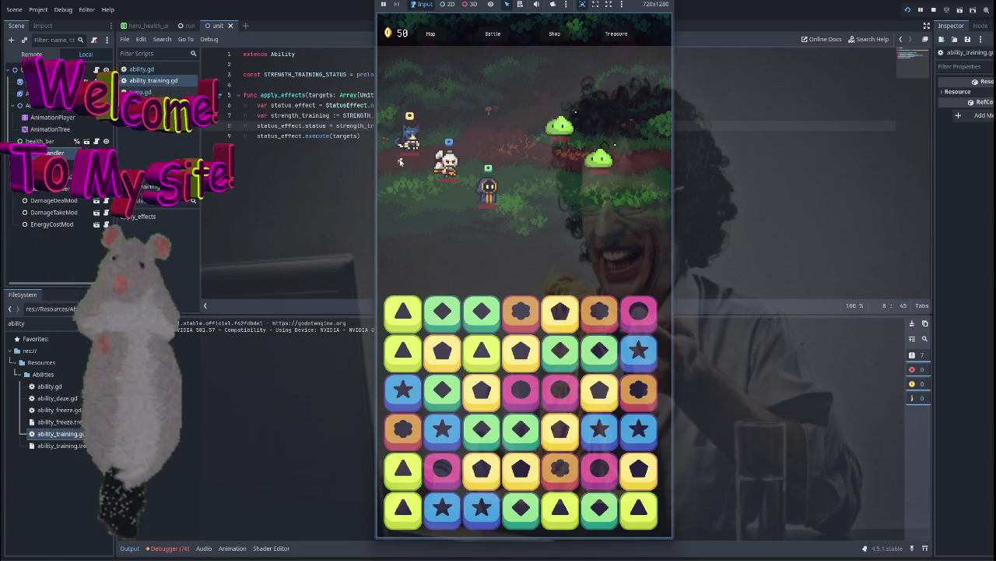
key(F8)
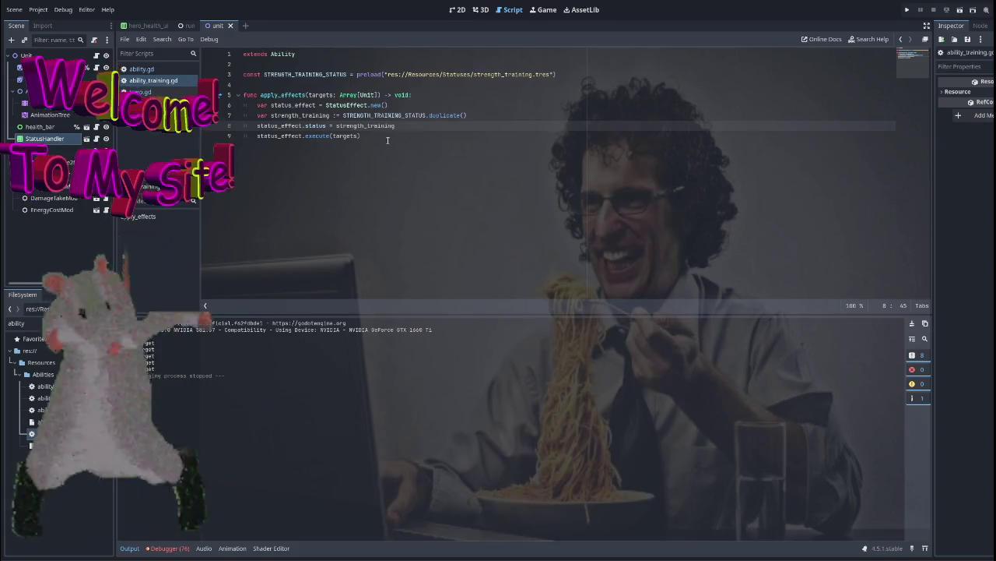
click(387, 138)
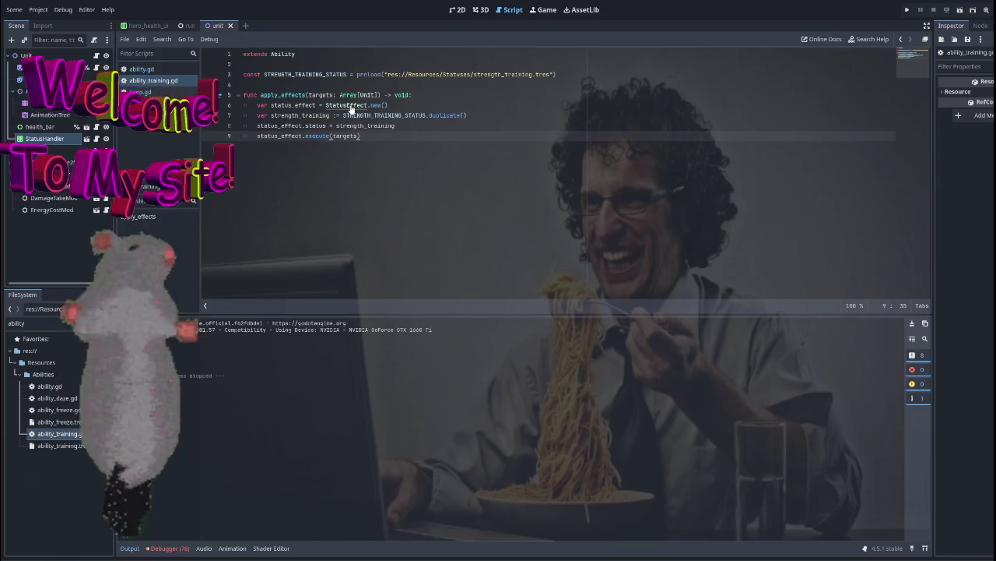
Inspect strength_training.tres, then open status.gd via a 'status' FileSystem filter
double_click(47, 323)
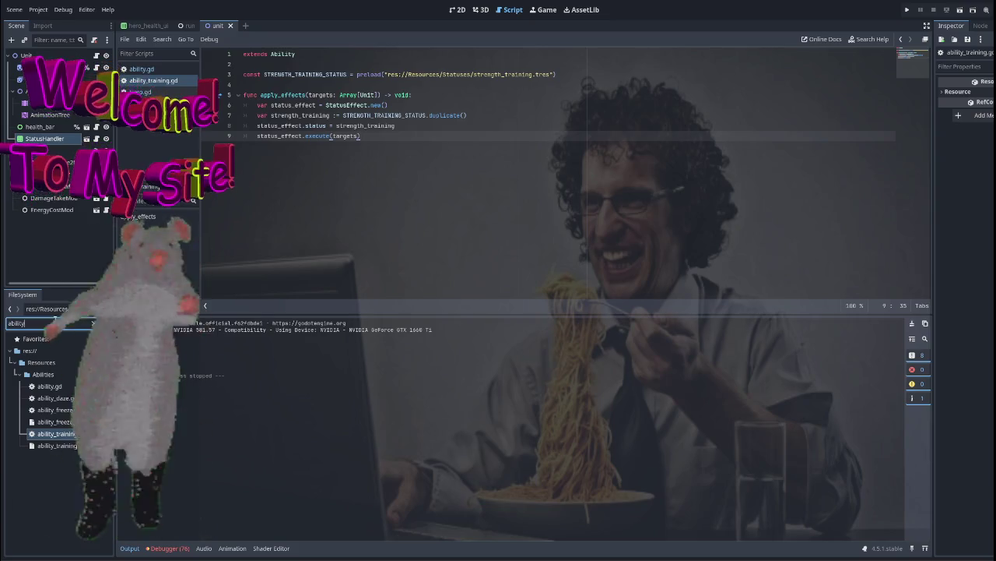
text(strength)
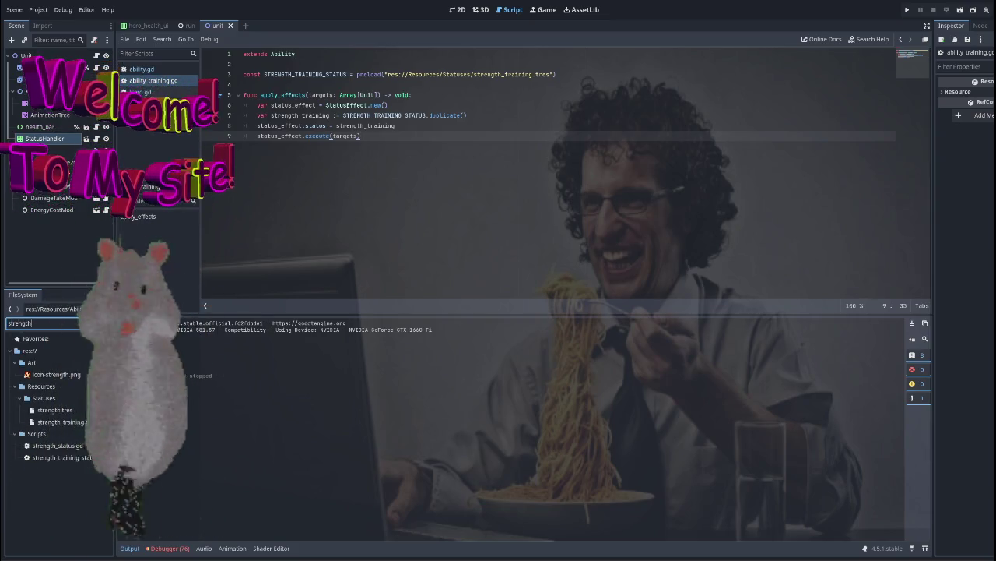
click(72, 422)
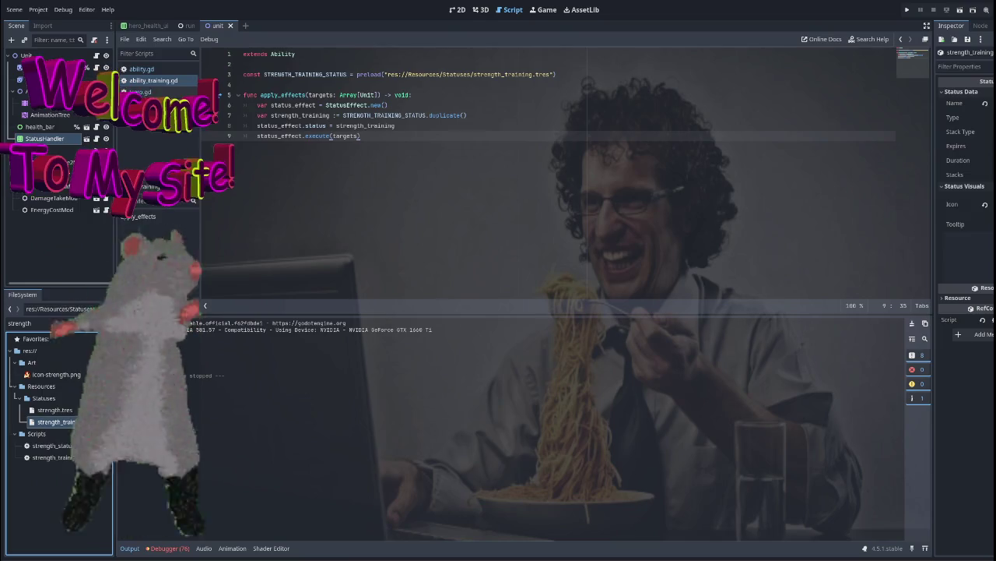
key(ctrl+a)
text(status)
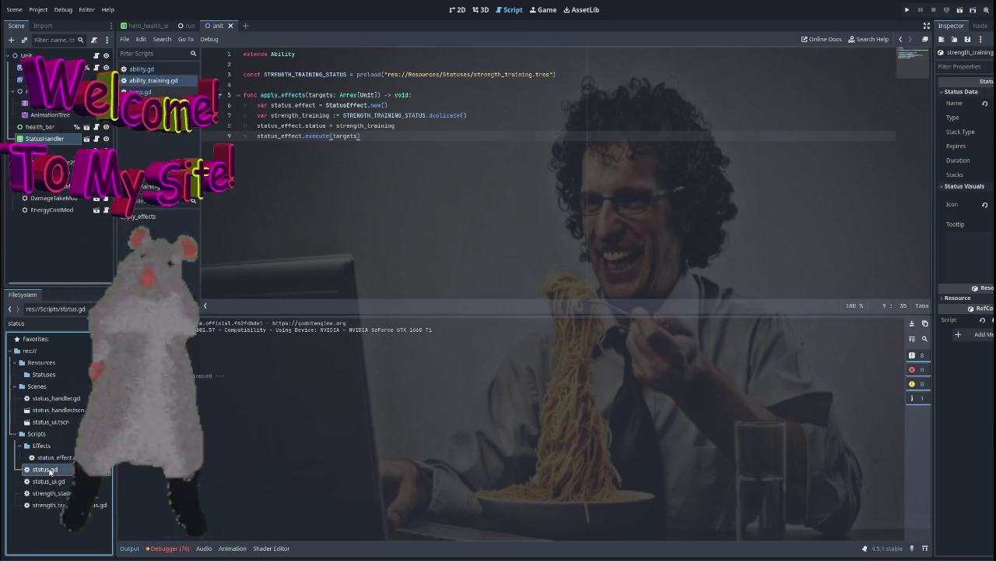
double_click(44, 469)
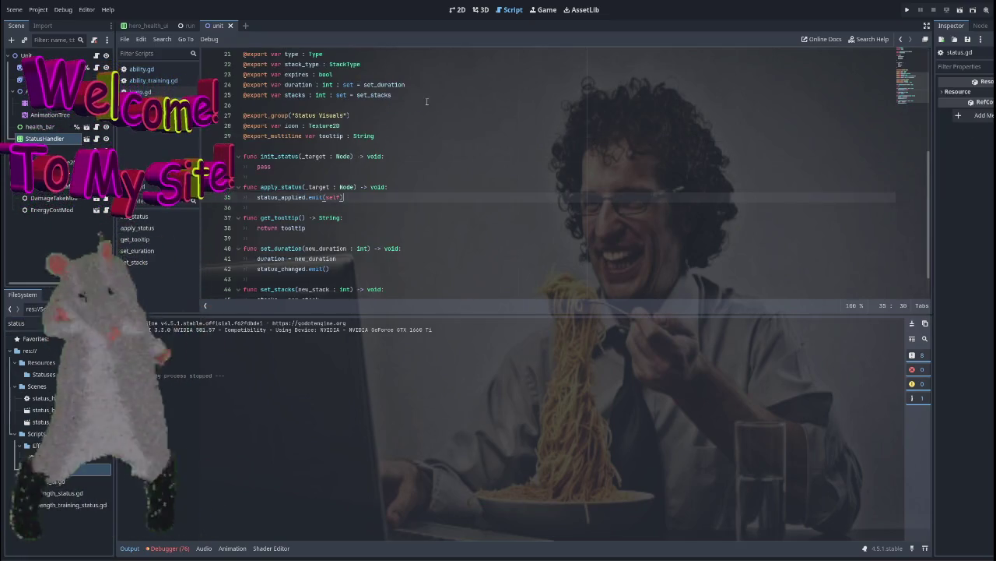
scroll(489, 214, down, 1)
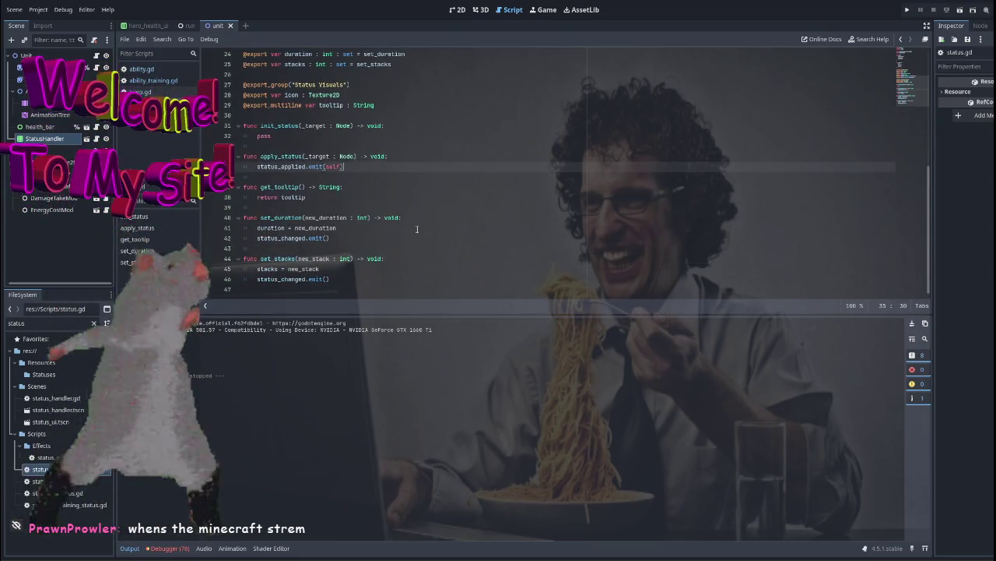
Launch the Minecraft Launcher from the Windows Start search
key(super)
text(minecraft)
key(Return)
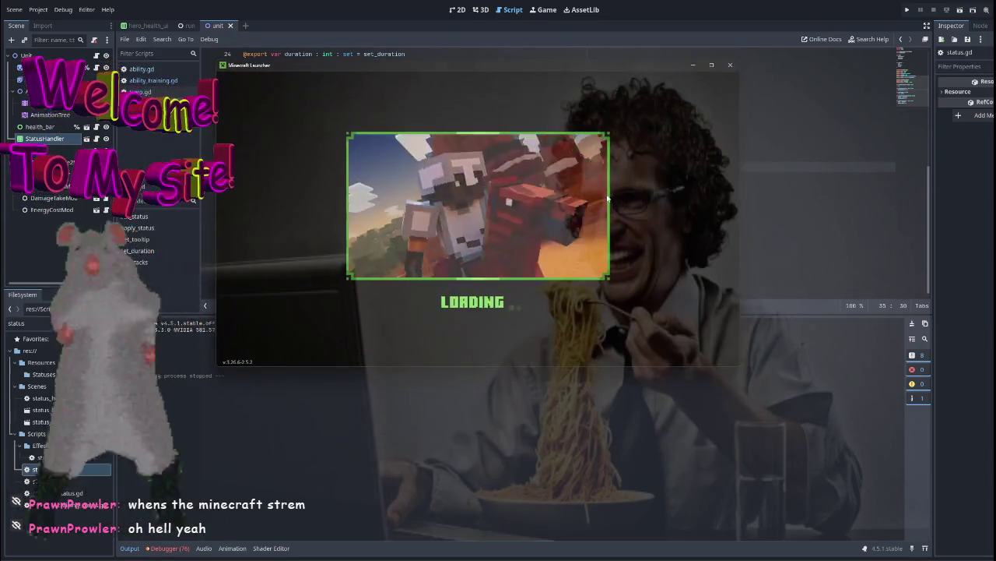
Move the launcher window left, select Latest release 1.21.11, and press PLAY
mouse_move(563, 76)
mouse_down()
mouse_move(154, 124)
mouse_move(528, 130)
mouse_move(548, 55)
mouse_up()
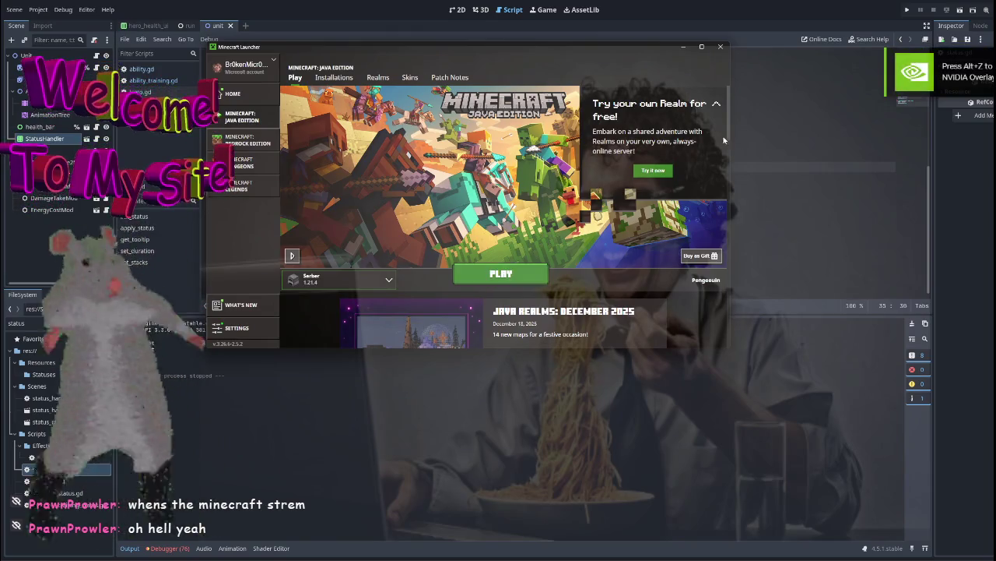
click(340, 280)
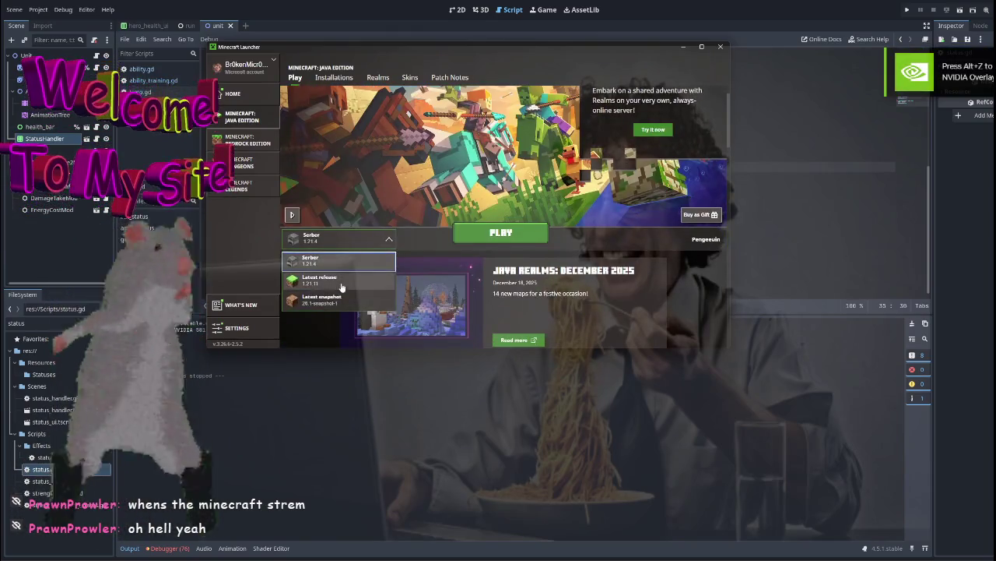
click(340, 281)
scroll(675, 230, up, 1)
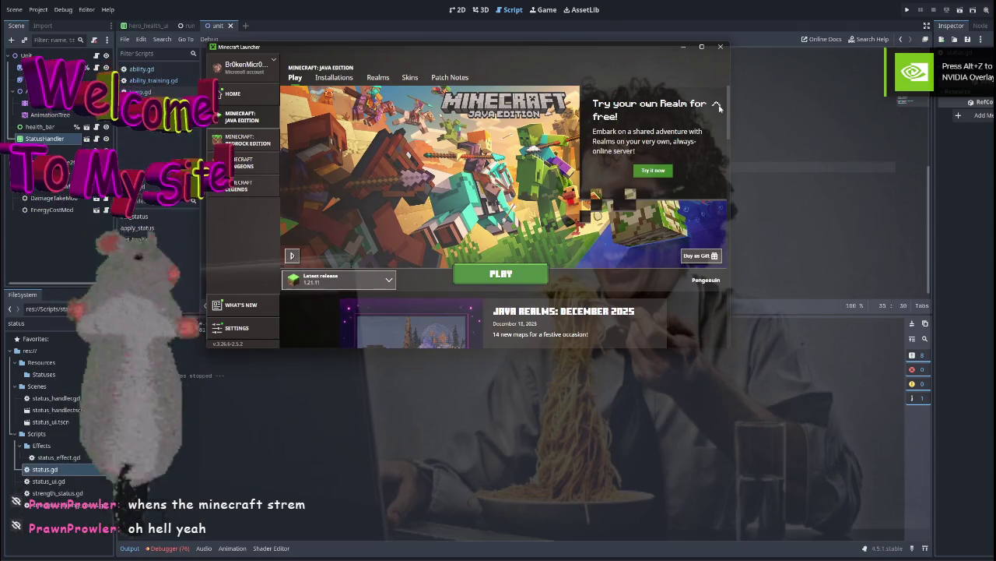
click(501, 274)
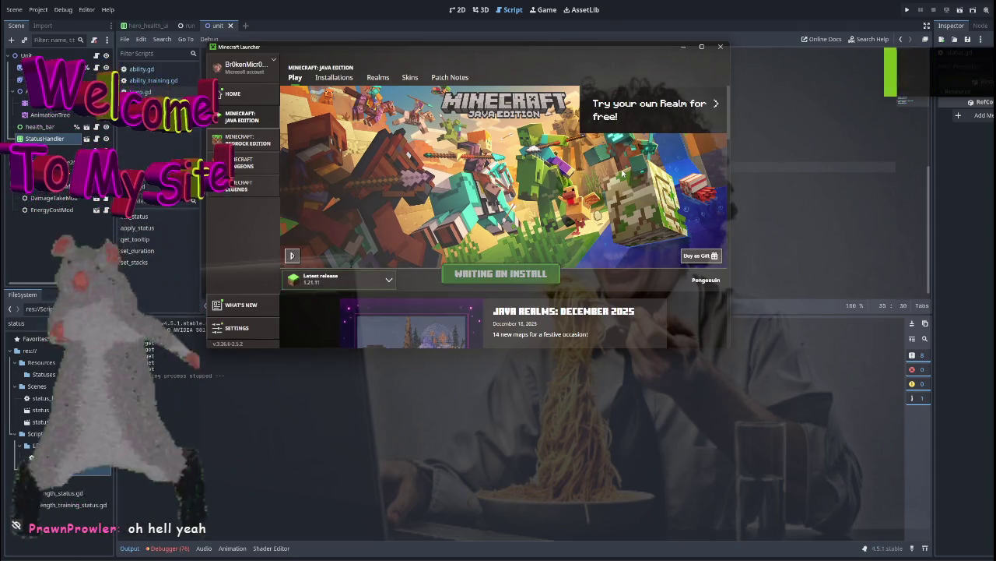
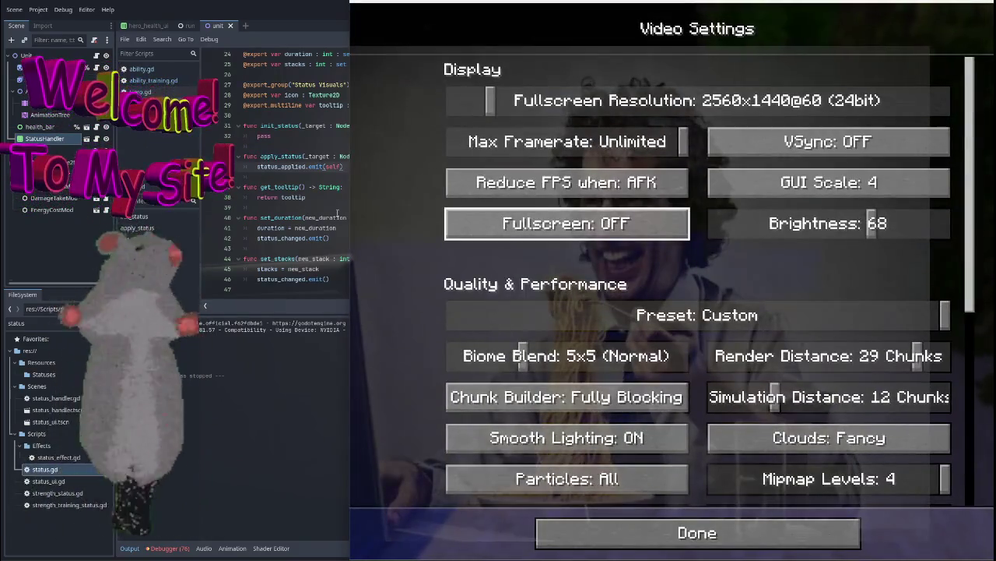
Stretch the game window across the whole screen and close Video Settings and Options back to the title menu
drag(350, 212, 181, 197)
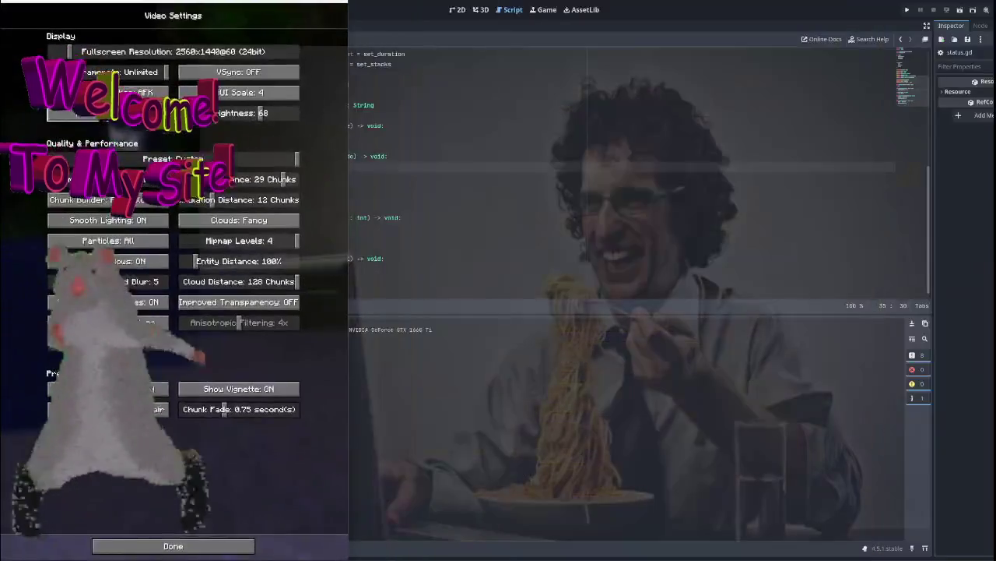
drag(348, 81, 992, 77)
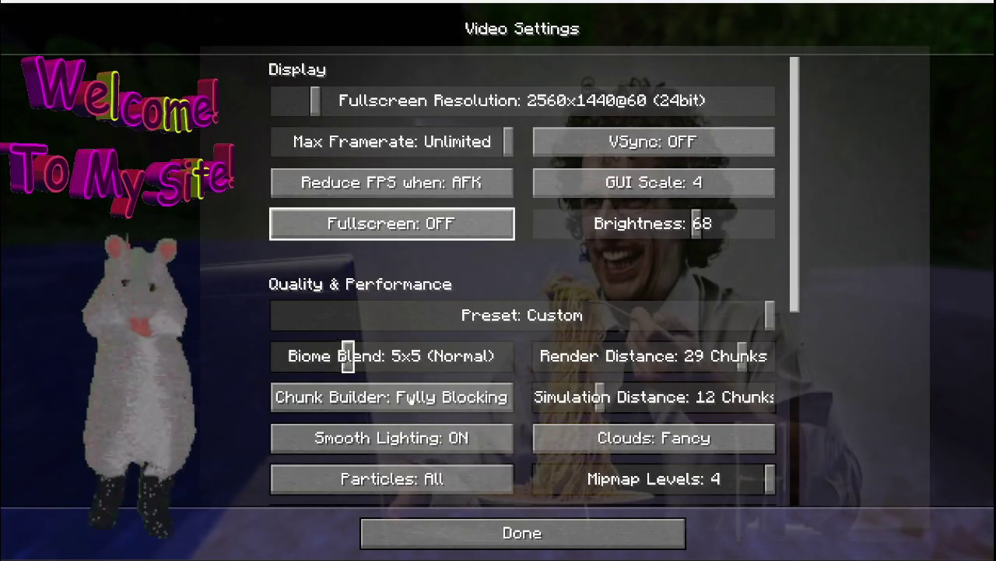
click(477, 525)
click(556, 519)
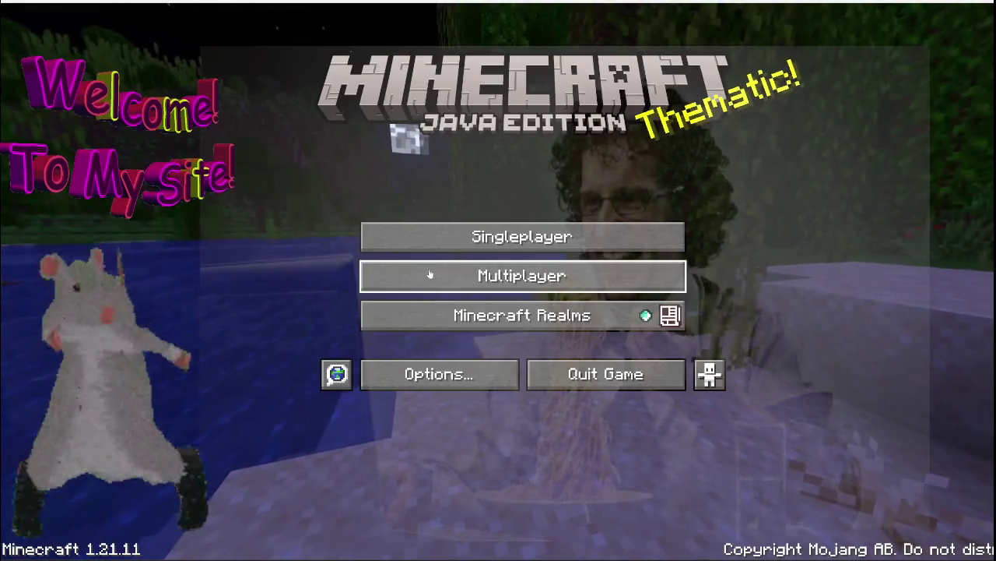
Create a new singleplayer Survival world named 'Pasta'
click(569, 237)
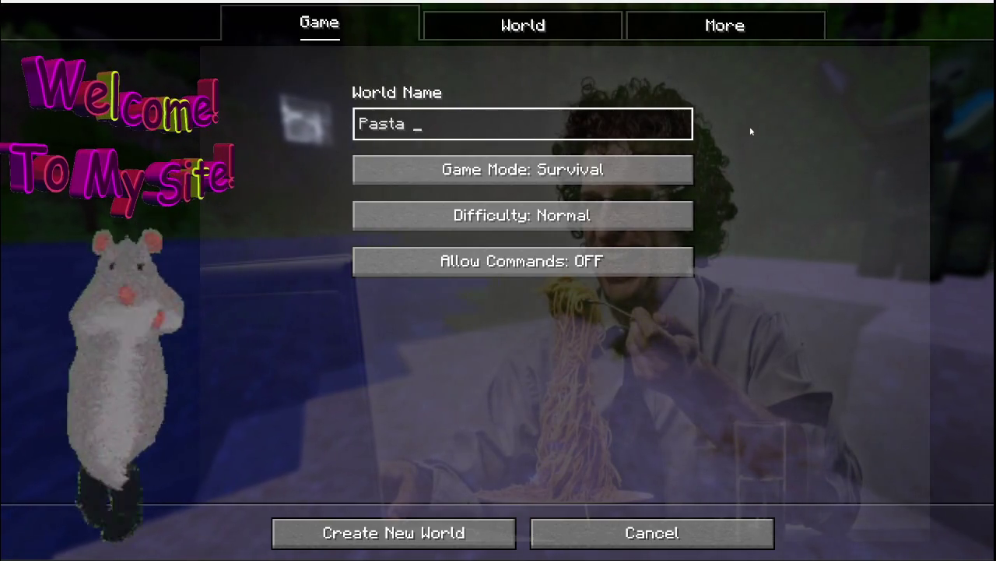
click(471, 532)
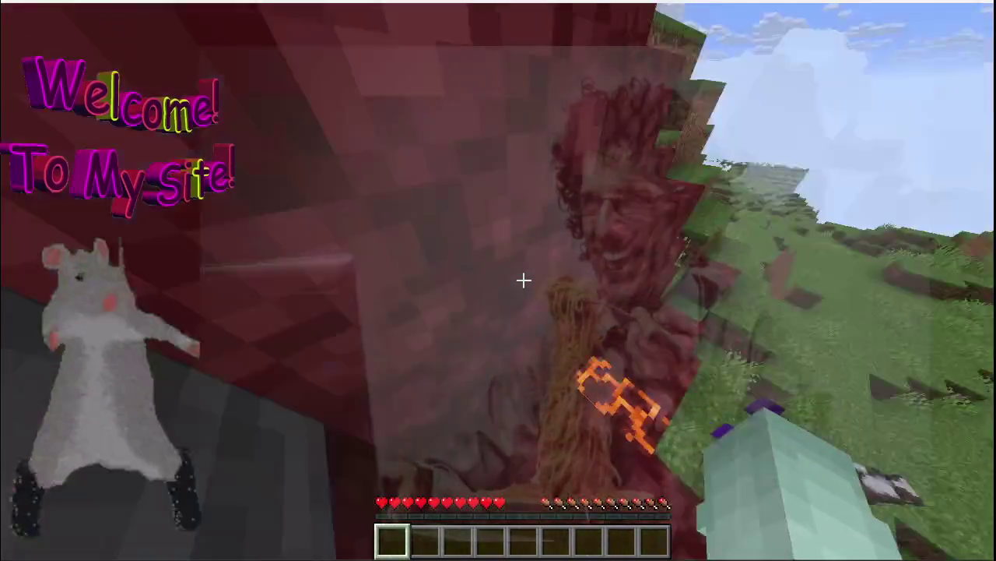
Mine the netherrack and dirt blocks in front, then check the chest's contents
click(523, 280)
click(523, 280)
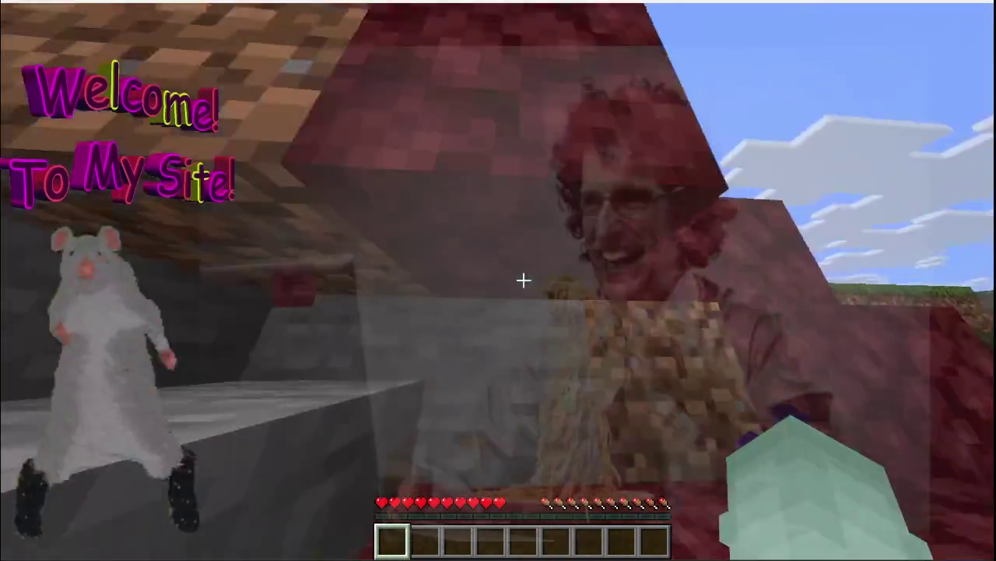
click(523, 280)
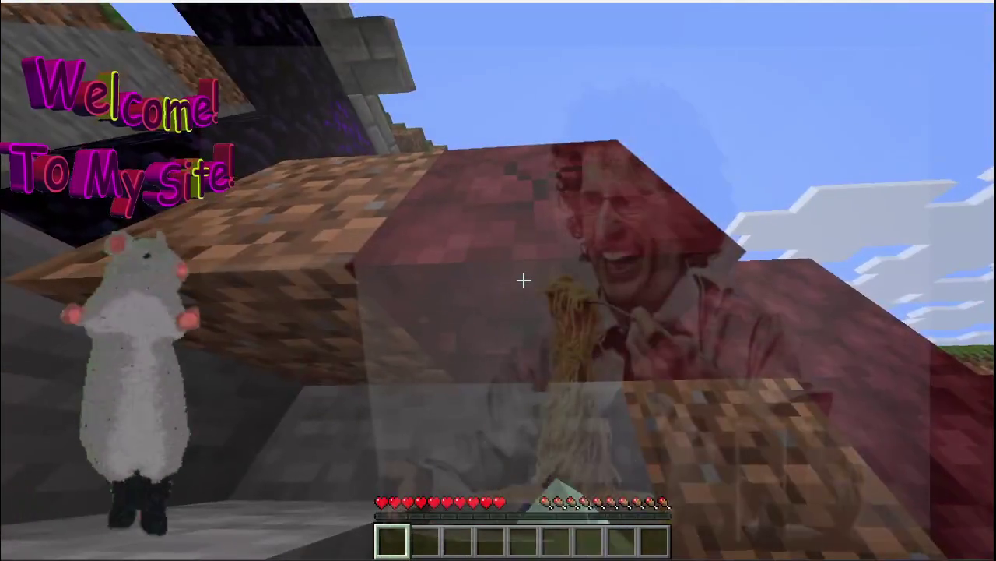
click(523, 281)
click(524, 280)
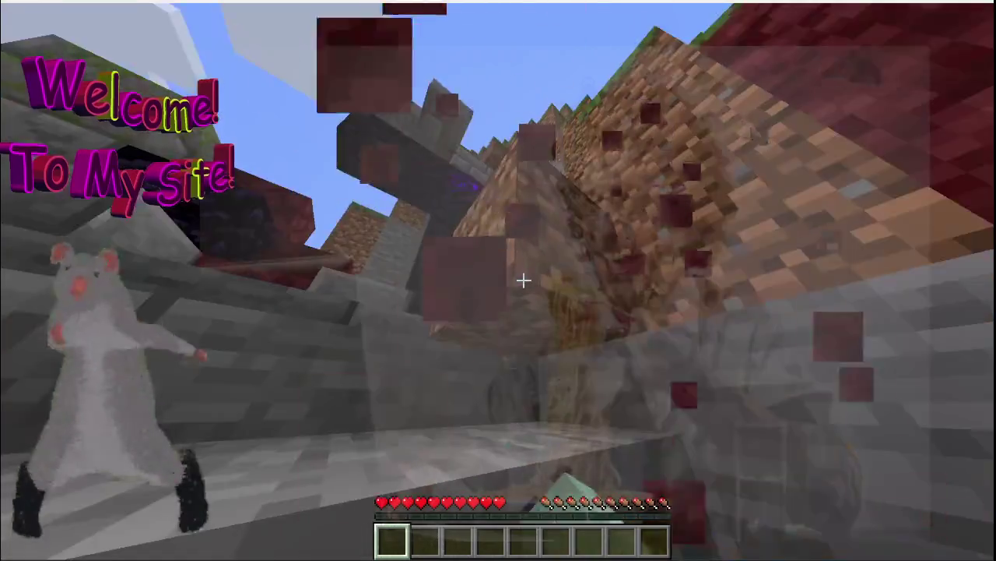
click(523, 280)
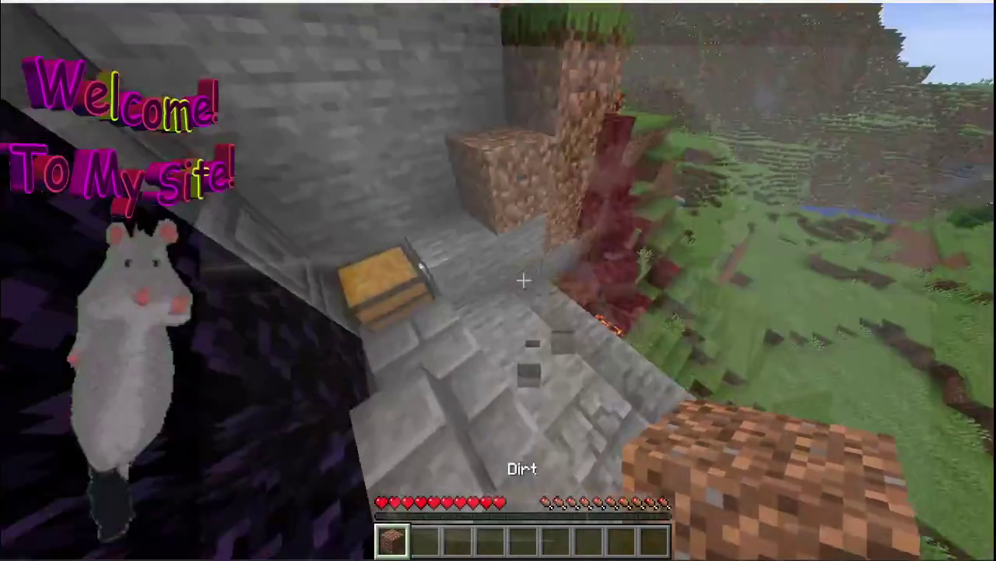
right_click(524, 280)
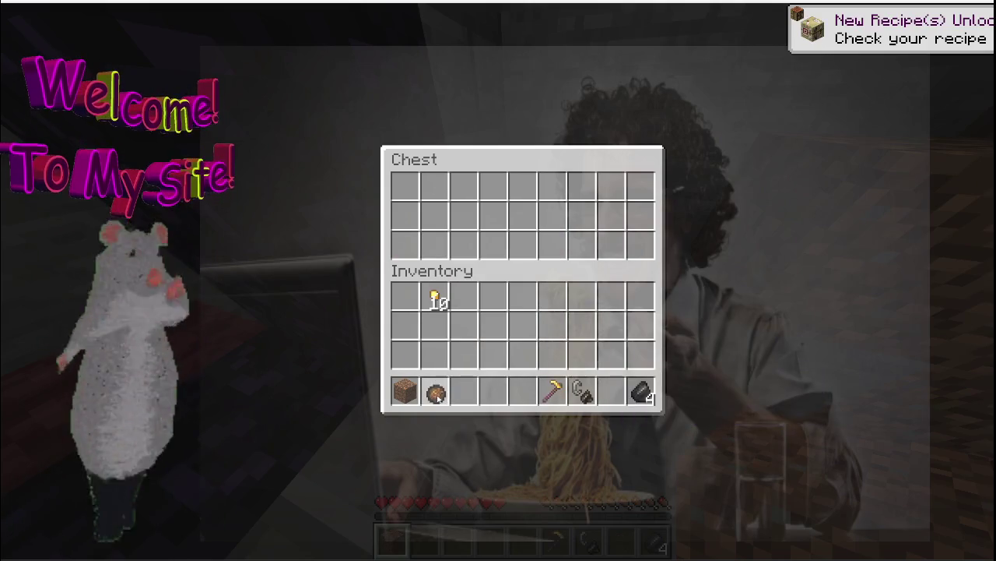
key(Escape)
Select the fire charge in the hotbar and throw it at the cow
scroll(498, 280, down, 1)
scroll(498, 280, down, 1)
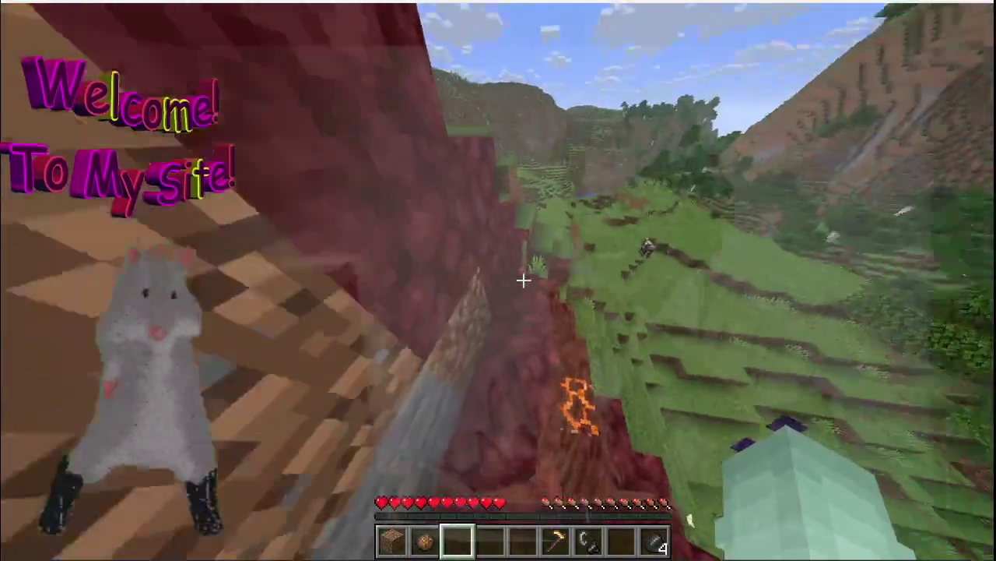
scroll(498, 280, down, 1)
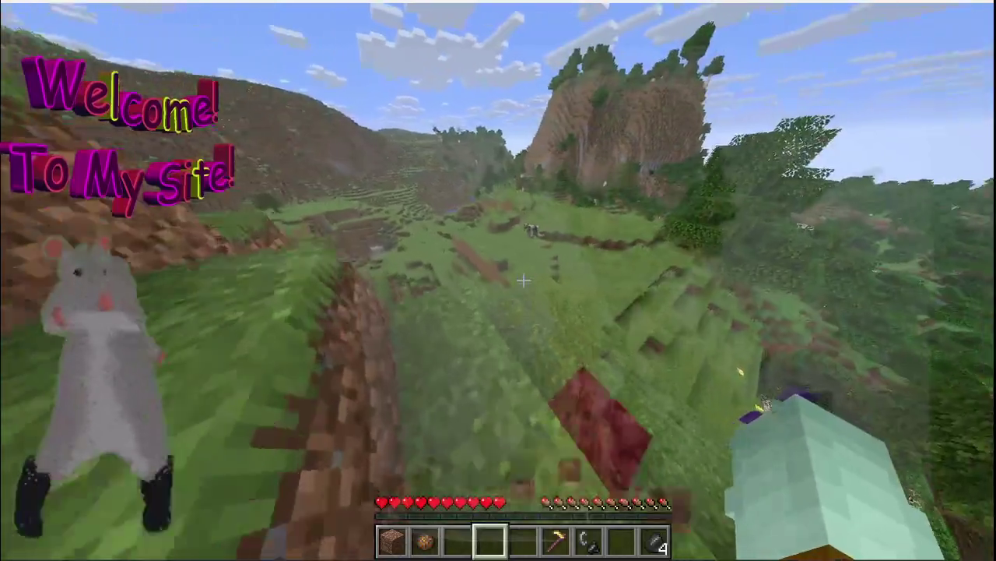
scroll(523, 280, down, 2)
scroll(524, 280, up, 3)
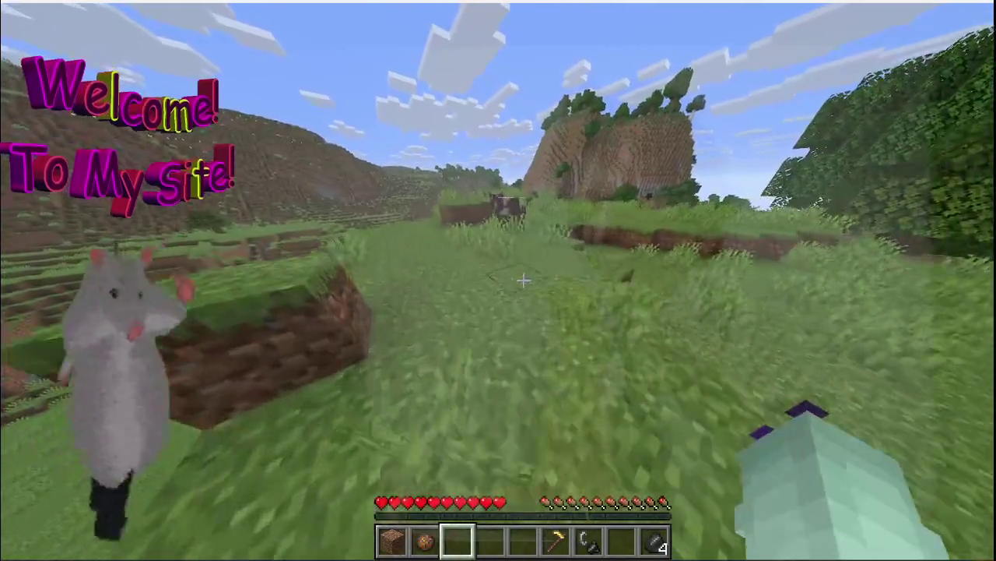
scroll(523, 280, down, 4)
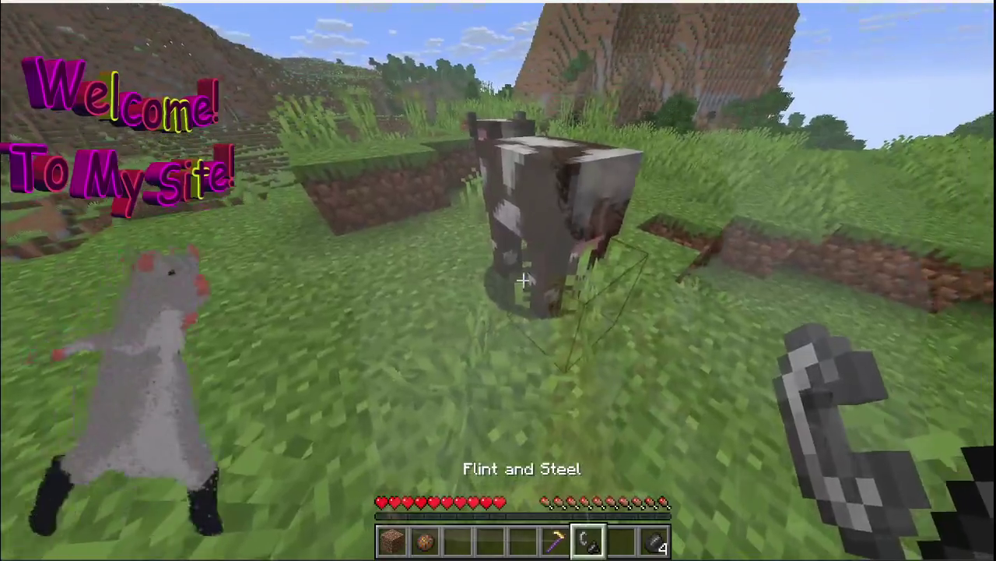
scroll(523, 280, up, 5)
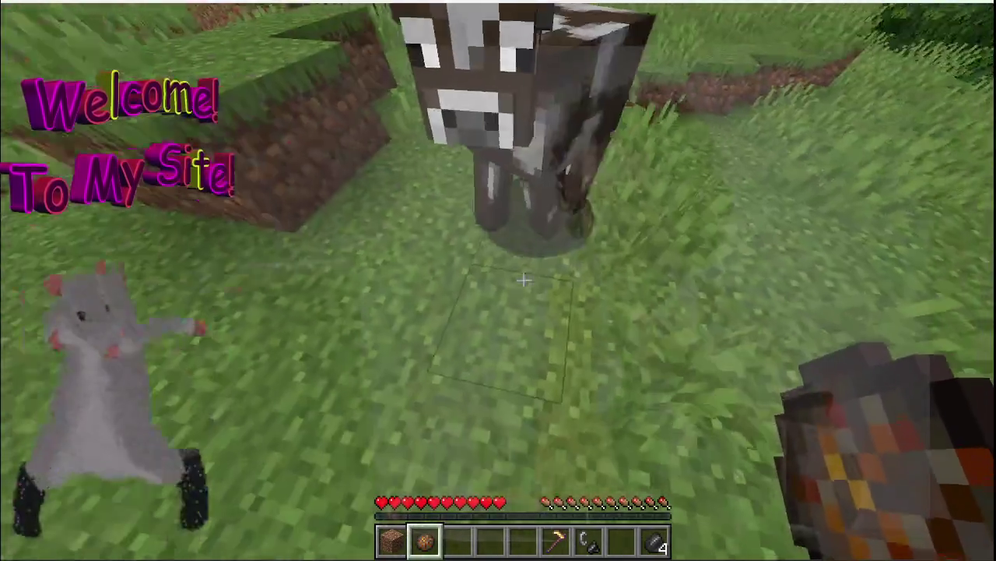
right_click(523, 280)
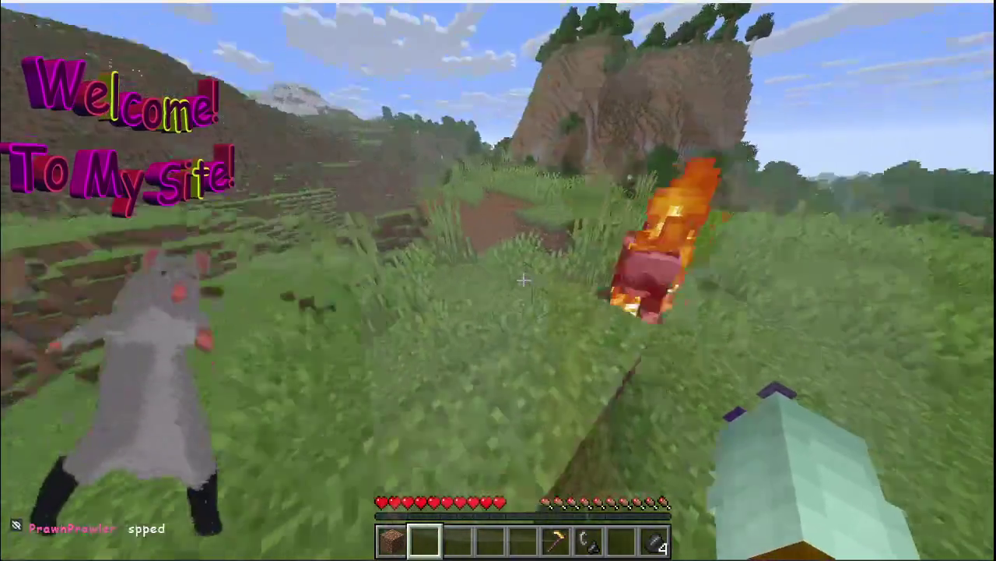
Chase the burning cow, light fire beside it with flint and steel, and strike it dead
key(w)
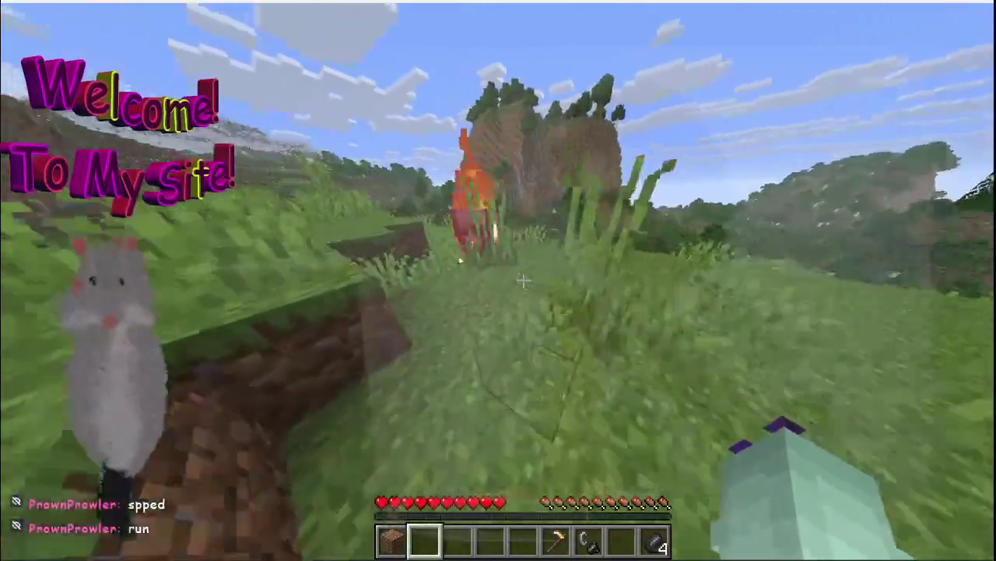
key(w)
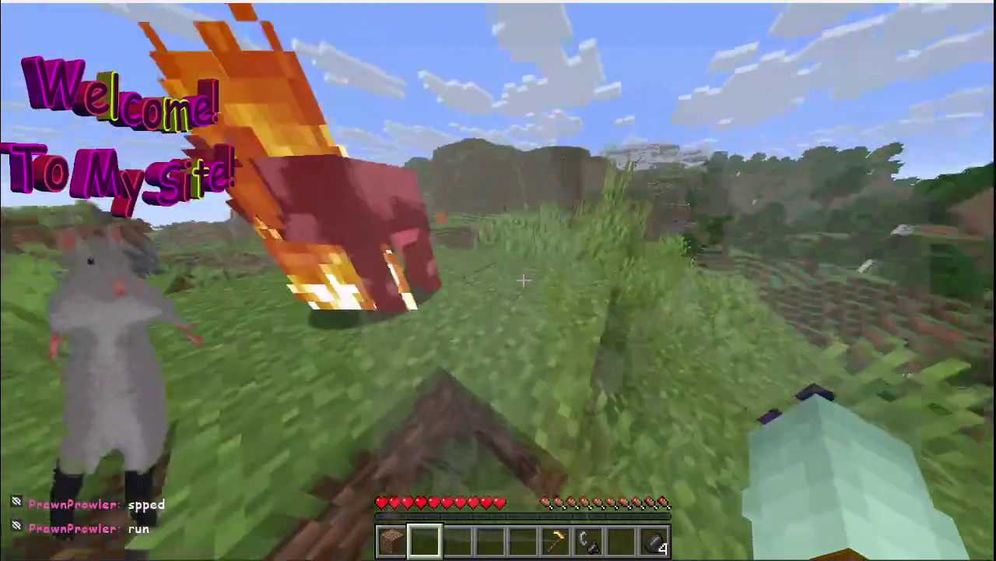
key(w)
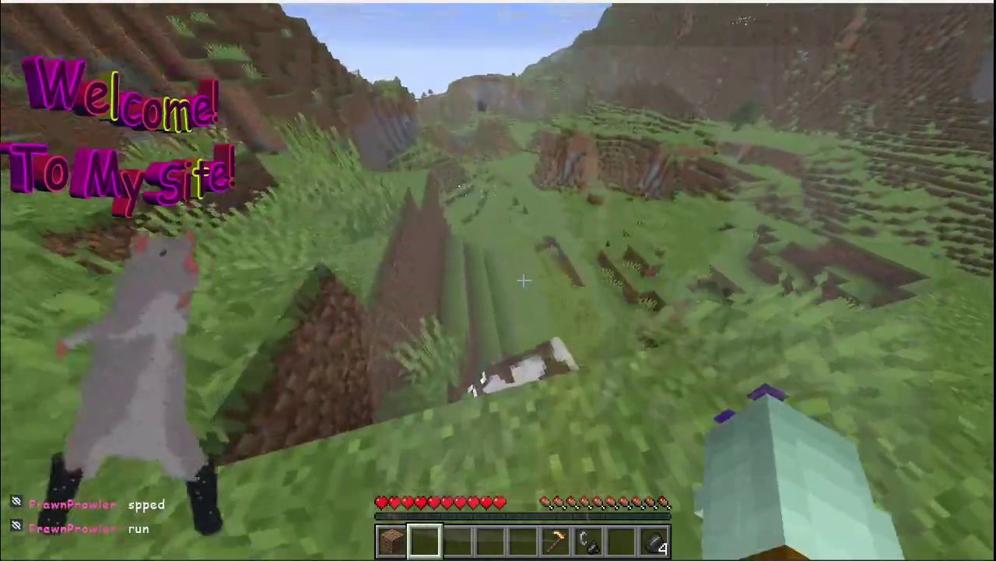
scroll(498, 280, down, 5)
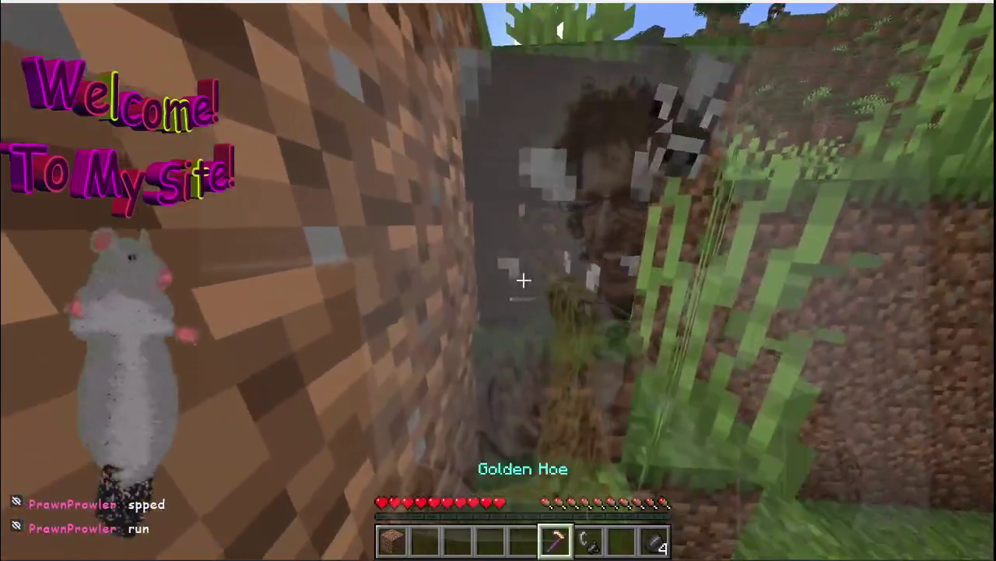
right_click(523, 280)
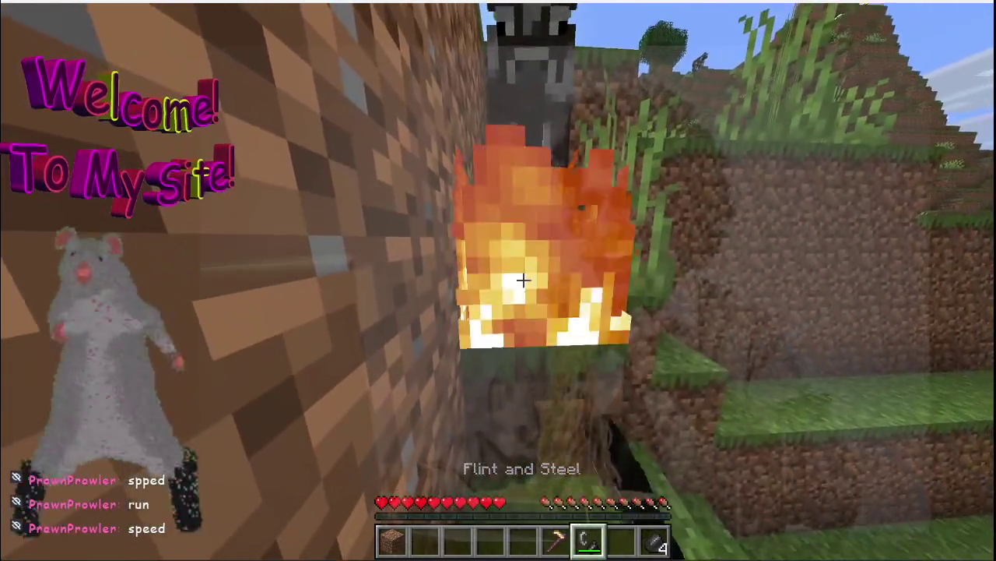
key(s)
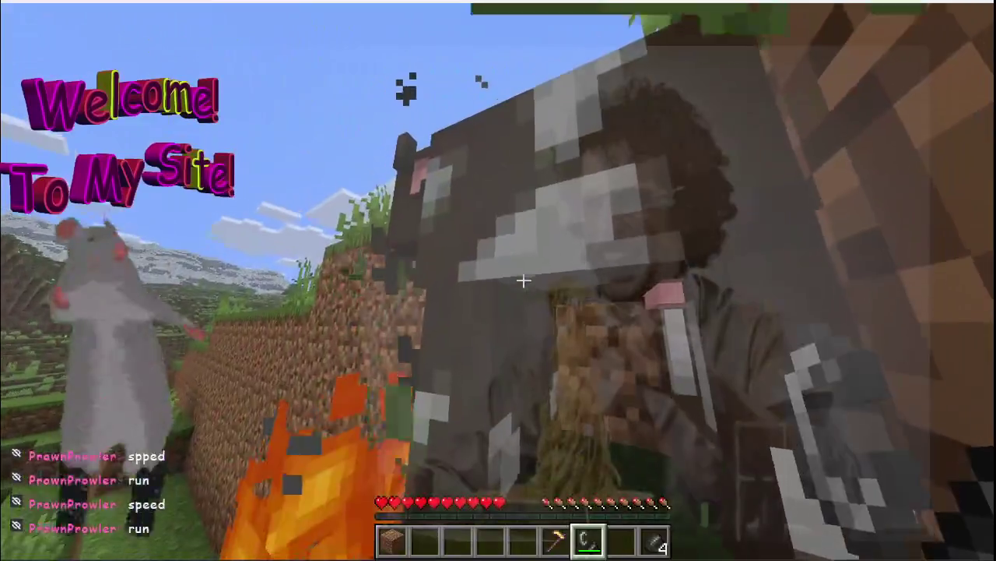
click(523, 280)
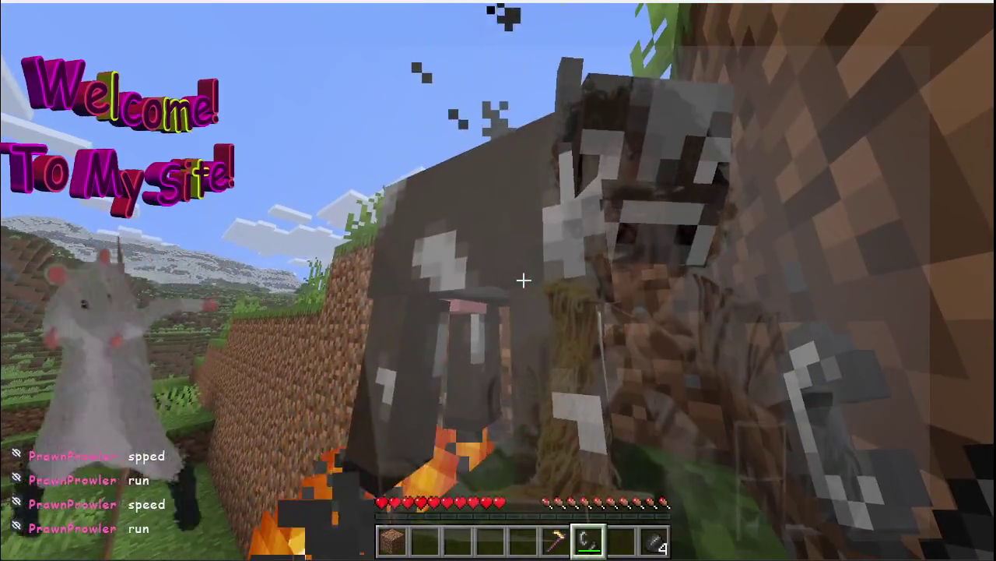
click(523, 281)
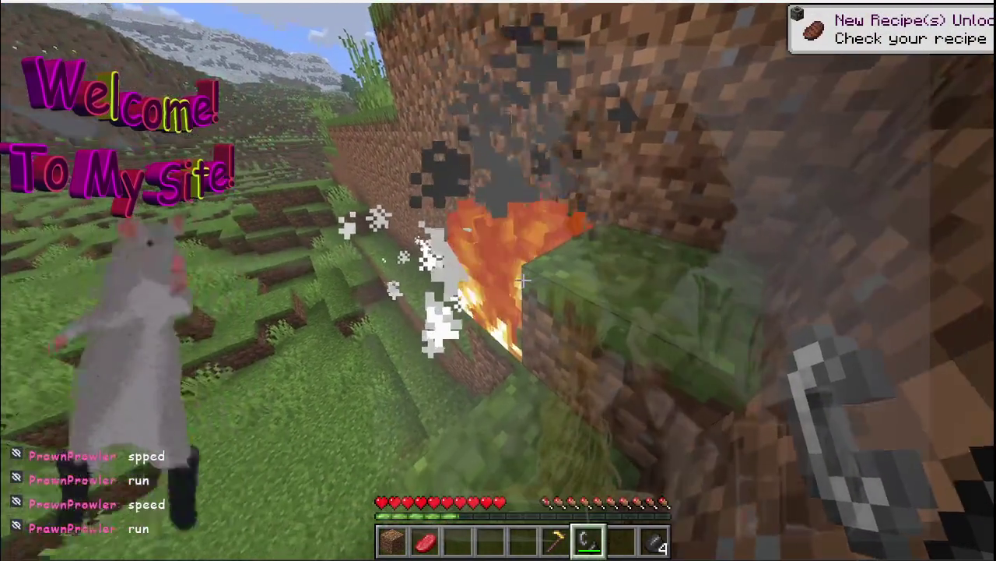
Drop the raw beef, put out the fire, and pause the game
key(2)
key(q)
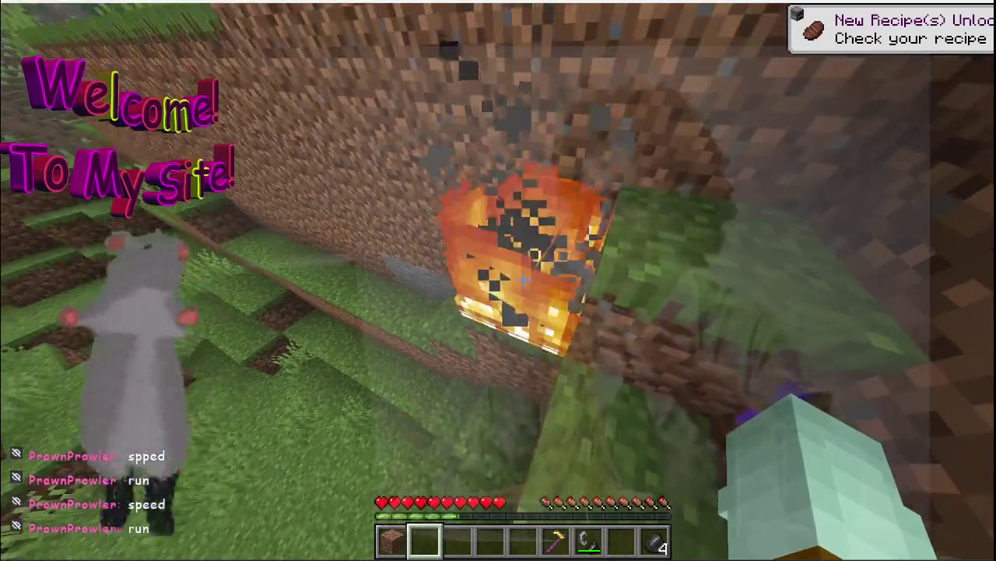
click(524, 280)
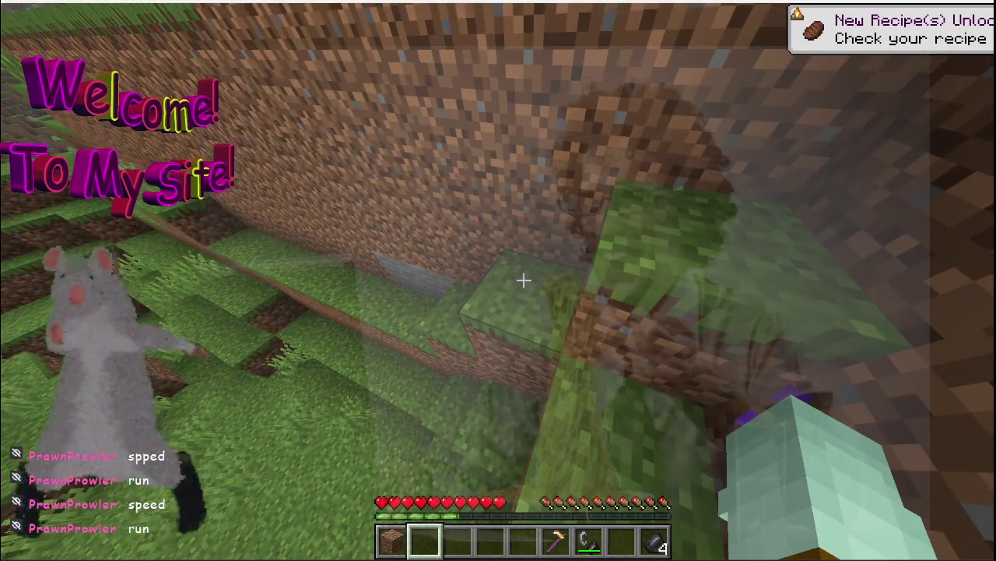
key(Escape)
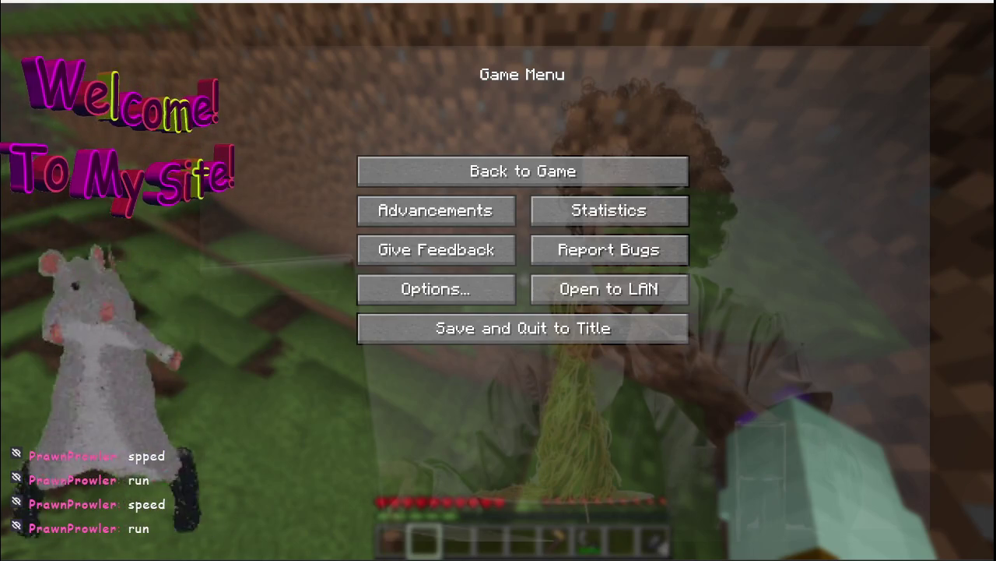
Resume, climb out of the pit, and walk across the grassy valleys toward the dirt mountain
key(Escape)
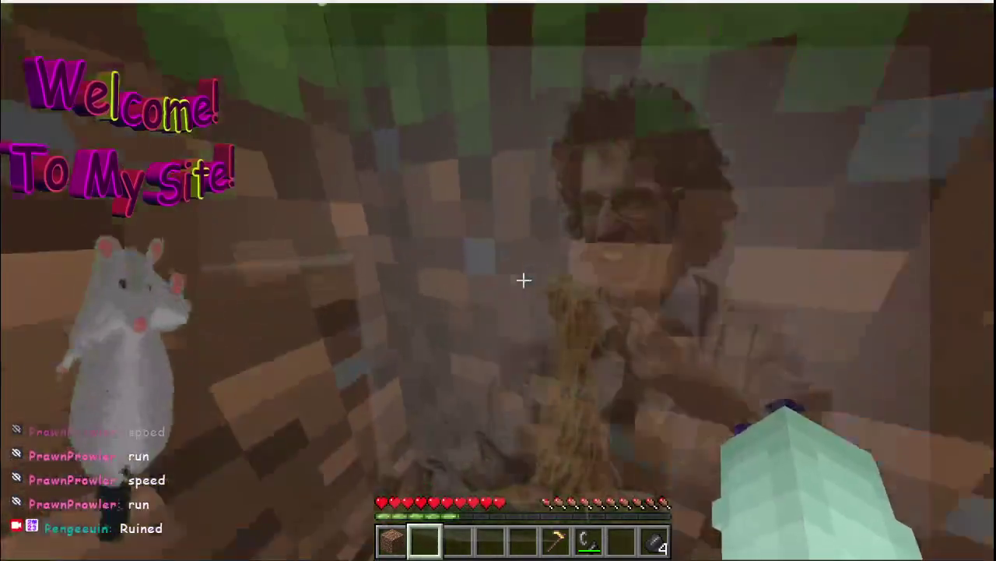
click(524, 280)
key(w)
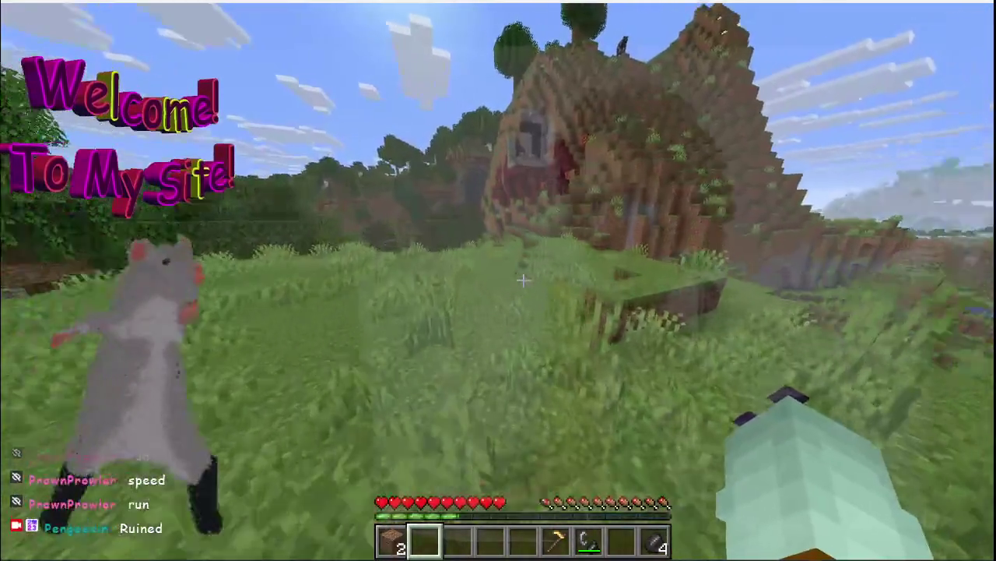
key(w)
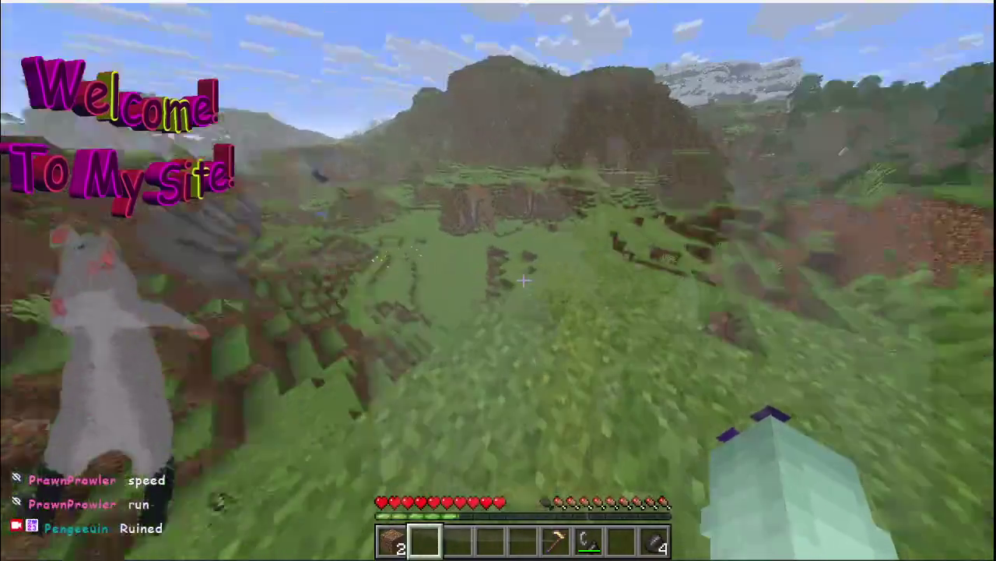
key(w)
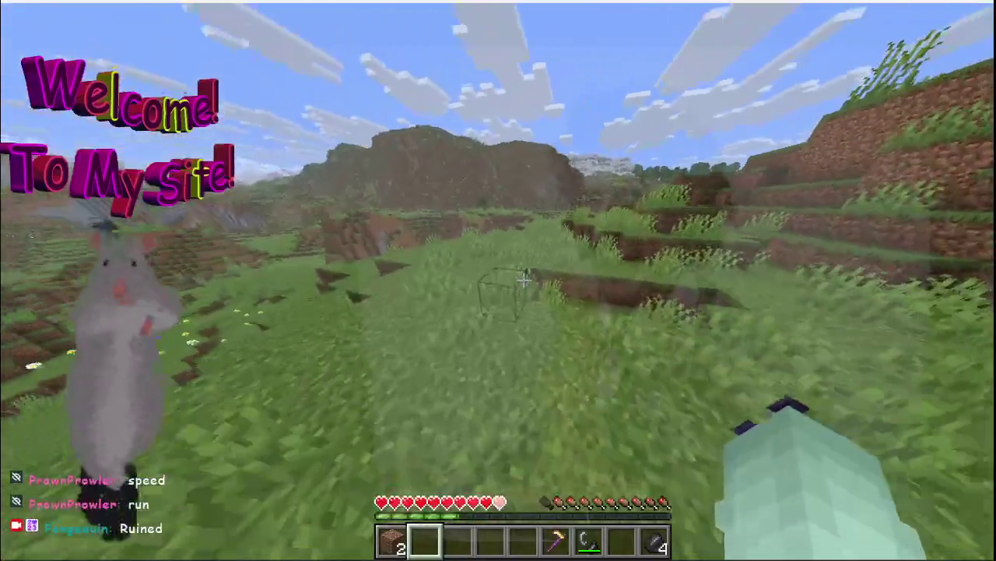
key(w)
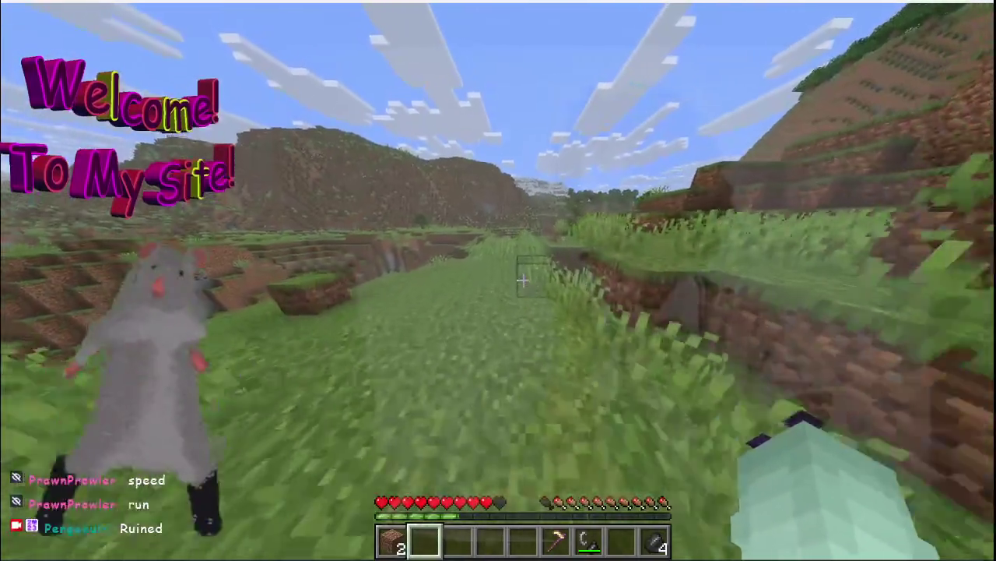
key(w)
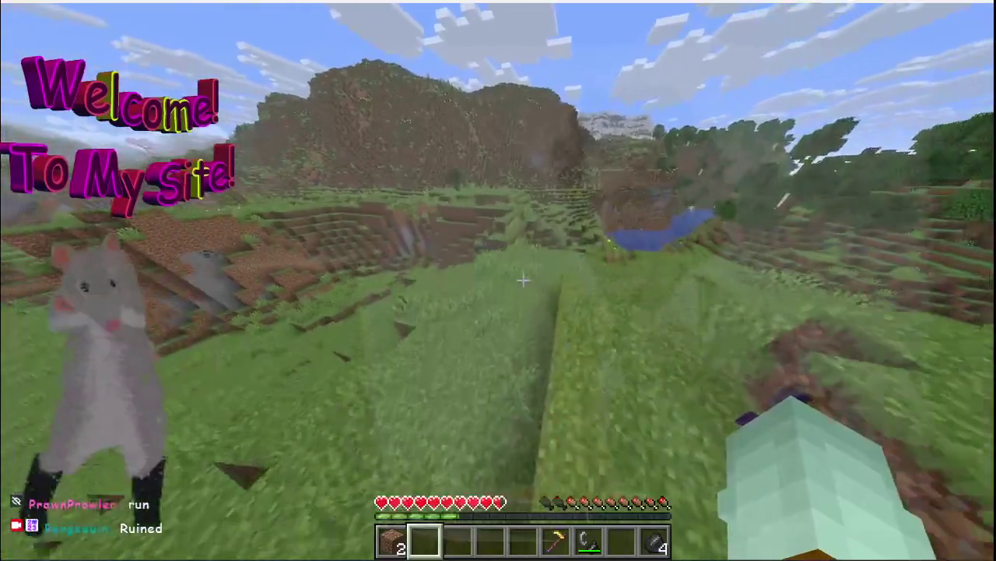
key(w)
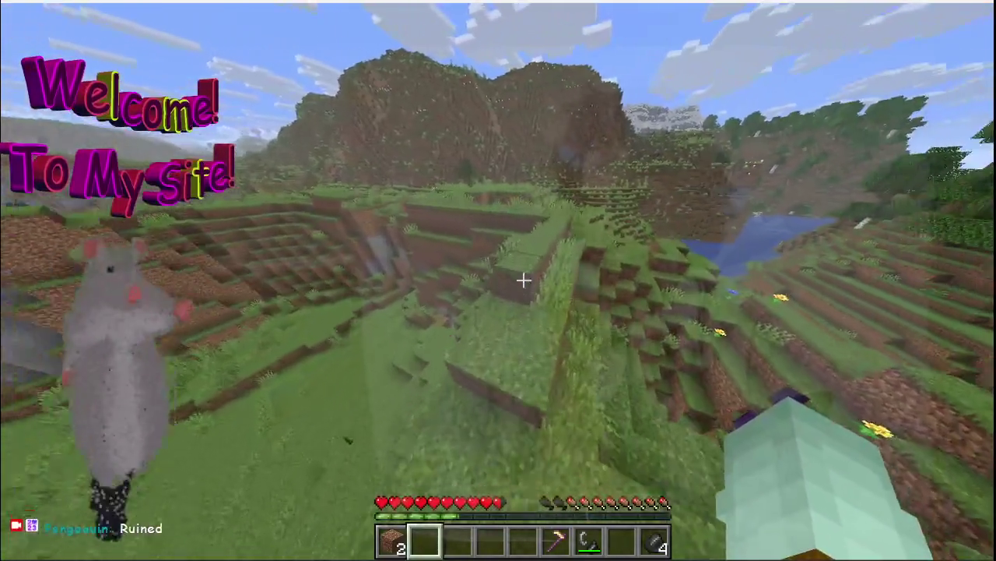
key(w)
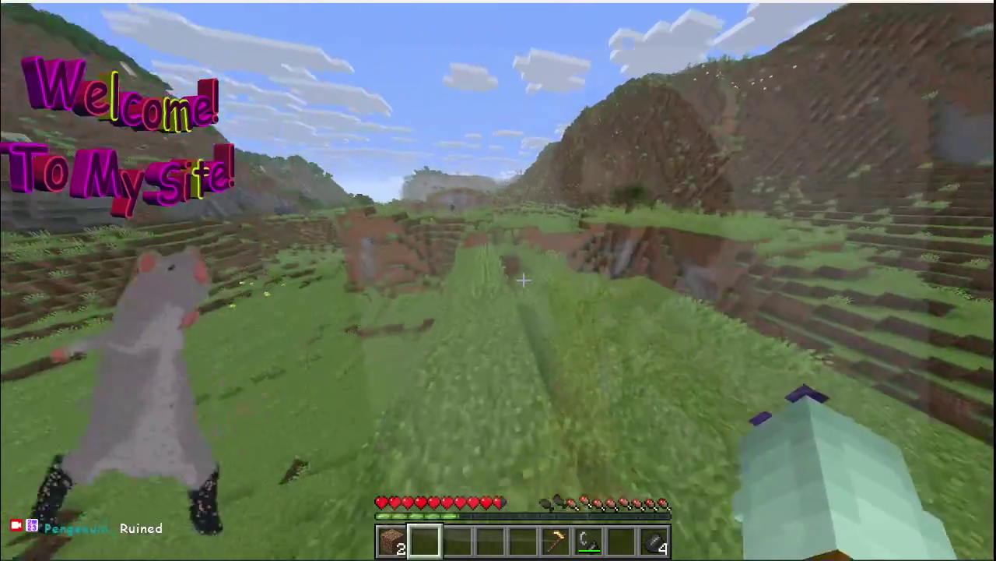
key(w)
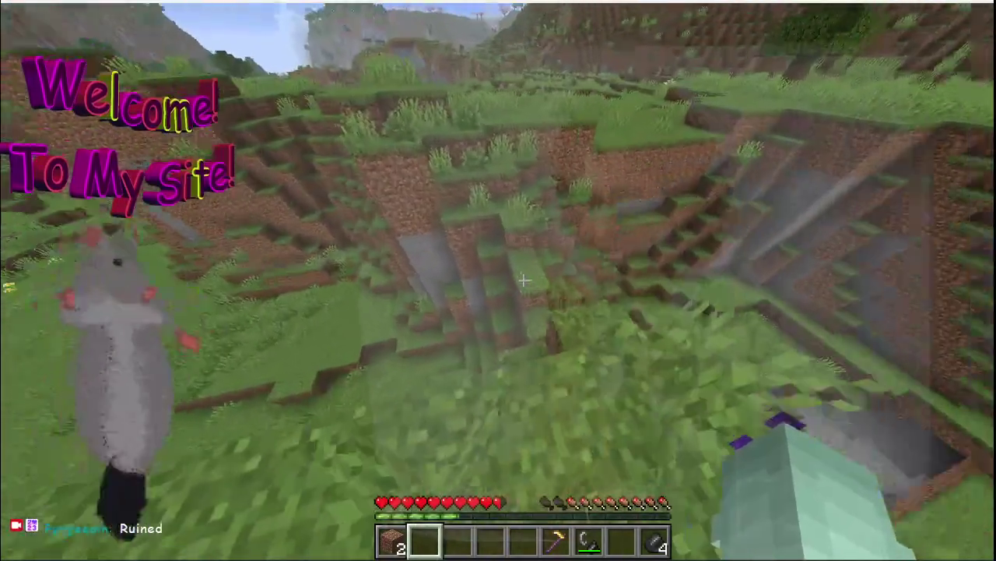
key(w)
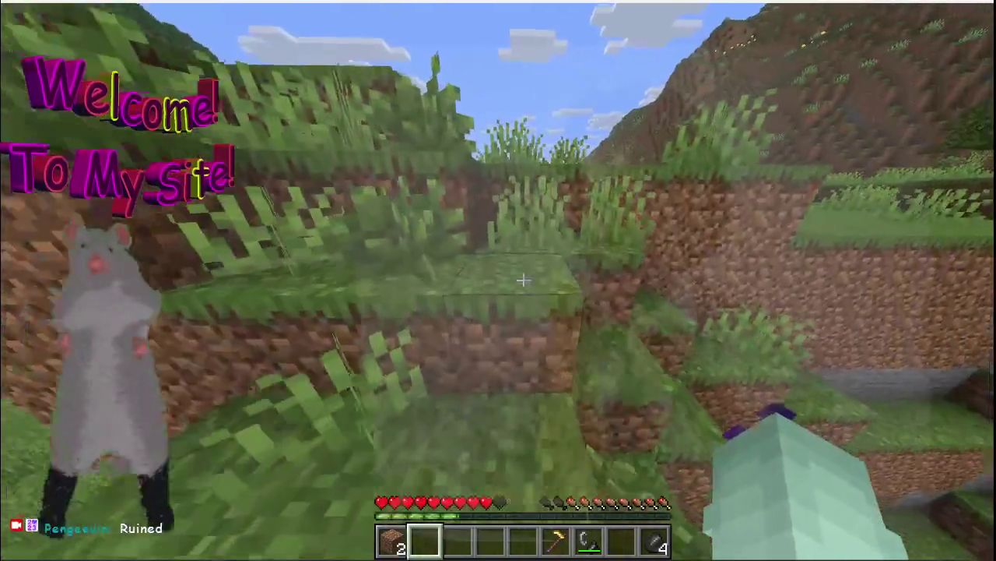
key(w)
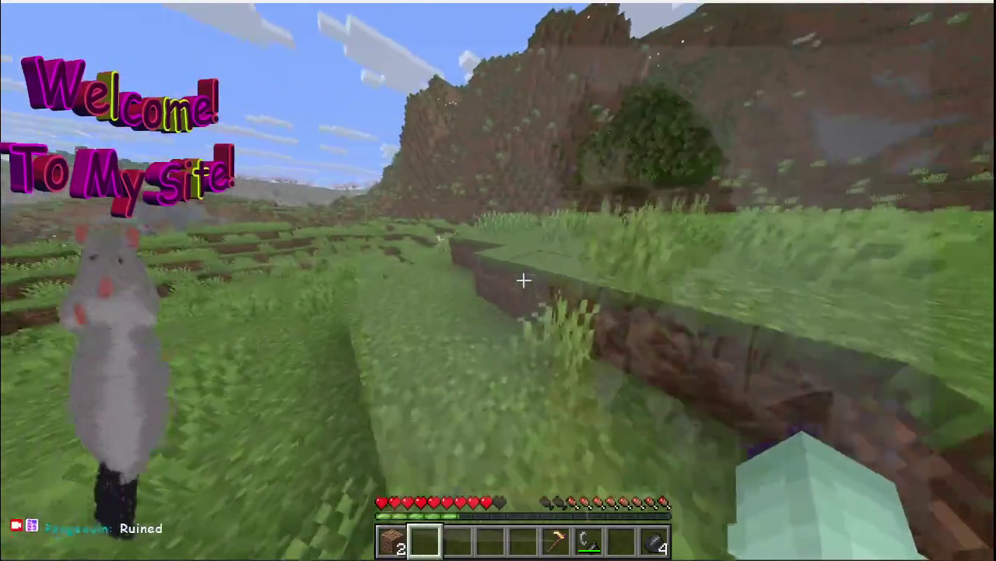
Set the grass under the pig alight with flint and steel and hit the pig
key(3)
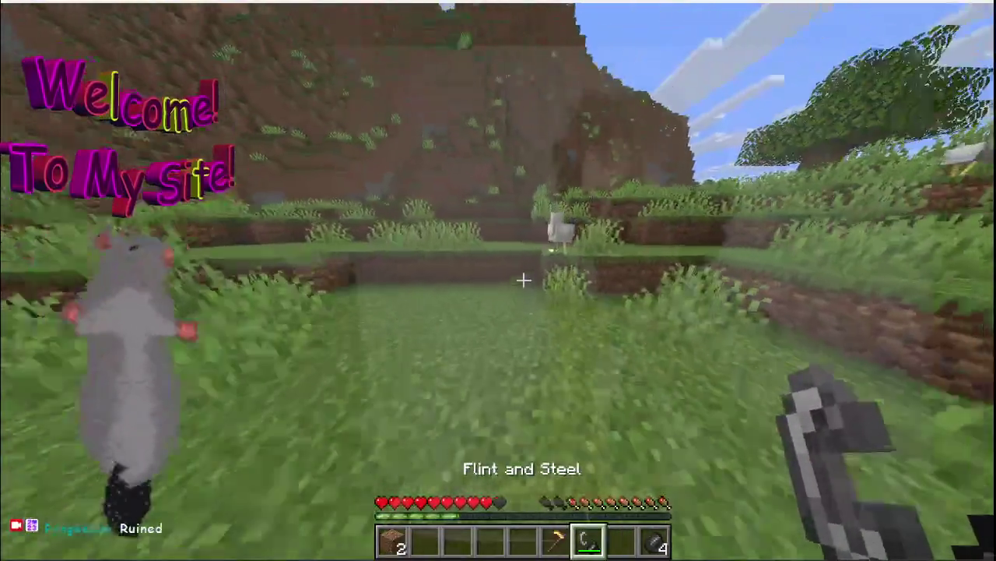
key(w)
right_click(523, 281)
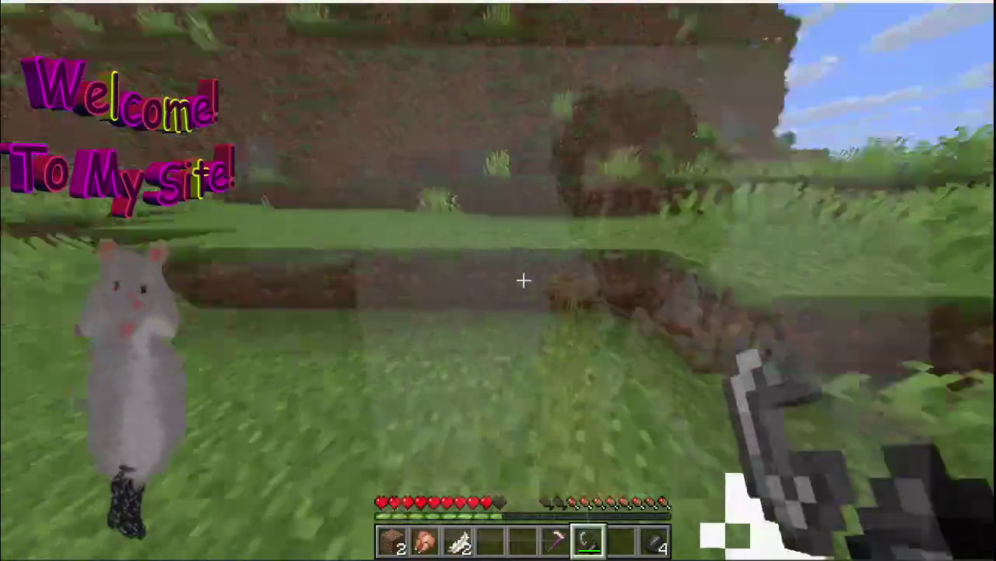
key(3)
key(2)
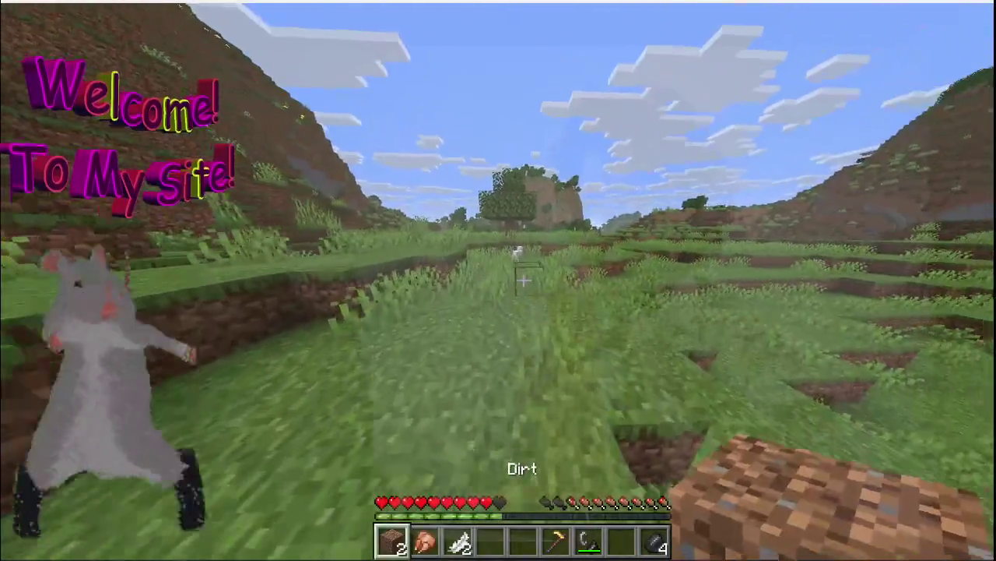
key(w)
click(524, 280)
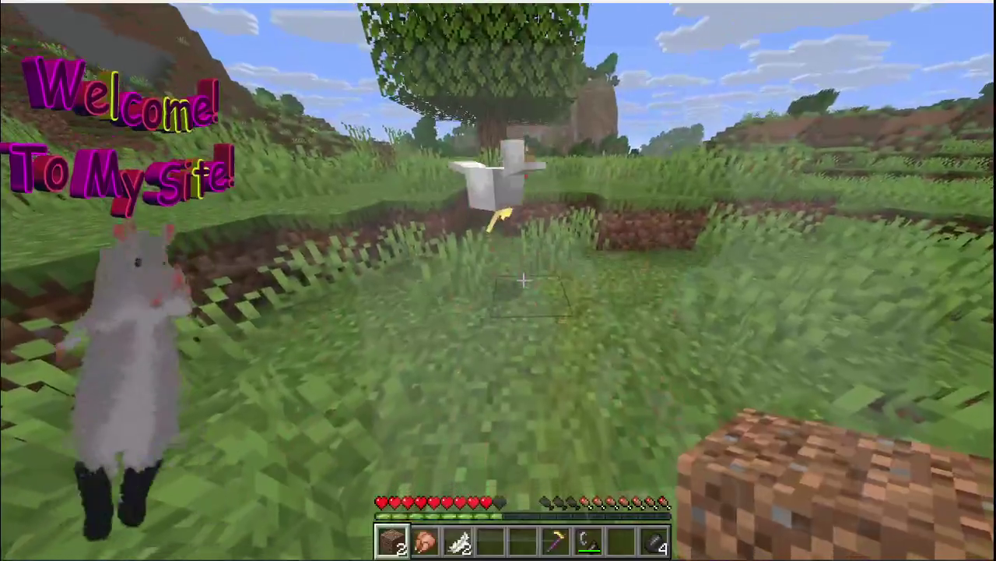
scroll(523, 280, down, 6)
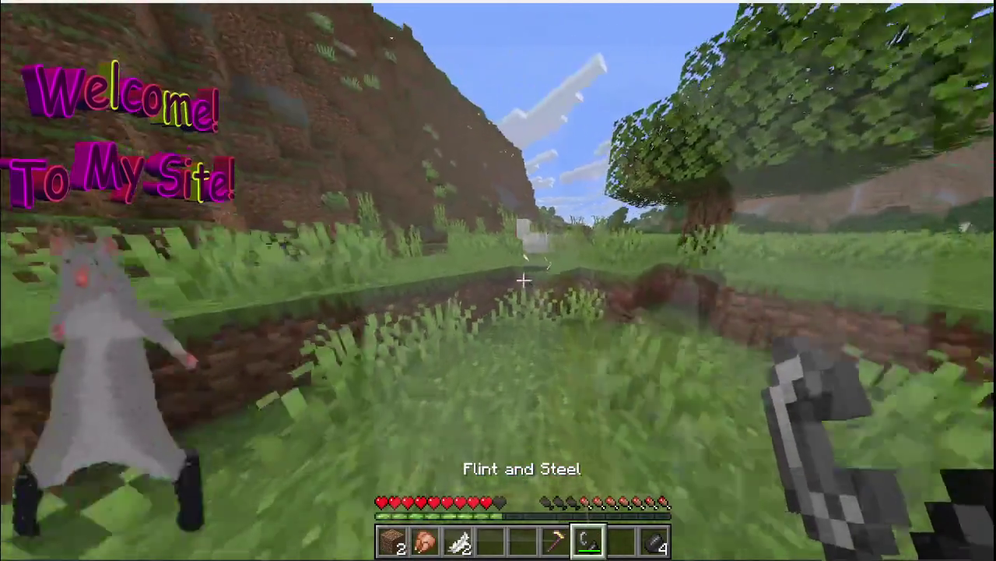
Set fire next to the chicken, chase it to the tree, and take the dirt block in hand
right_click(523, 280)
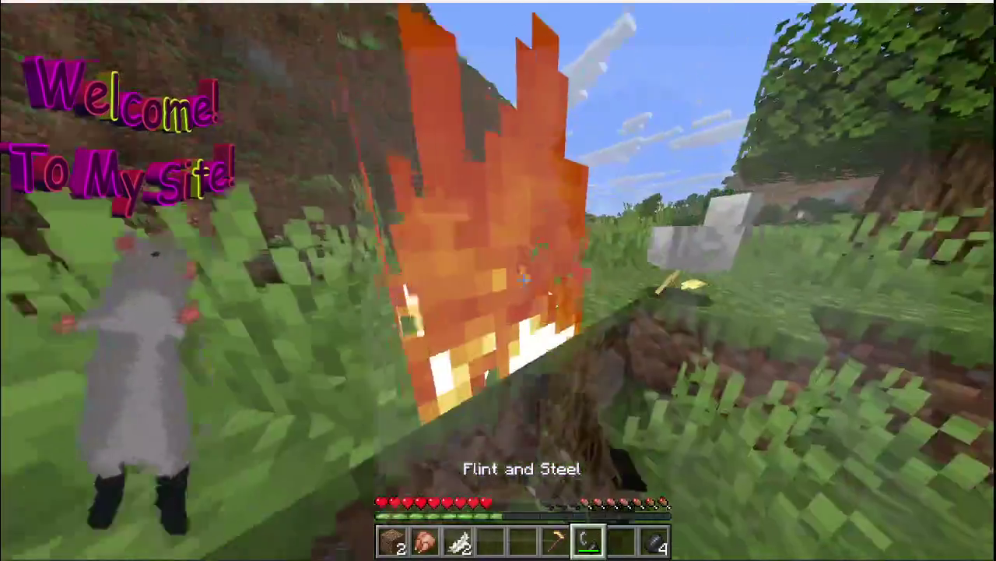
key(w)
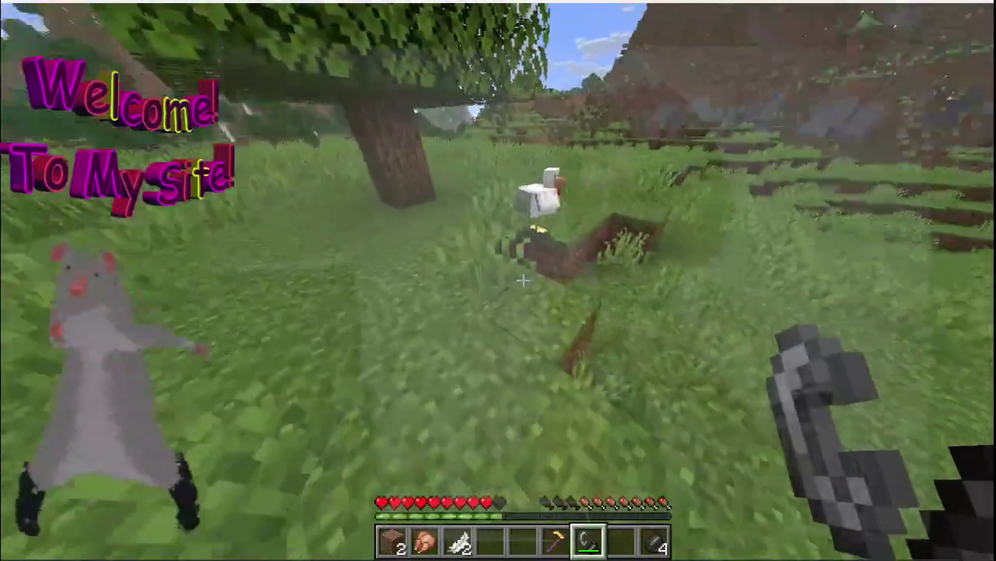
key(w)
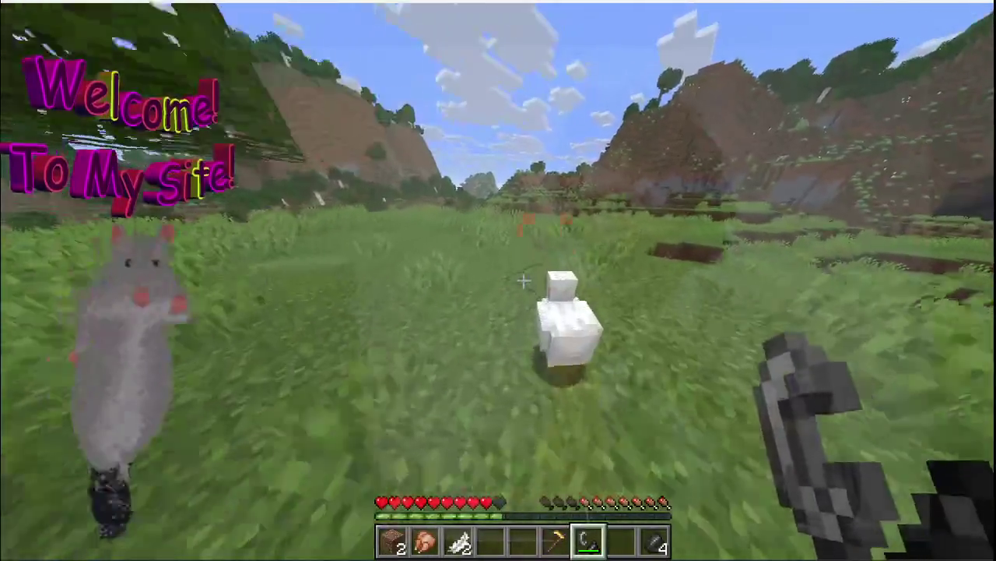
right_click(523, 280)
key(w)
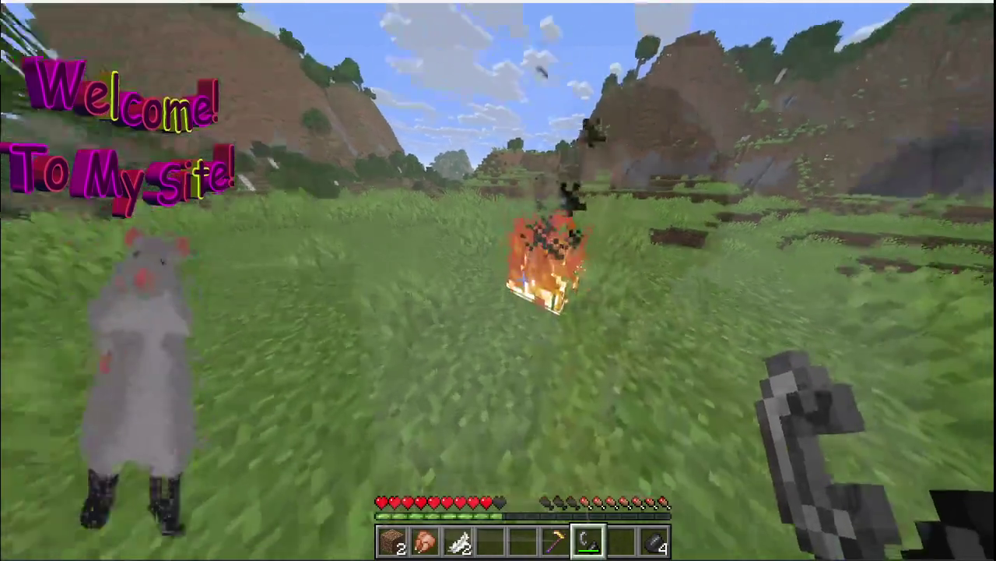
key(w)
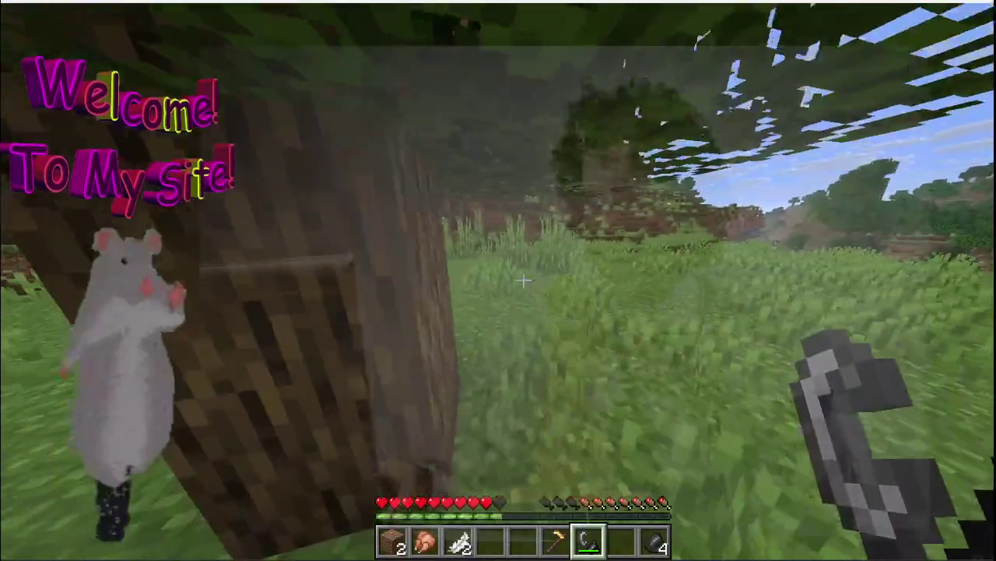
key(1)
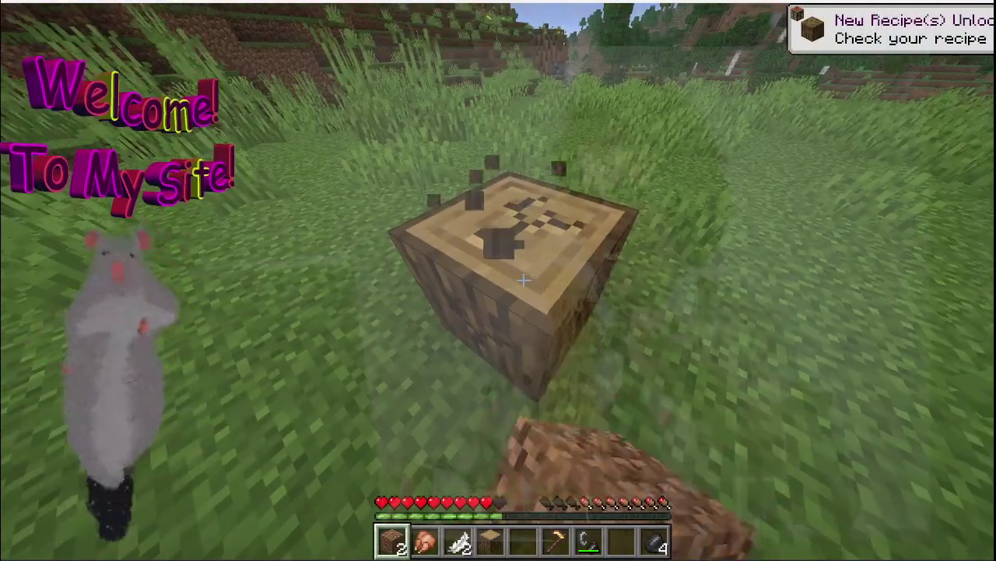
Break and collect the crafting table, then open the inventory crafting grid to make planks
click(523, 280)
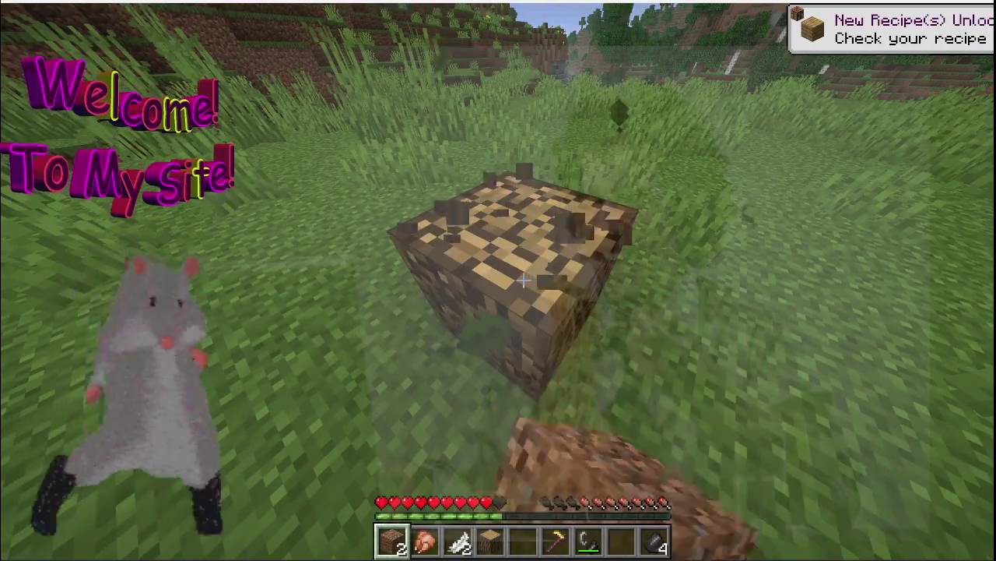
drag(524, 280, 523, 280)
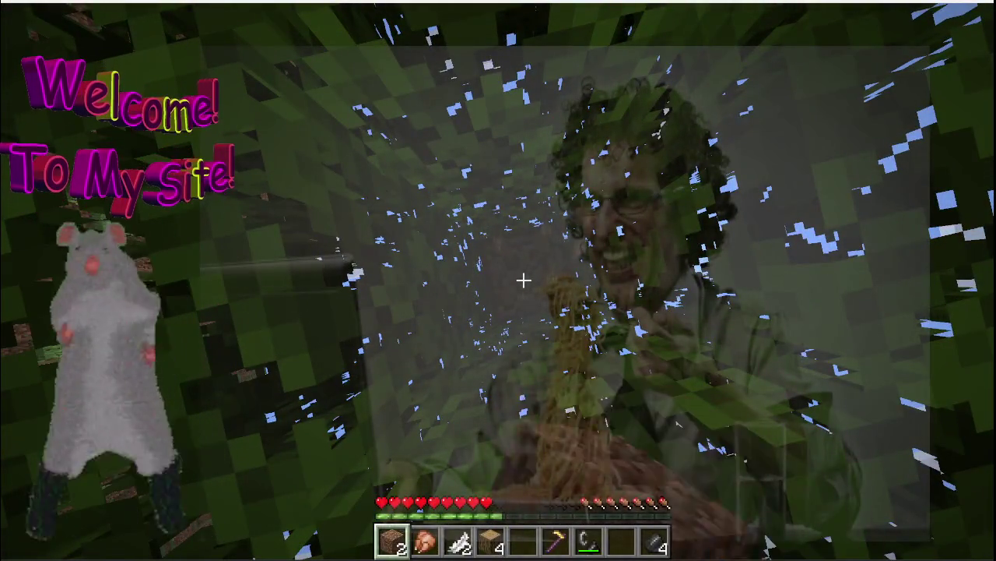
key(e)
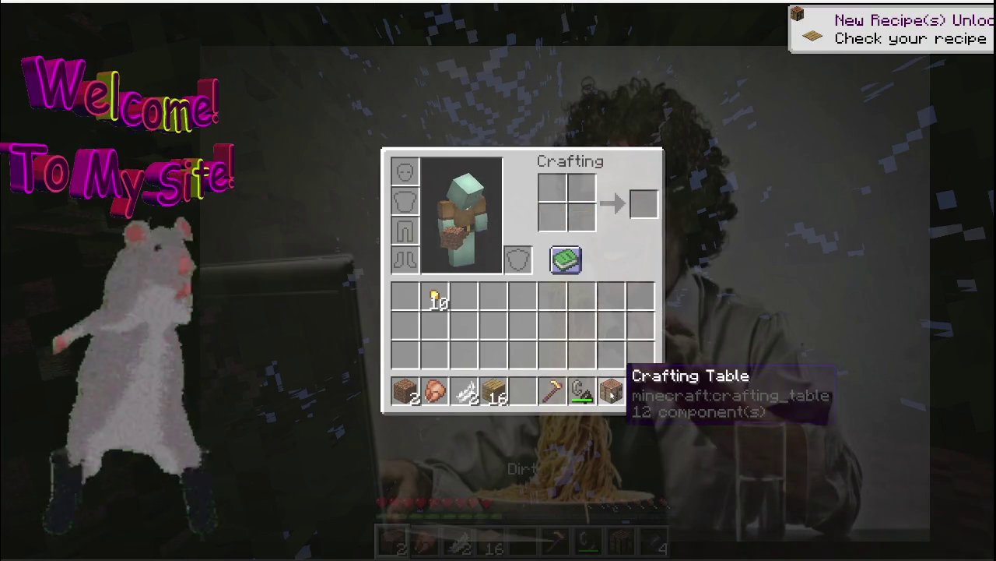
Place the crafting table and craft a wooden pickaxe into the first hotbar slot
key(e)
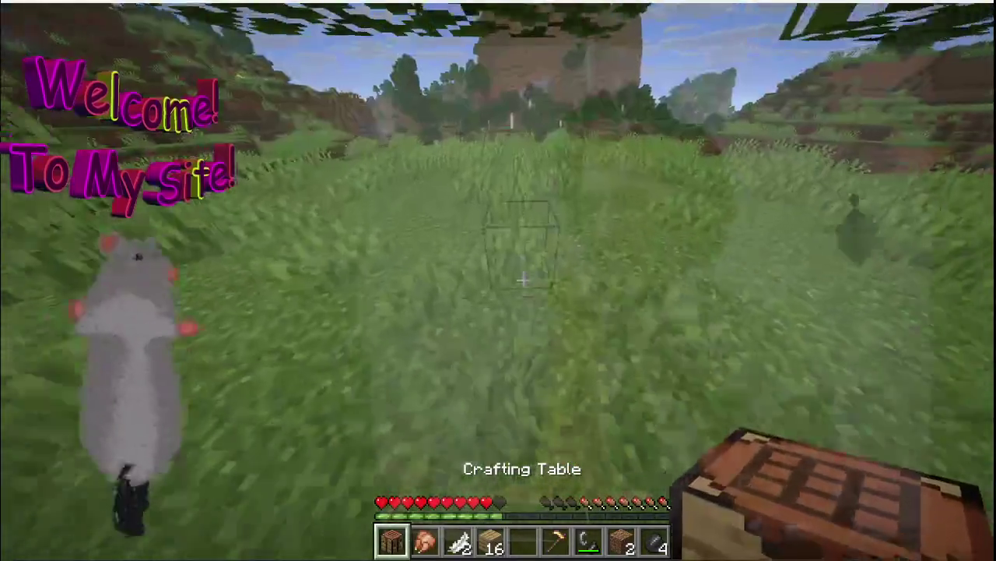
right_click(523, 280)
right_click(524, 280)
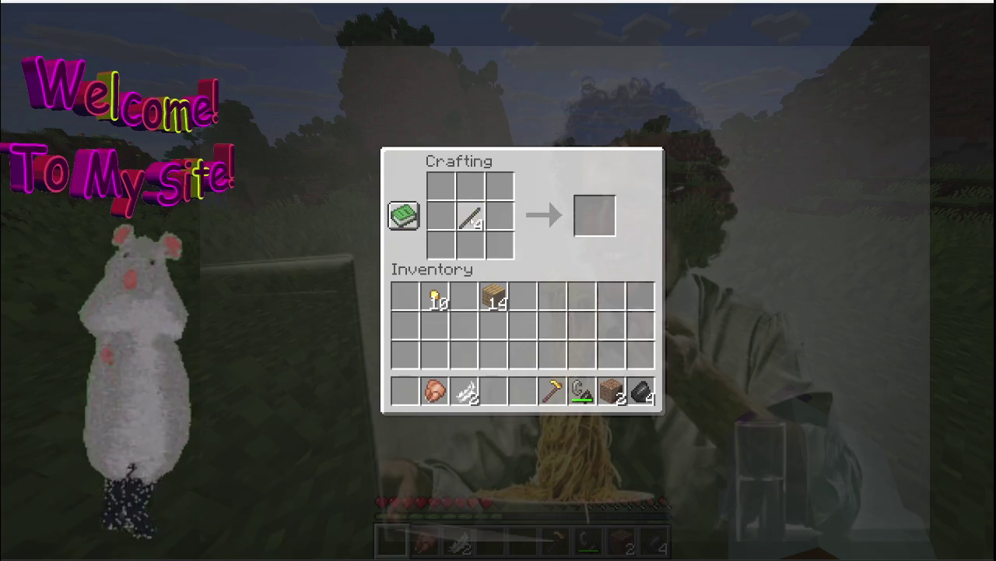
click(464, 296)
right_click(470, 245)
right_click(470, 216)
click(465, 296)
click(493, 295)
right_click(441, 187)
right_click(499, 187)
click(493, 296)
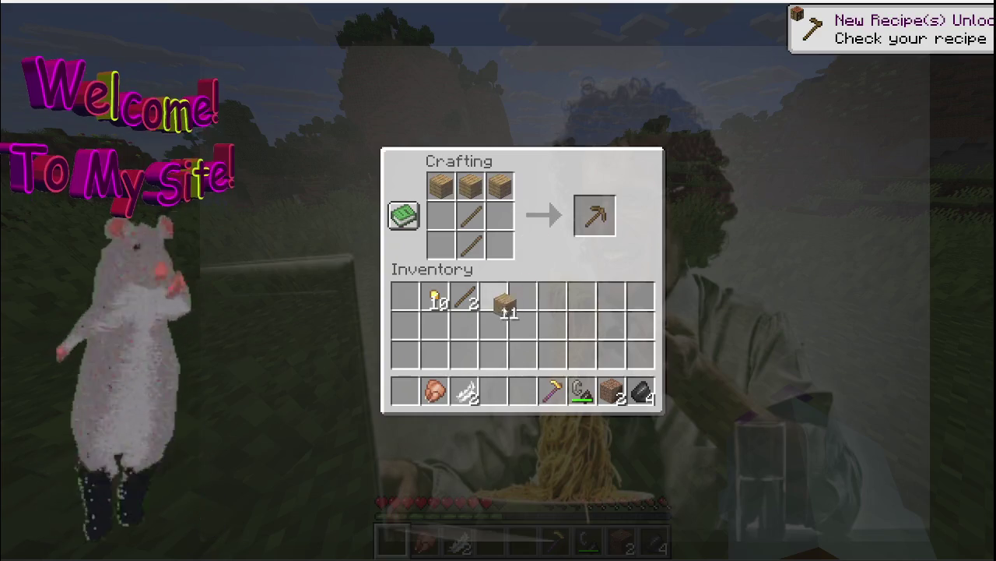
shift+click(595, 215)
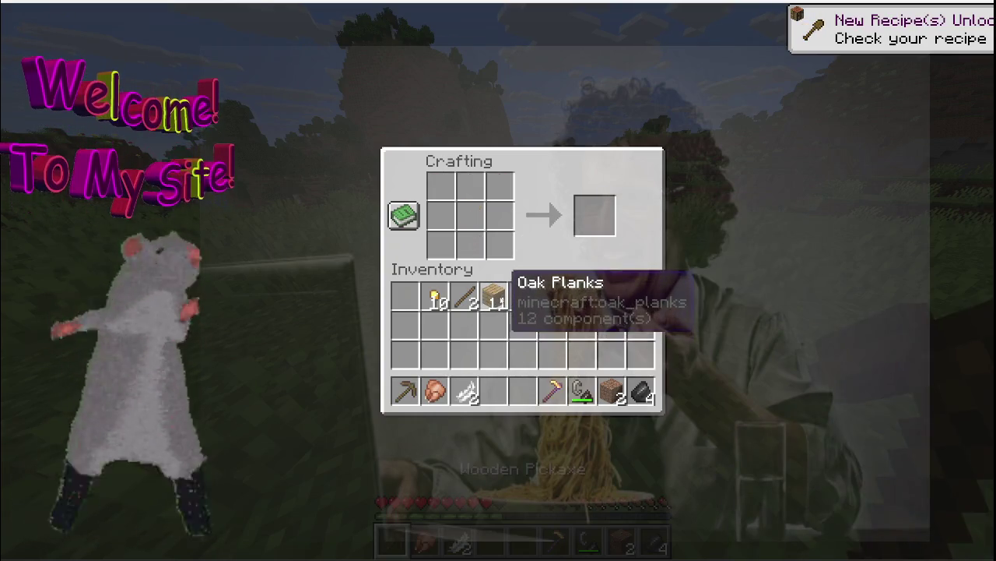
key(e)
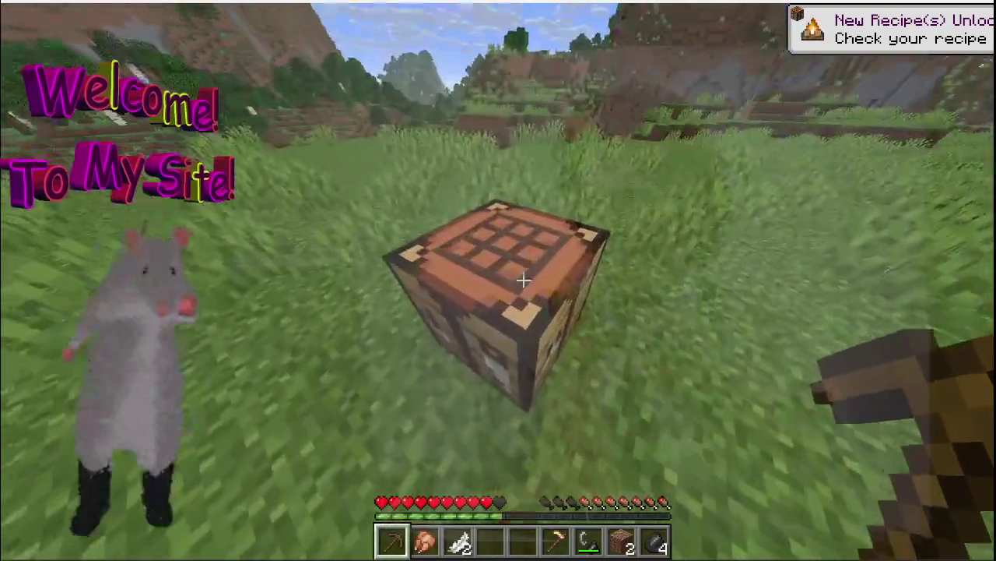
Reopen the crafting table and lay oak planks into the wooden axe pattern
right_click(523, 280)
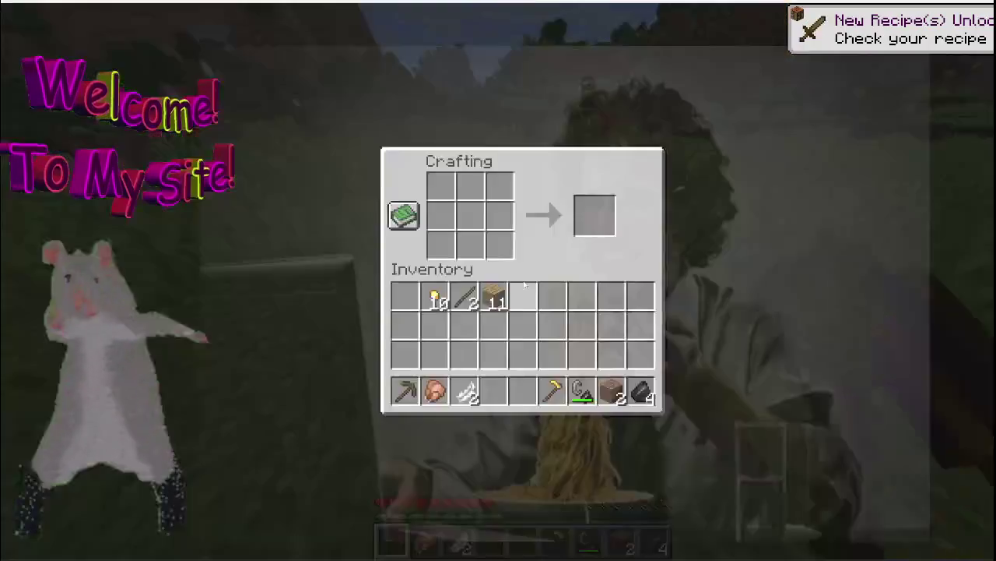
click(493, 295)
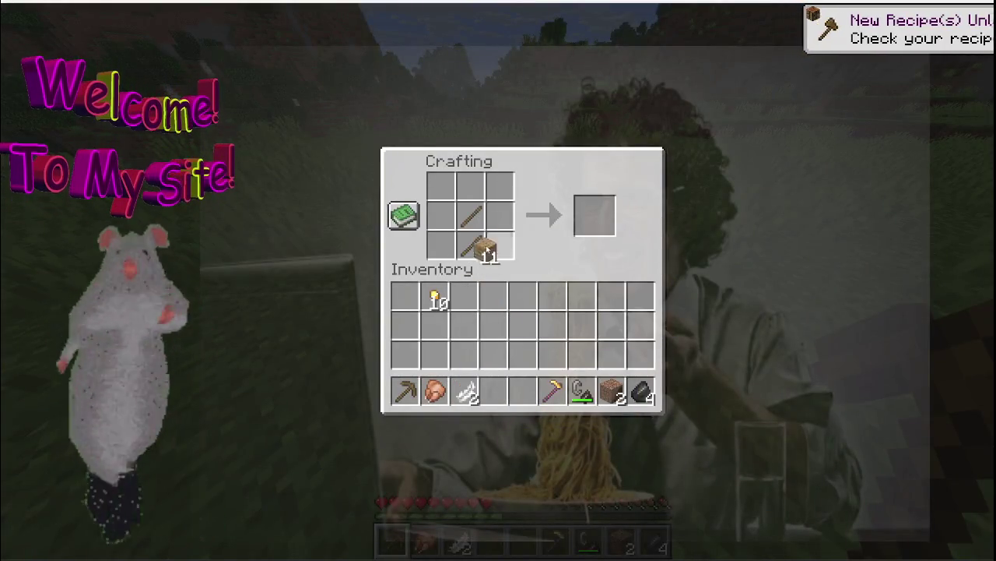
right_click(441, 215)
right_click(440, 187)
right_click(470, 187)
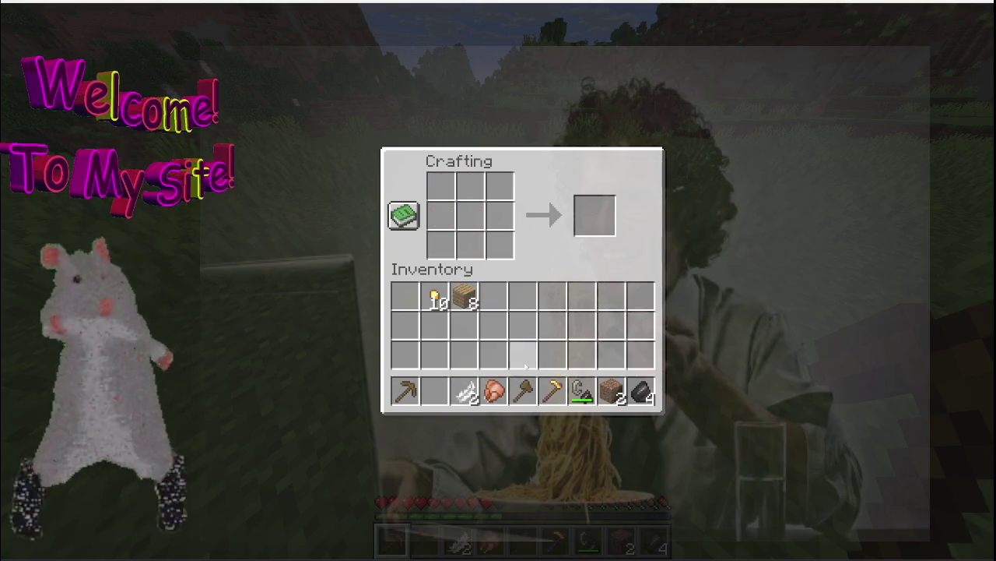
Pick the crafting table back up with the wooden axe and walk along the valley to the cave
key(e)
key(2)
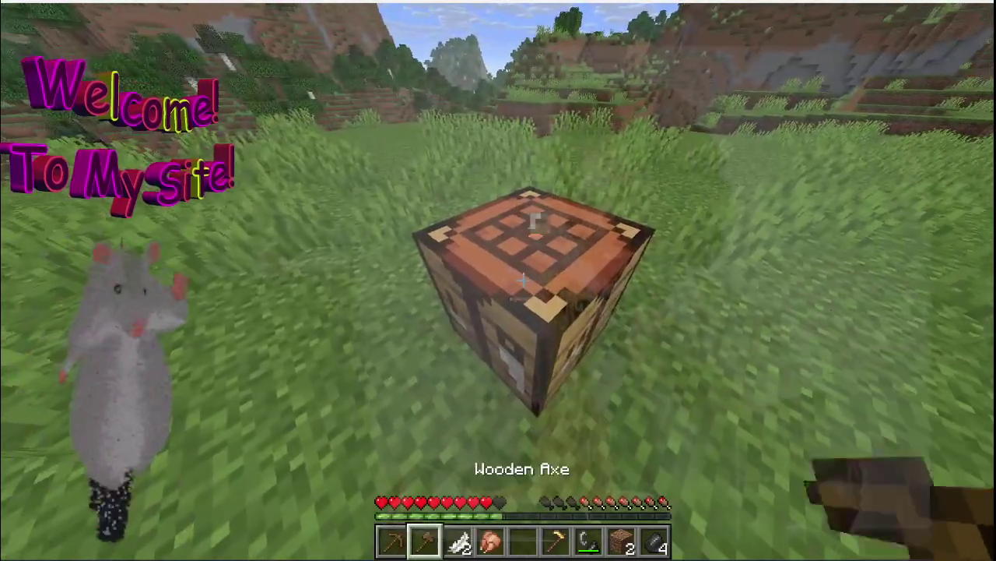
drag(523, 280, 523, 280)
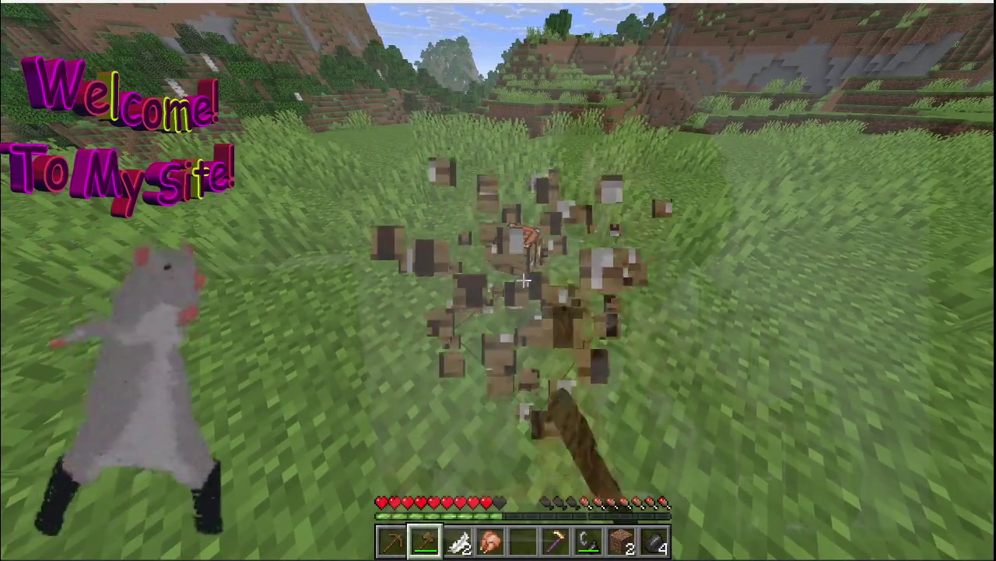
key(w)
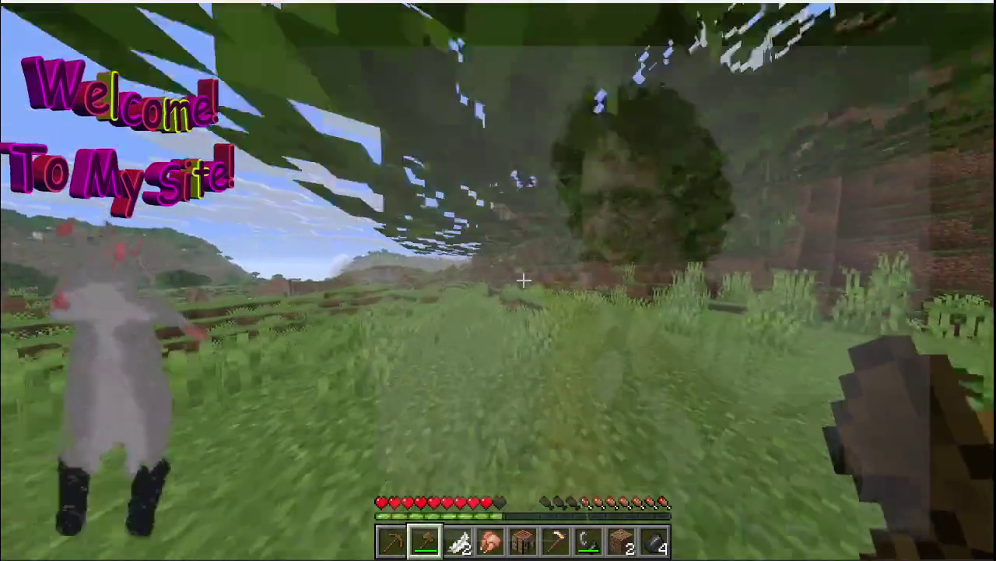
key(w)
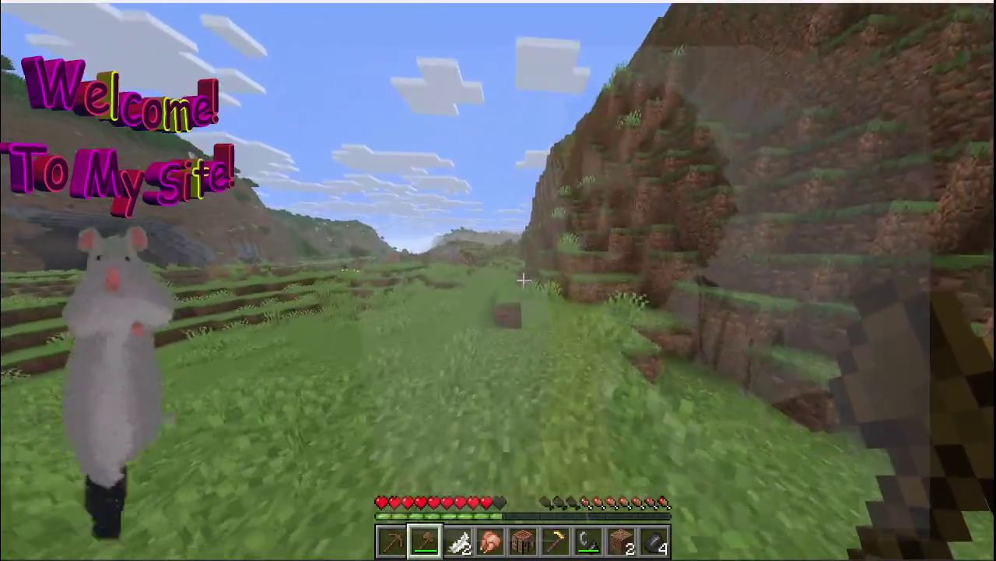
key(w)
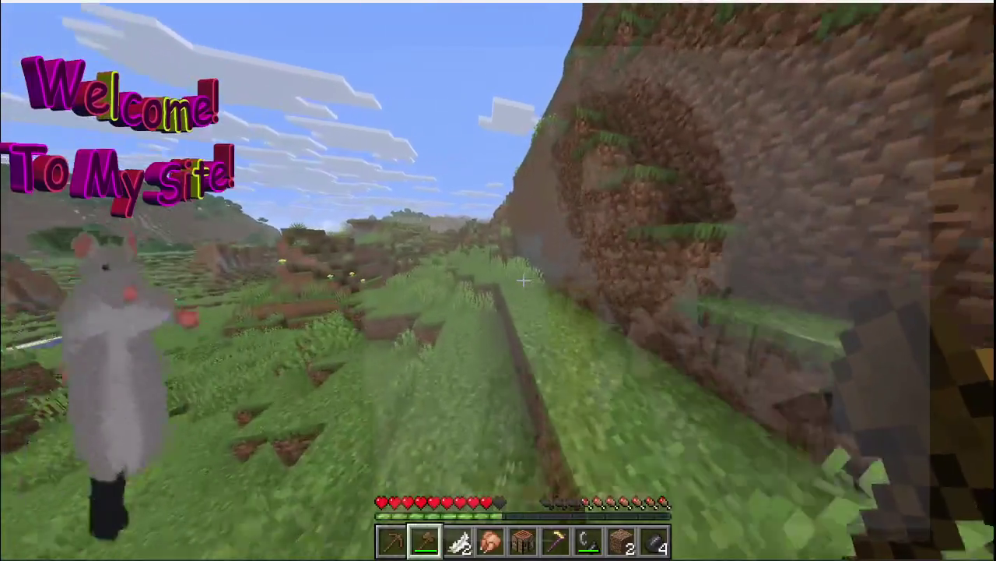
key(w)
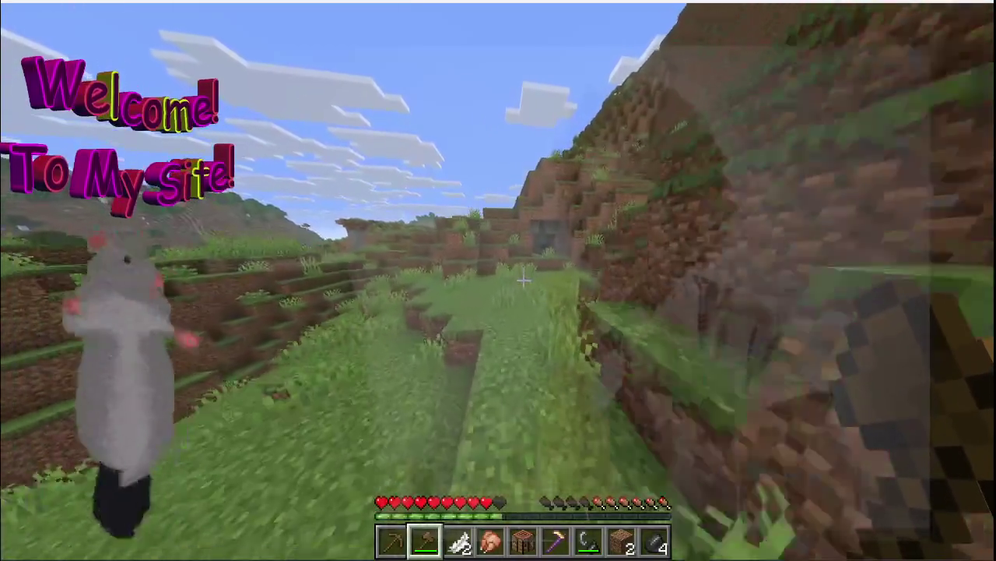
Mine the cave's stone with the wooden pickaxe
key(1)
key(w)
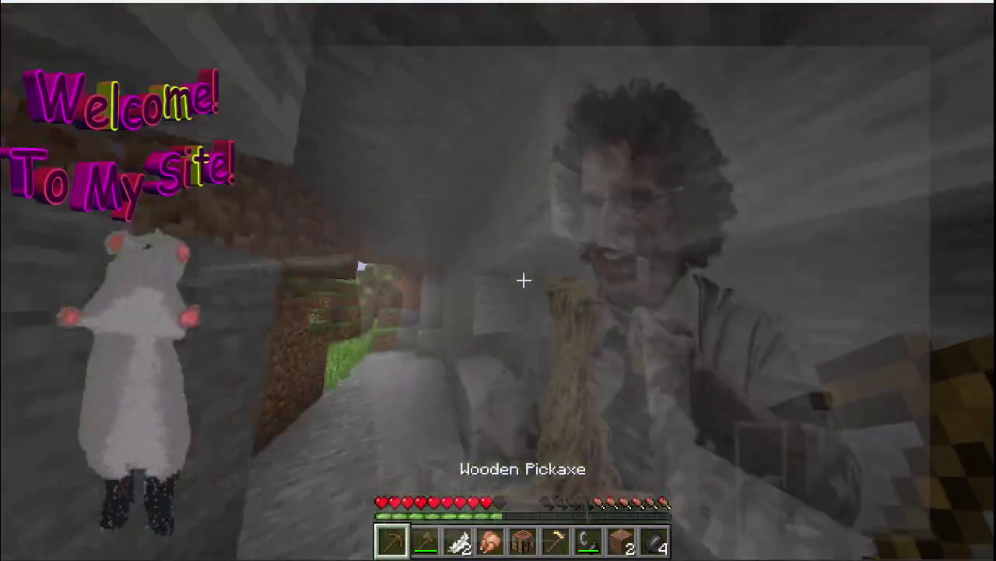
click(523, 280)
click(523, 280)
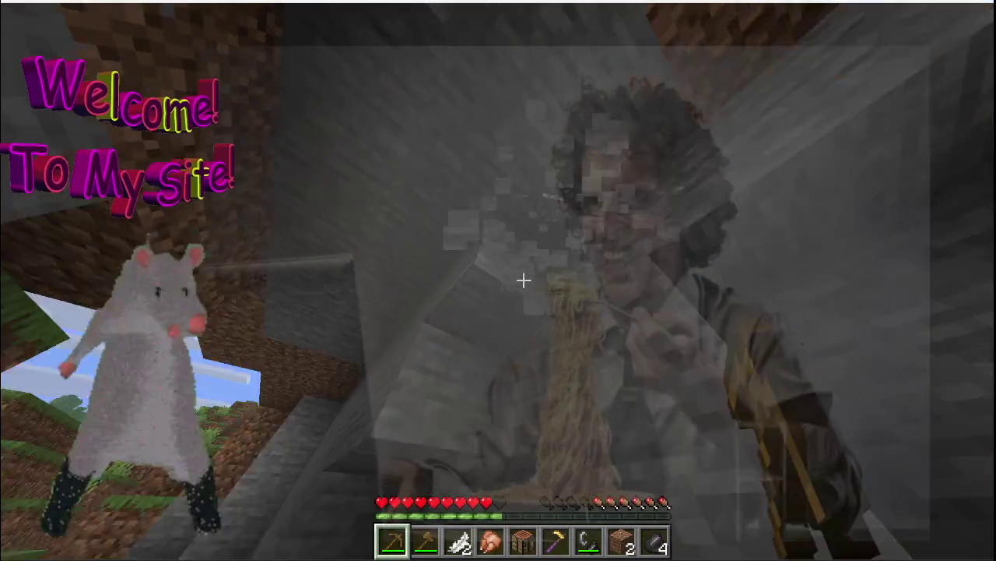
click(523, 280)
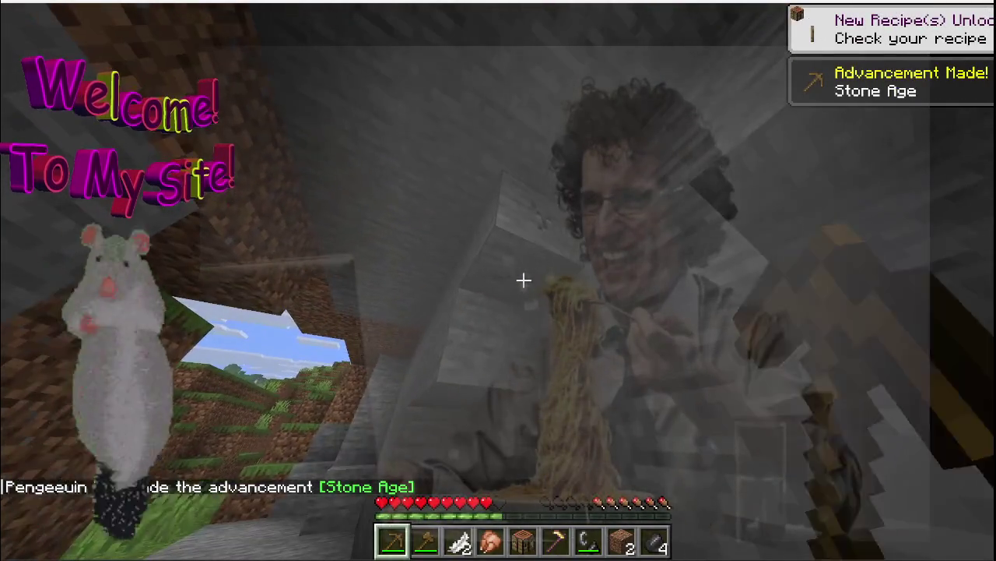
click(523, 280)
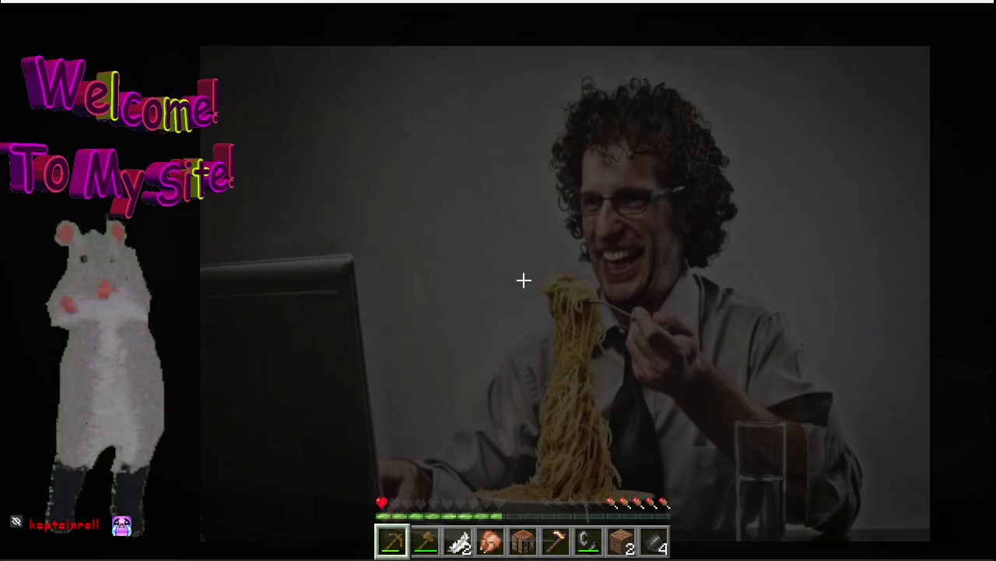
Pause the game in the dark part of the cave
key(Escape)
Raise Brightness from 68 to 99 in Video Settings and resume the game
click(517, 285)
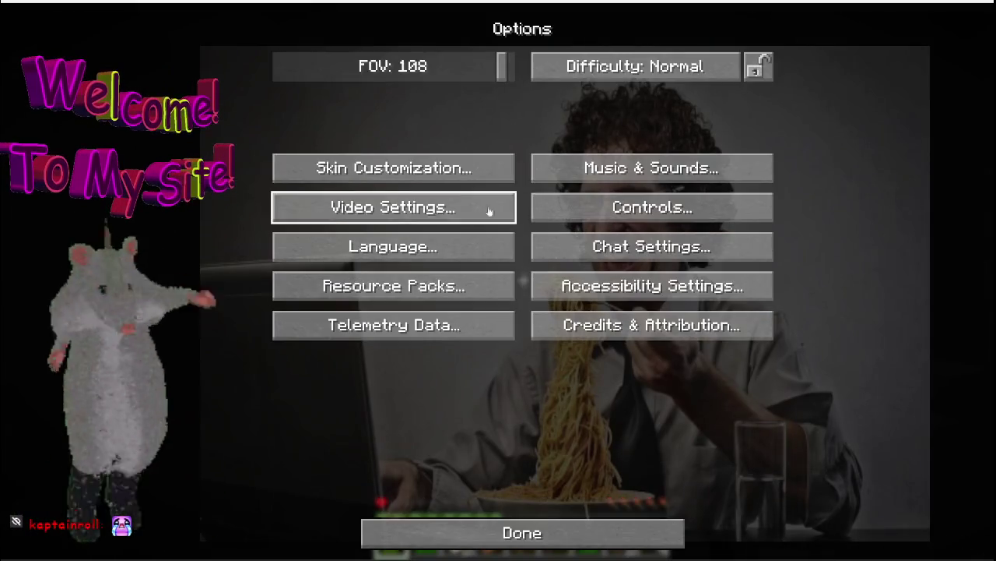
click(482, 207)
drag(700, 237, 769, 232)
key(Escape)
key(Escape)
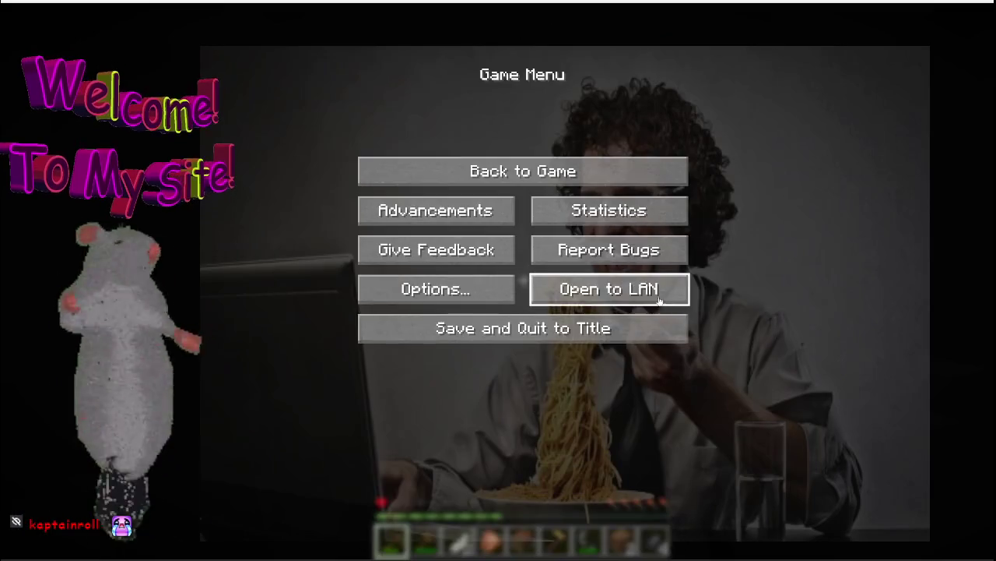
key(Escape)
key(Escape)
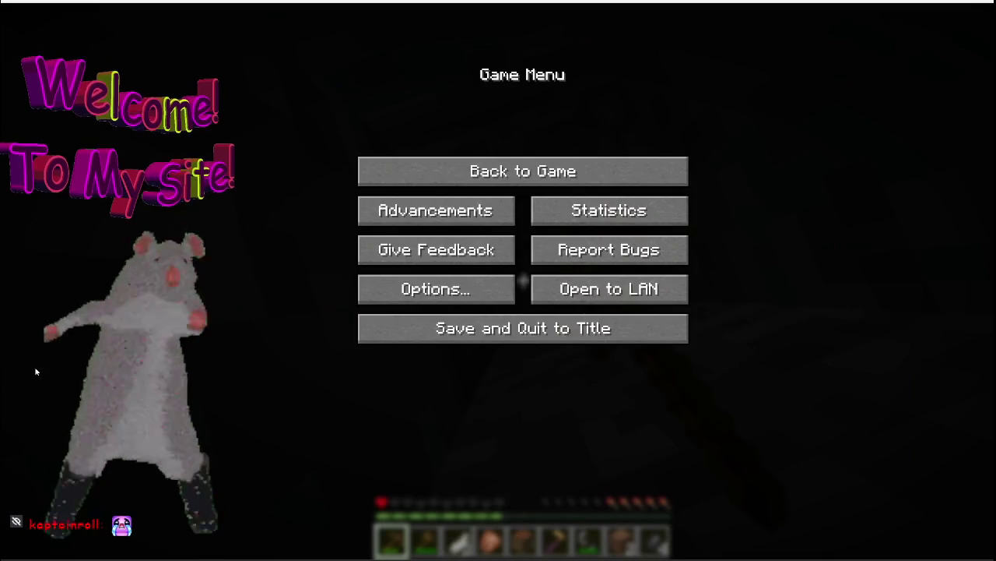
key(Escape)
Mine several blocks ahead in the dark cave, pausing briefly in between
click(524, 280)
click(523, 281)
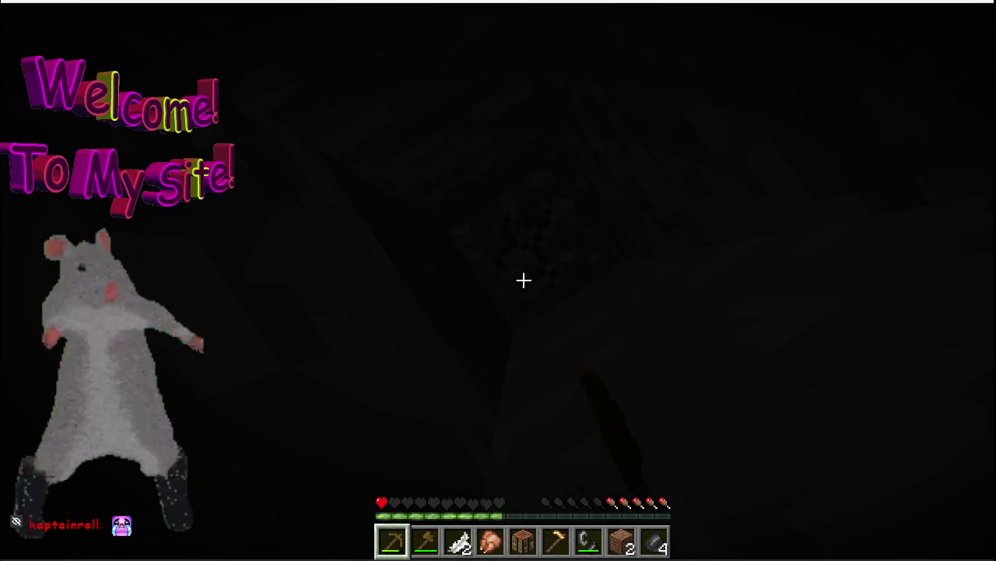
click(523, 280)
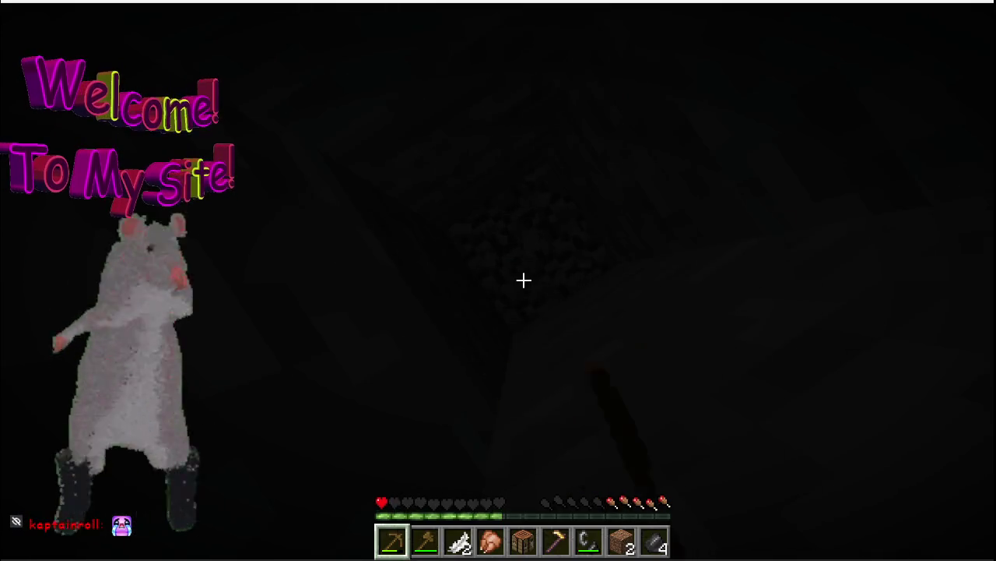
click(523, 280)
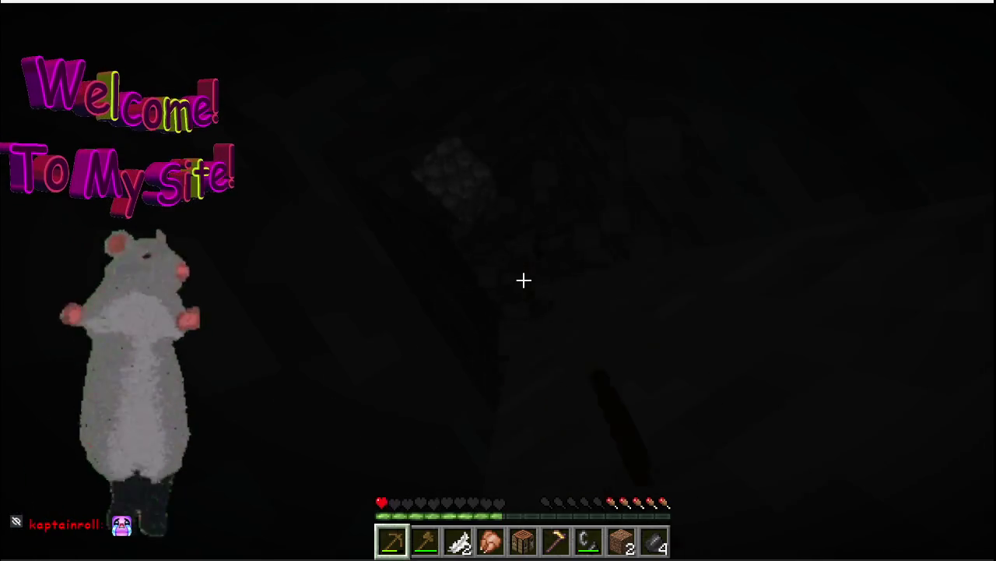
click(524, 280)
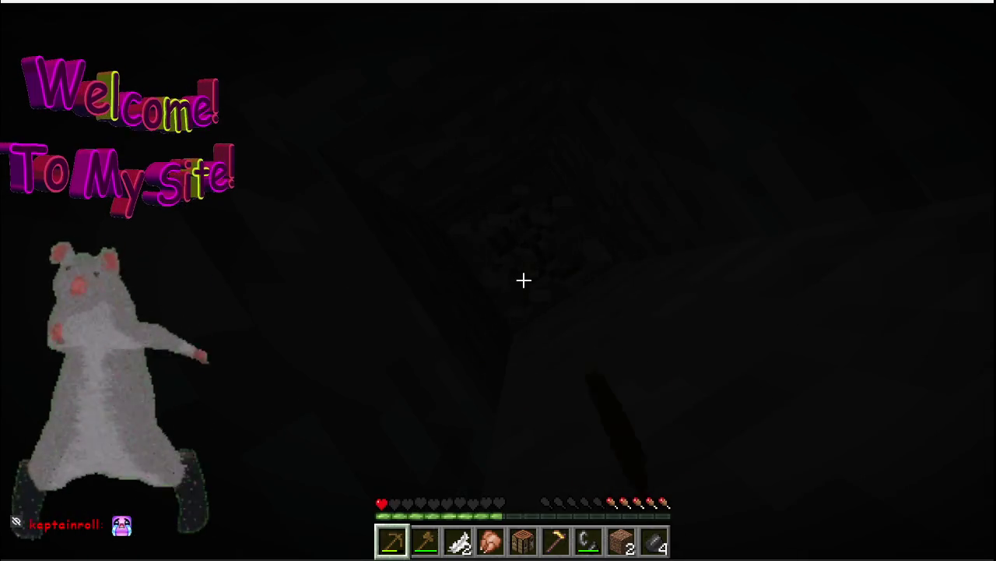
click(523, 280)
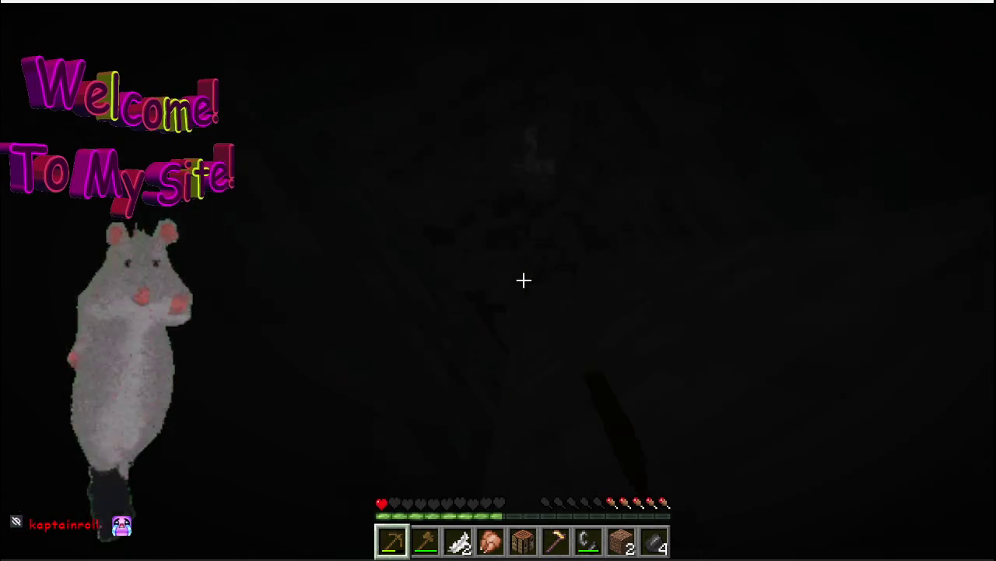
click(523, 280)
click(523, 281)
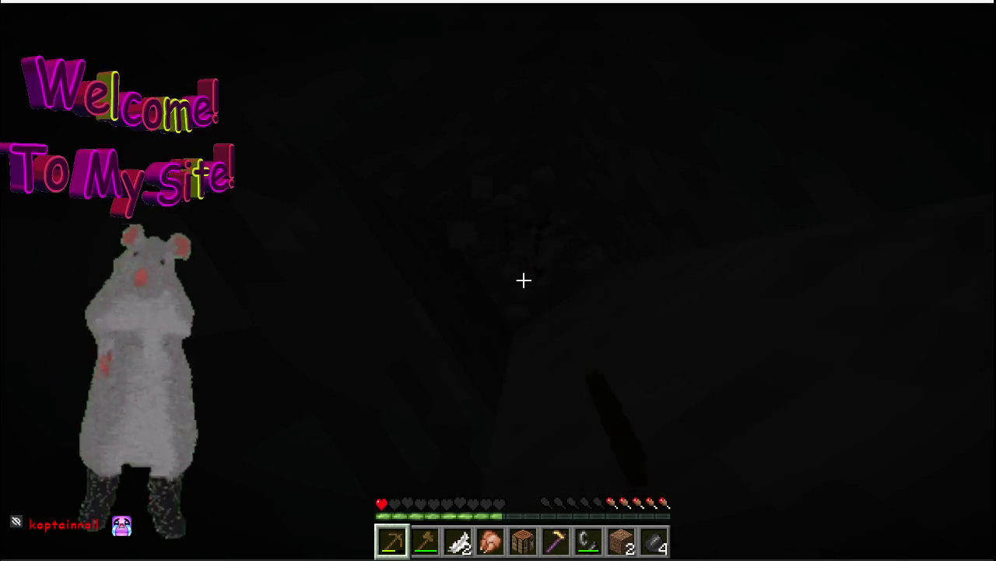
click(523, 280)
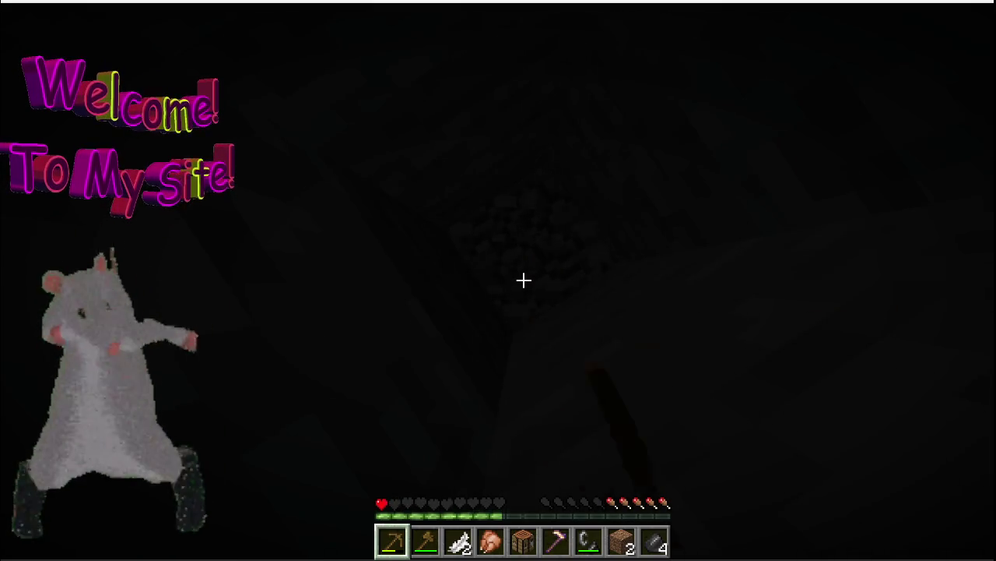
click(524, 281)
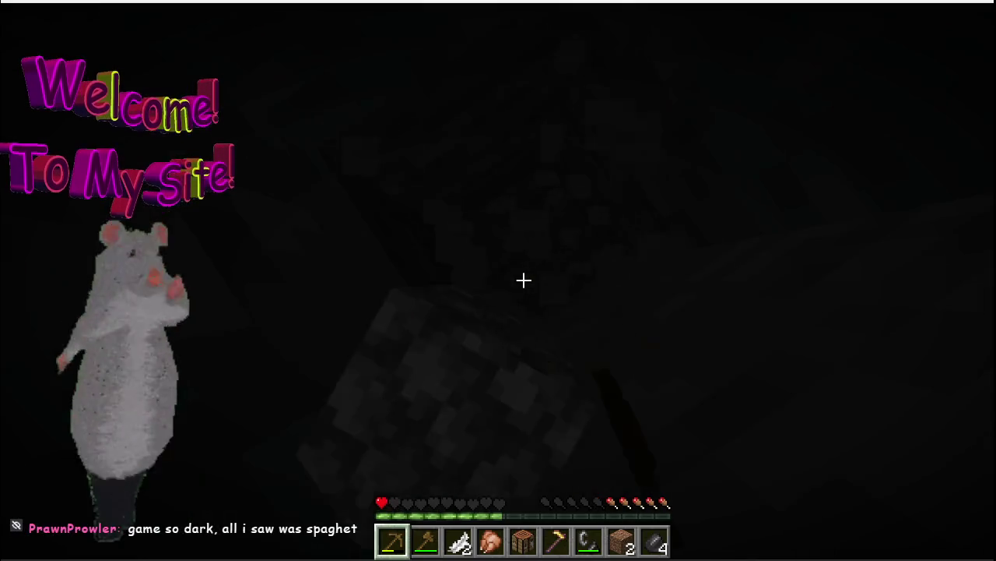
click(523, 281)
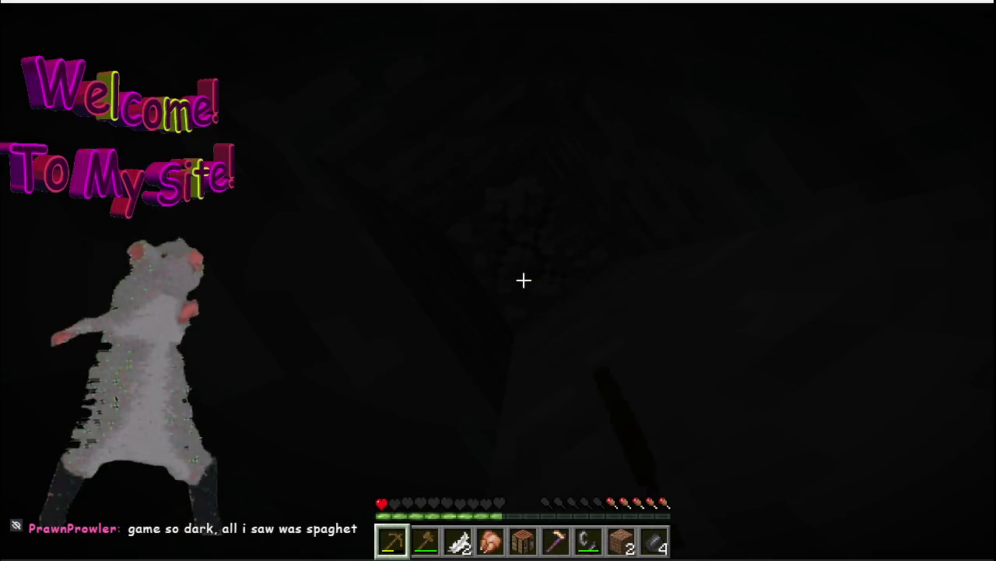
key(Escape)
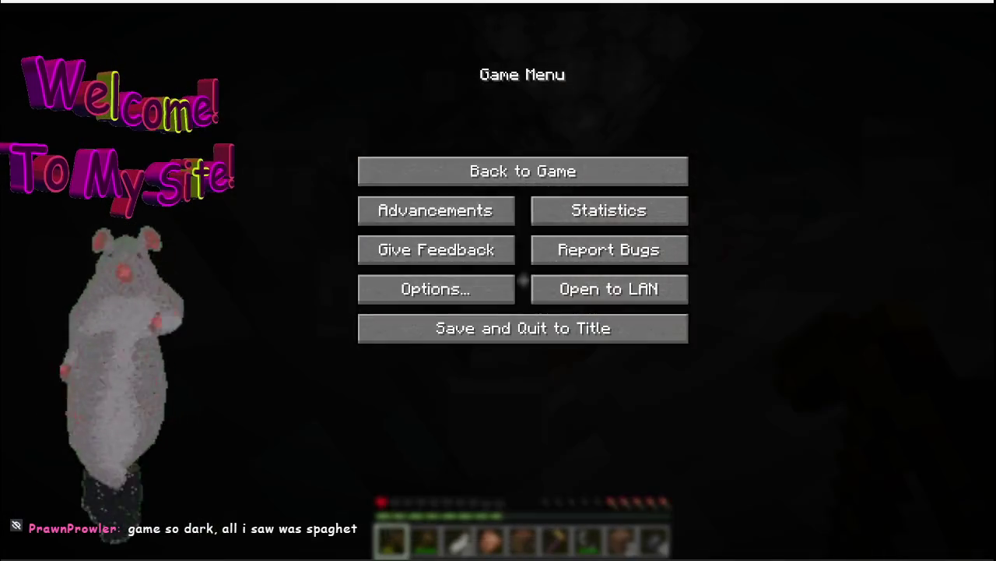
key(Escape)
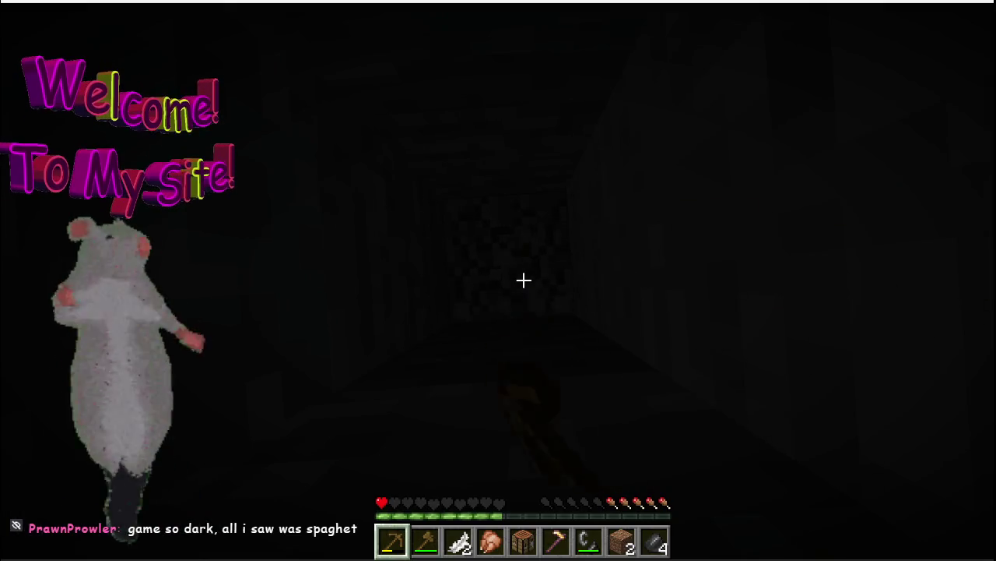
Keep mining through the dark cave wall ahead
click(524, 280)
click(523, 281)
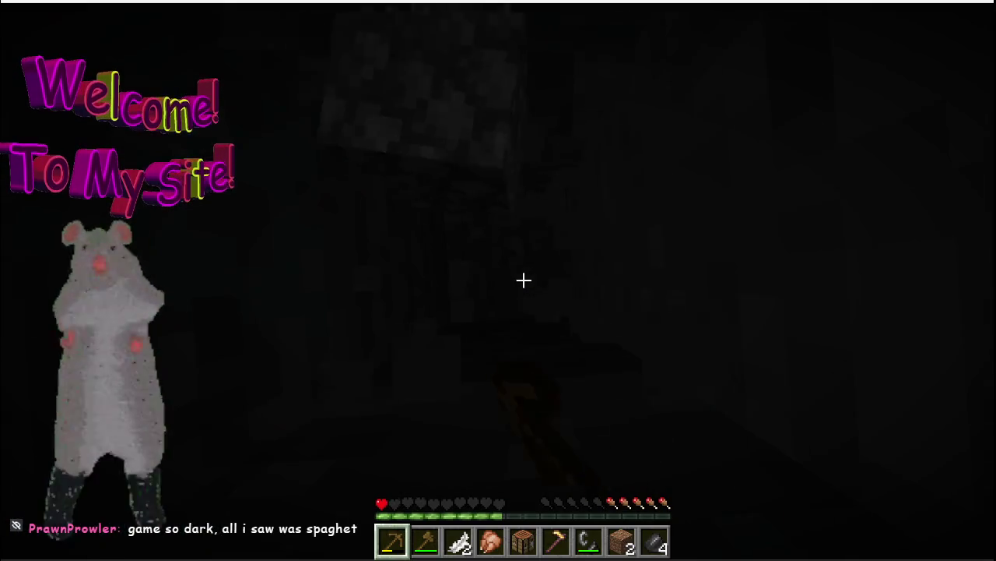
click(523, 280)
click(523, 280)
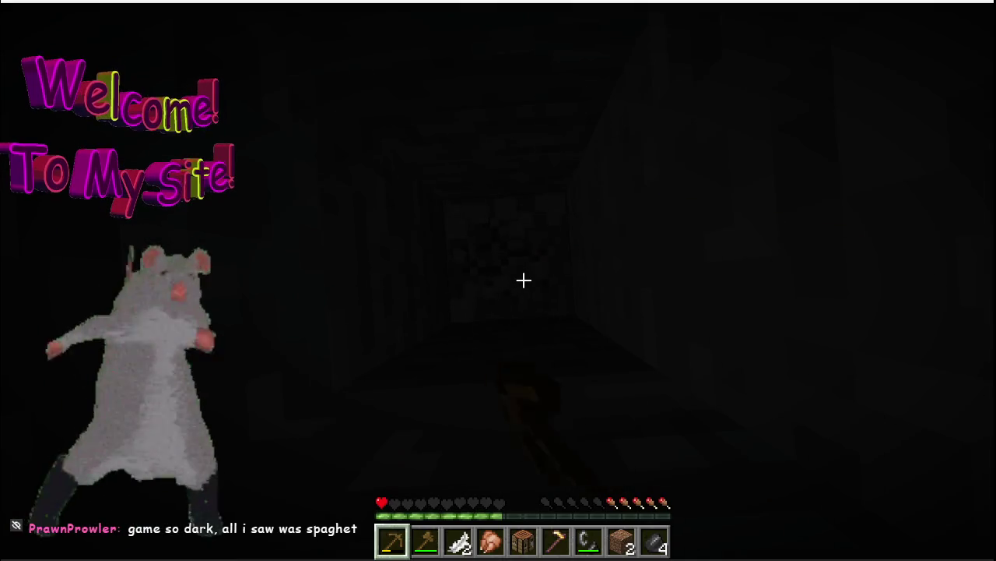
click(523, 280)
click(523, 280)
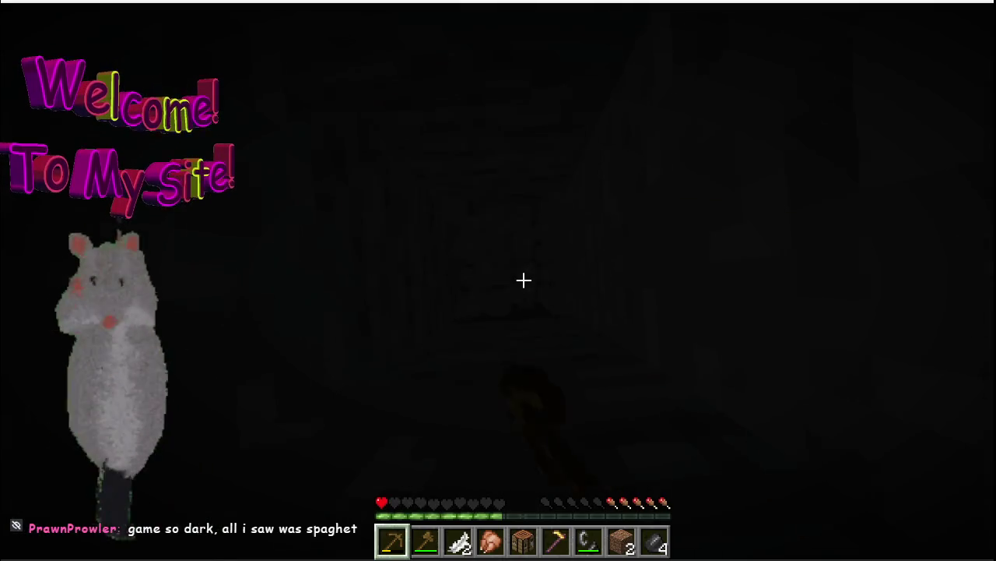
click(524, 280)
click(523, 280)
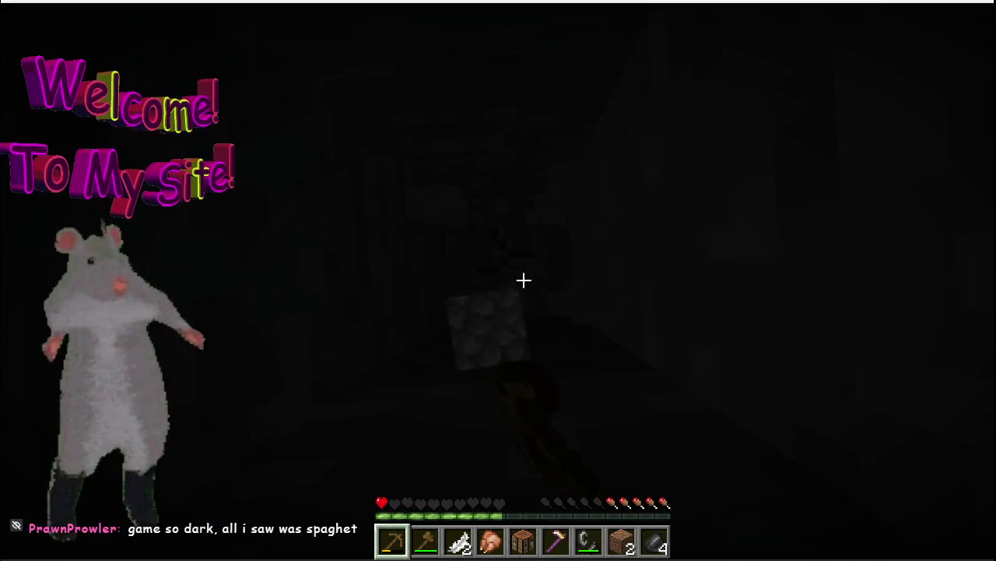
click(524, 280)
click(523, 281)
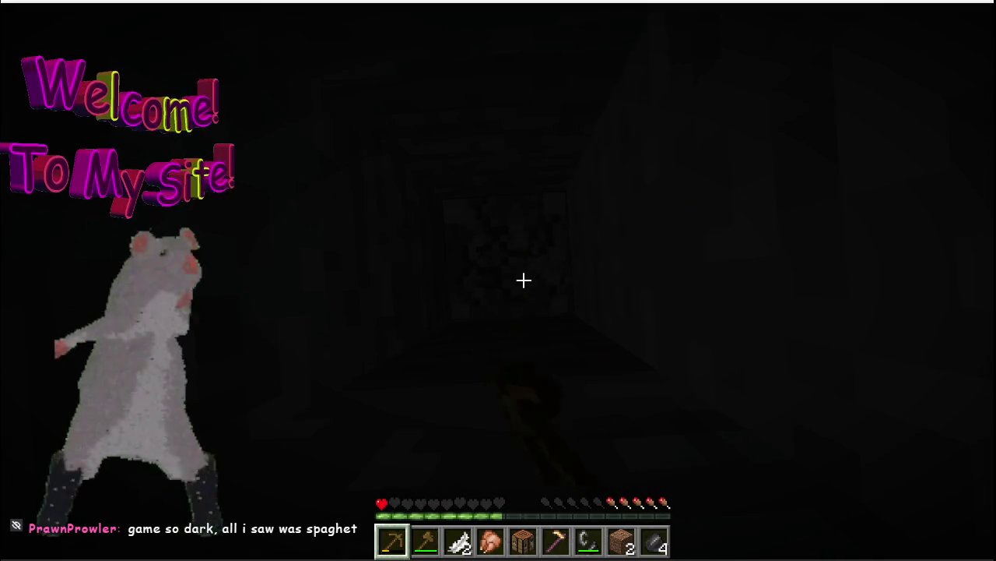
click(523, 280)
click(523, 281)
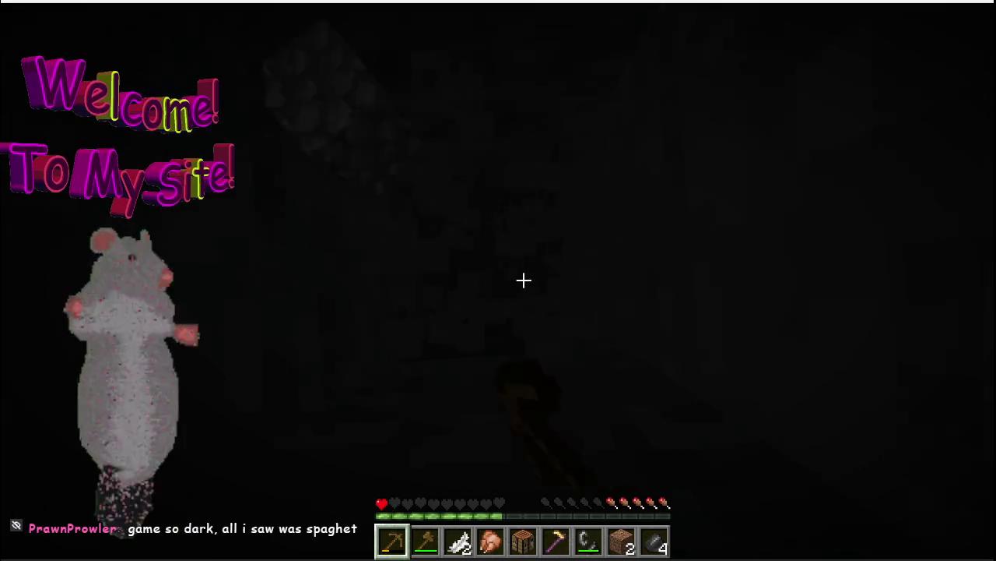
click(523, 280)
click(523, 280)
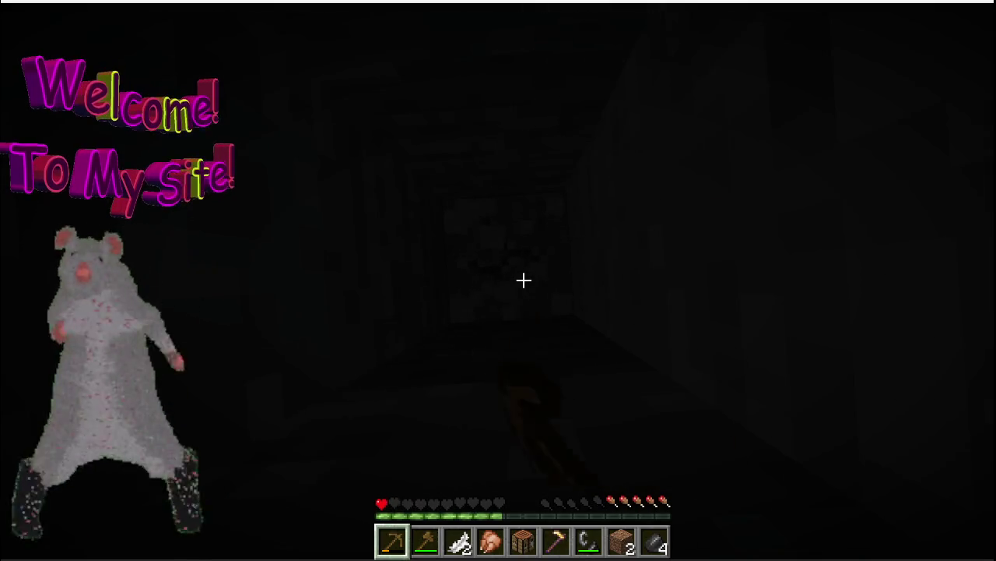
click(523, 281)
click(523, 280)
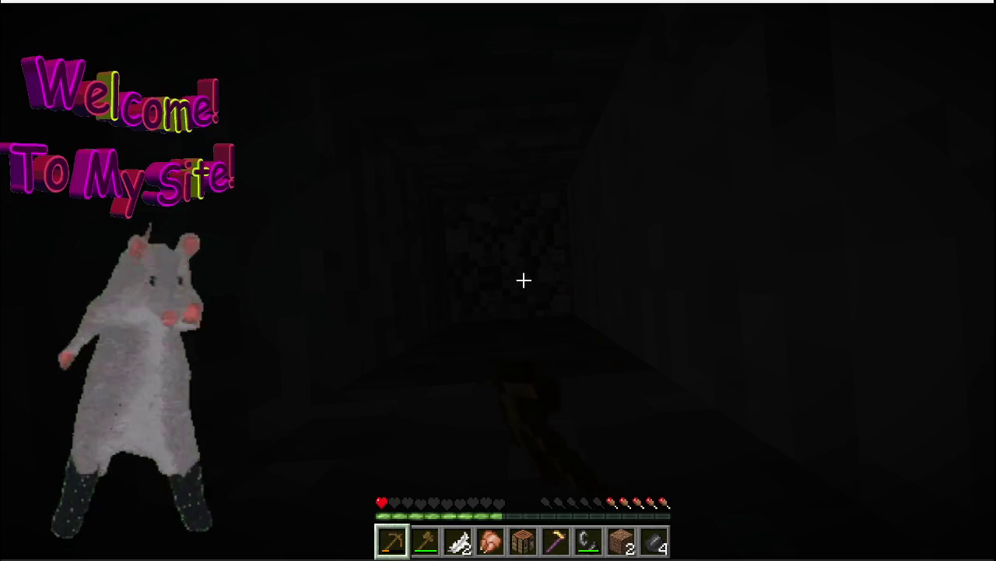
click(523, 281)
click(523, 280)
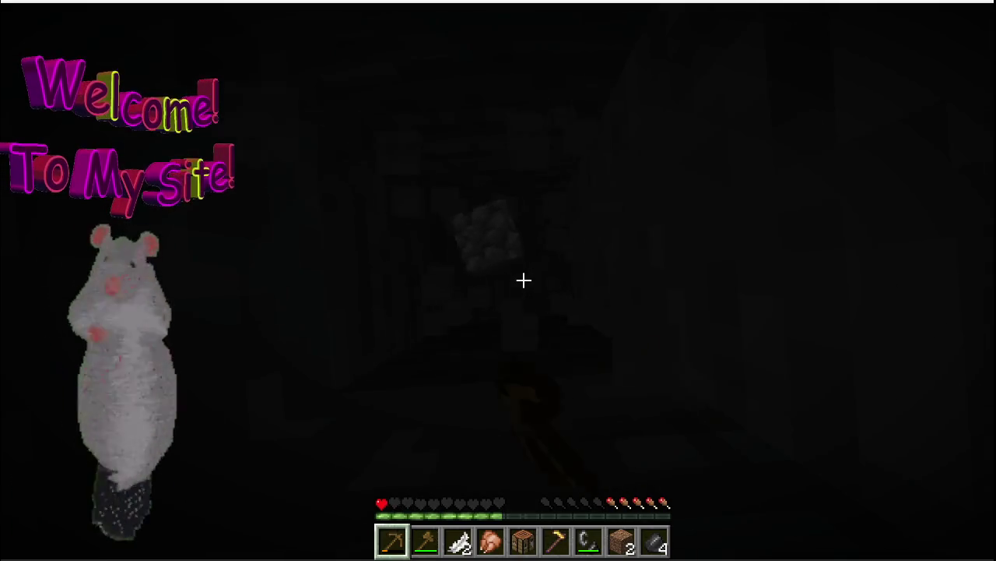
click(523, 280)
click(523, 280)
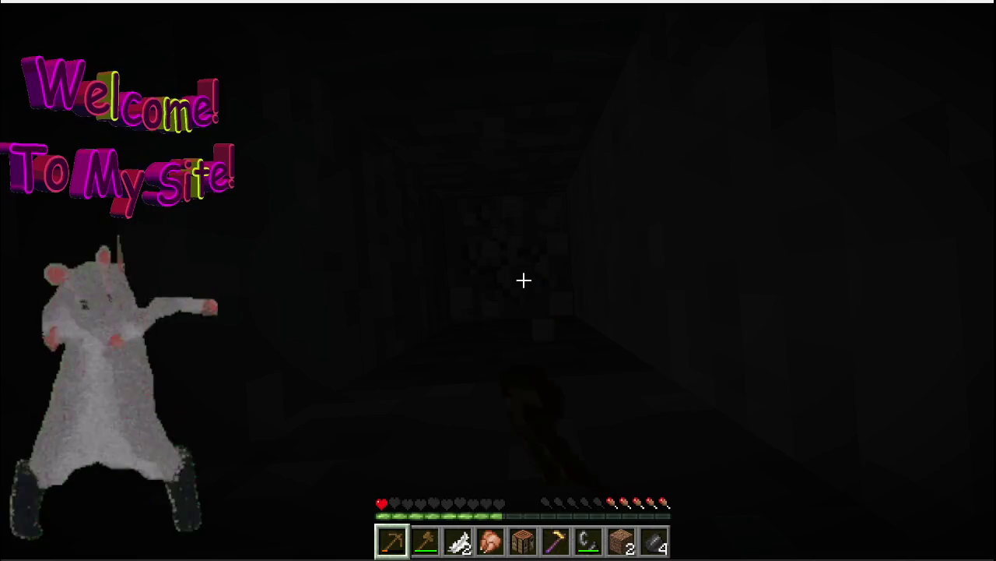
click(523, 280)
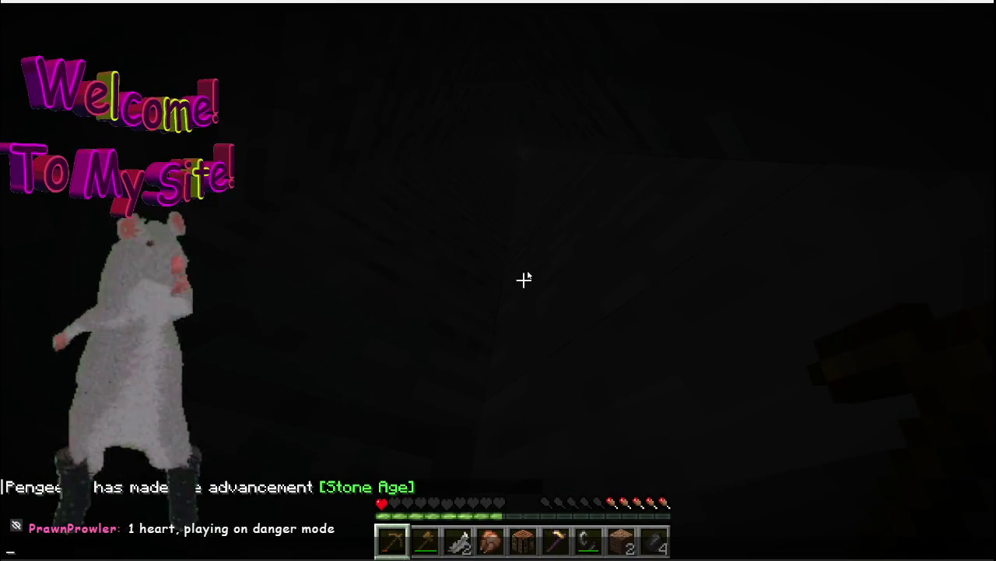
text(salute)
Send the salute message to chat and light a fire with flint and steel
key(Return)
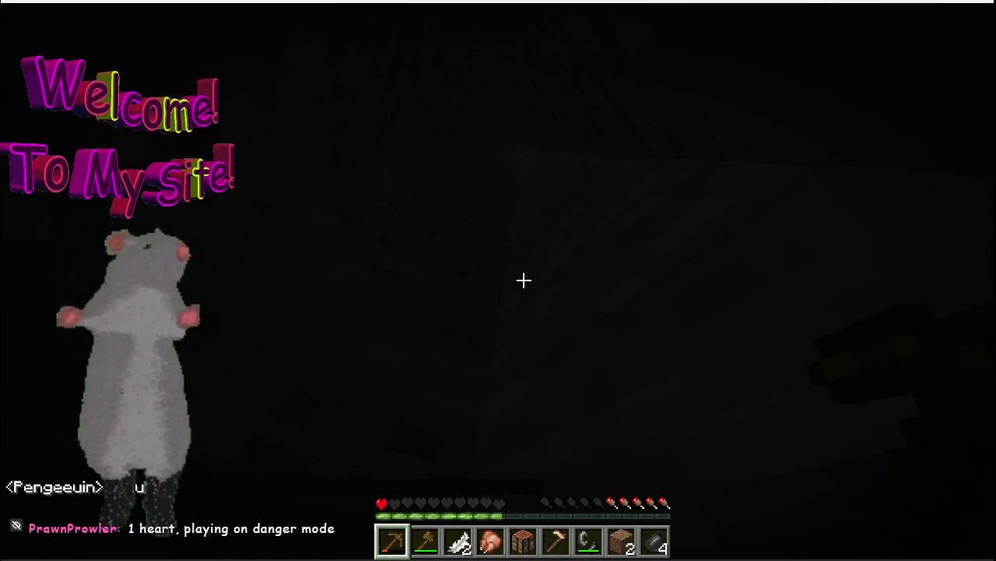
scroll(523, 281, down, 6)
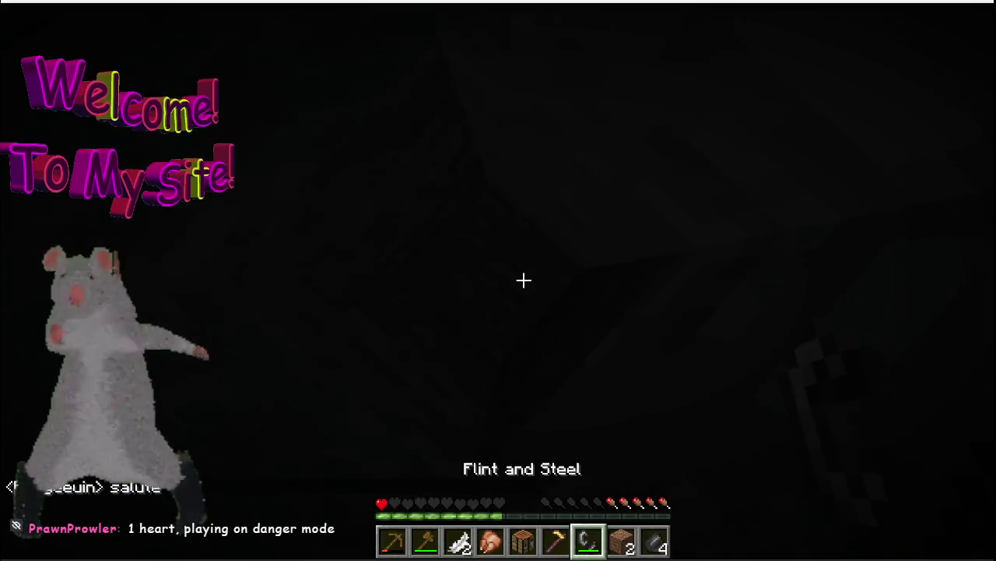
right_click(523, 280)
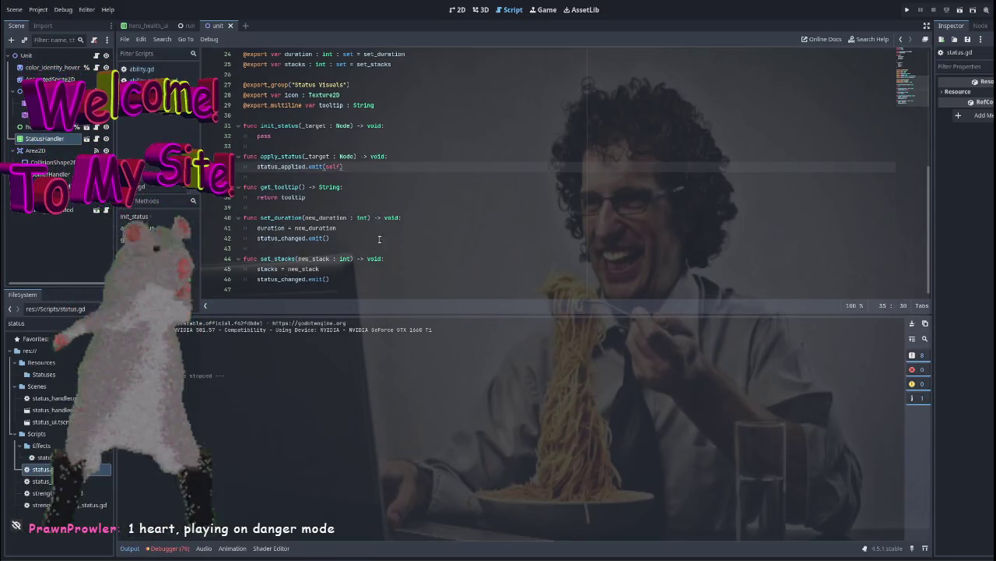
Move through lines 40 and 42 of status.gd and scroll back up, leaving the script unchanged
click(413, 219)
scroll(413, 222, up, 2)
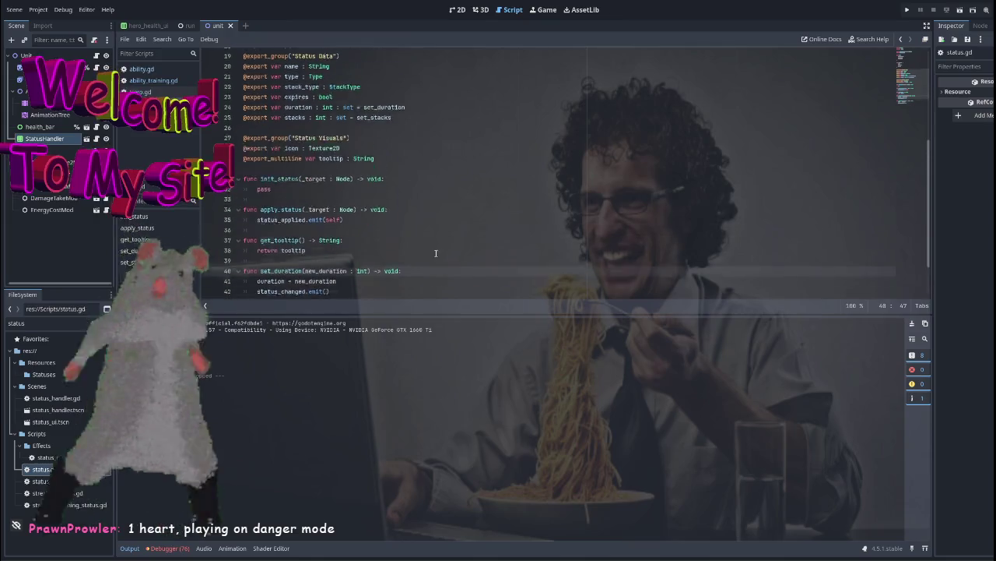
scroll(417, 226, down, 2)
click(473, 233)
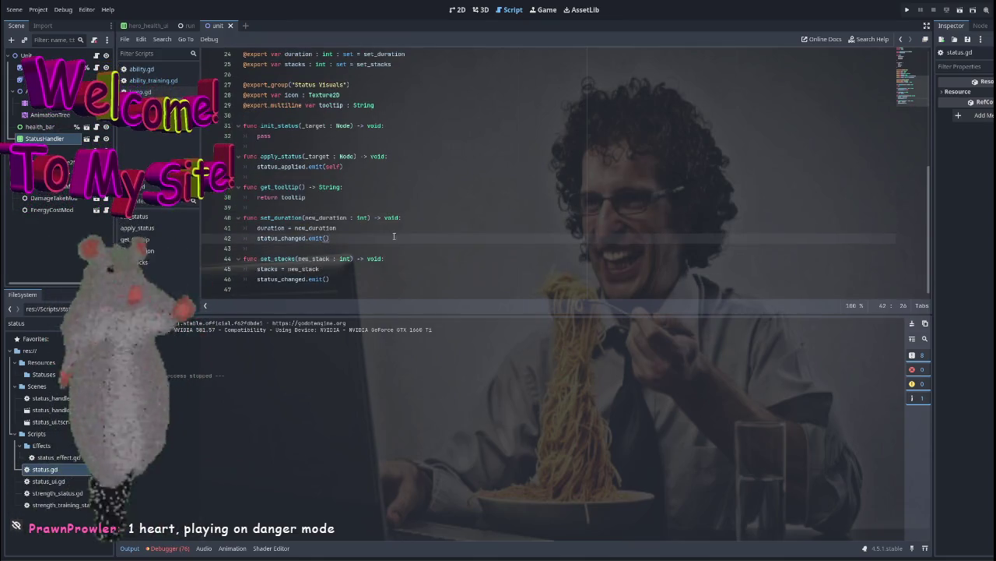
scroll(405, 233, up, 1)
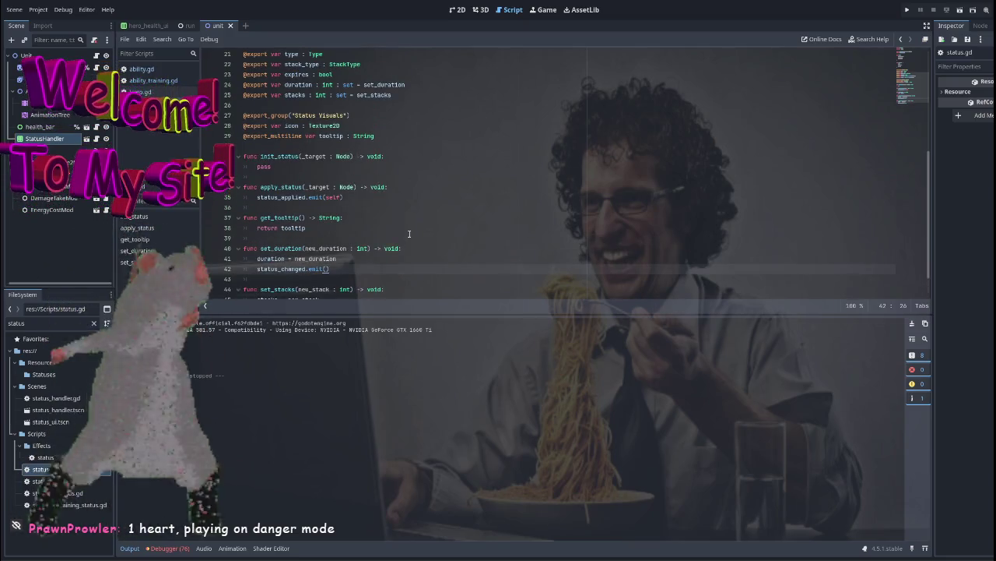
scroll(459, 208, up, 1)
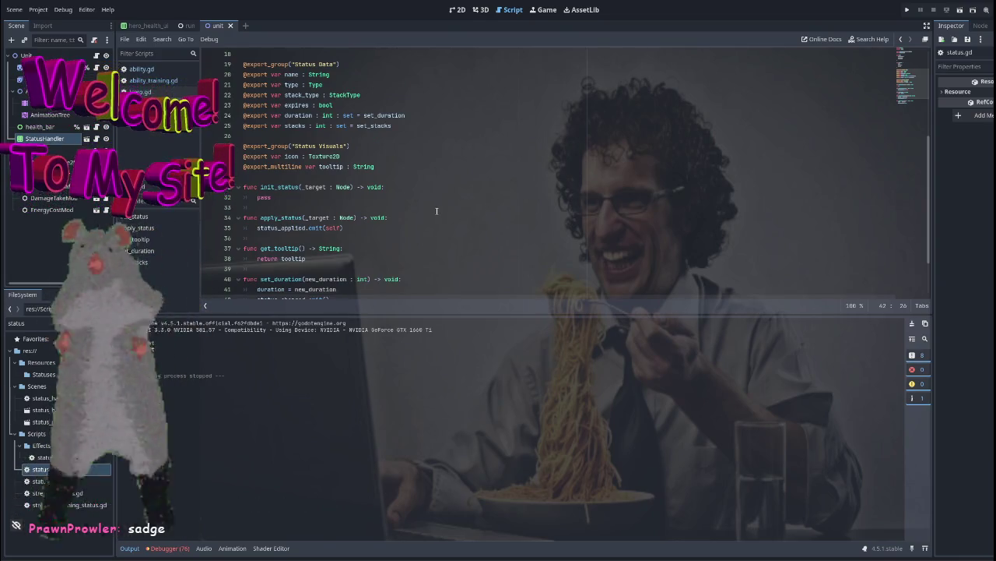
Start the Minecraft Launcher from the application launcher by typing 'minecraft'
key(super)
text(minecraft)
key(Return)
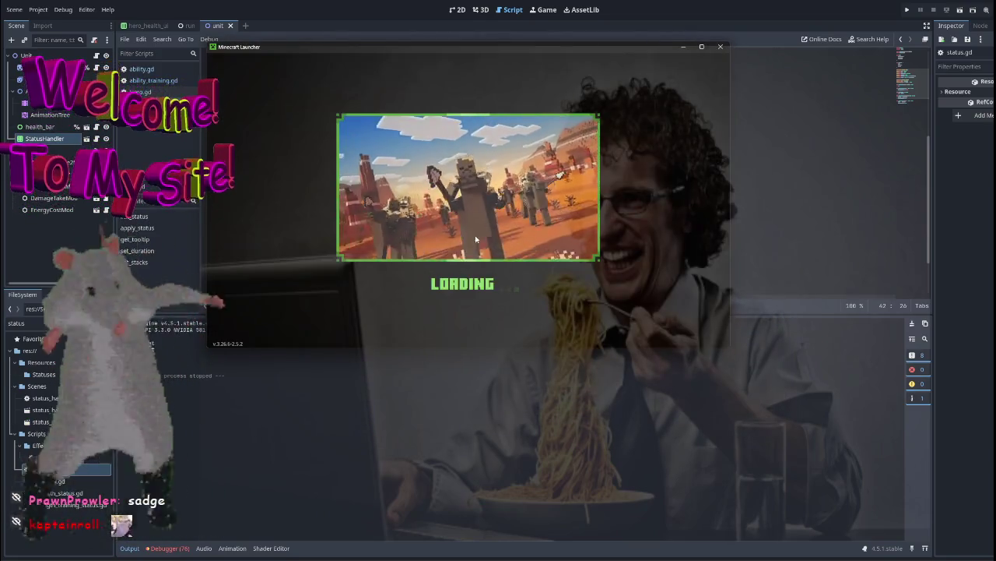
Launch Minecraft Java Edition with PLAY and go to the Singleplayer world list
click(501, 273)
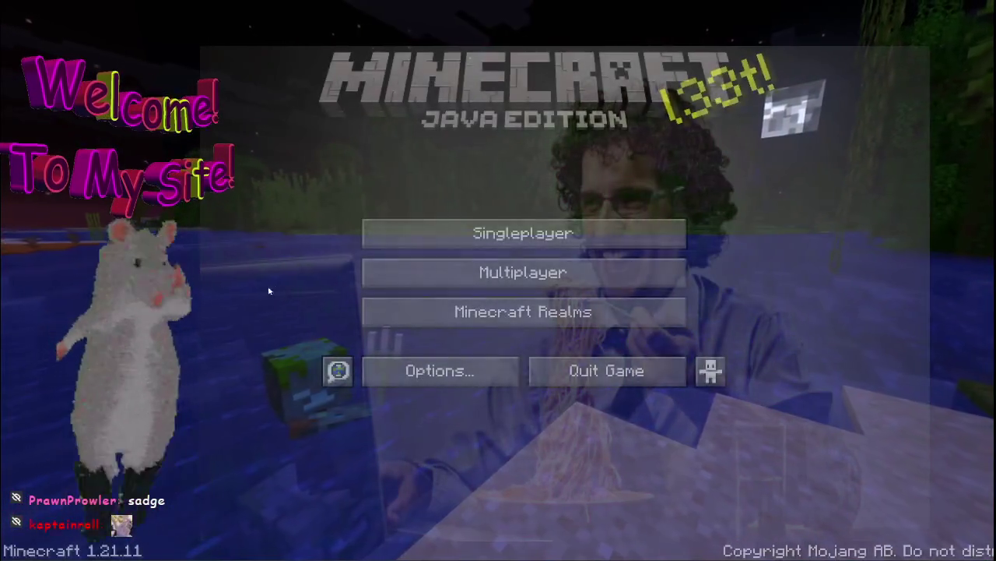
click(564, 240)
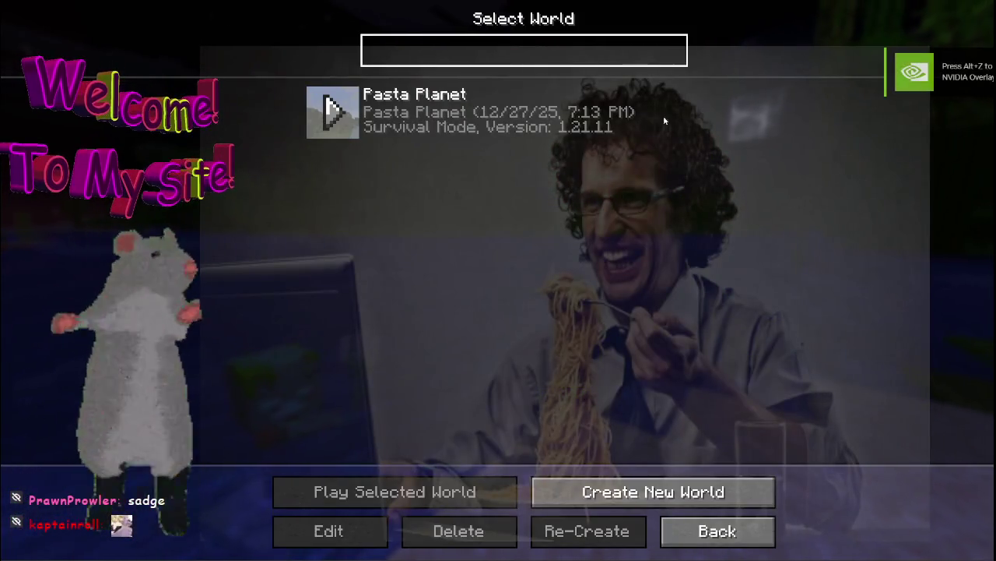
Delete the Pasta Planet world and confirm the deletion
click(483, 113)
click(442, 526)
click(514, 322)
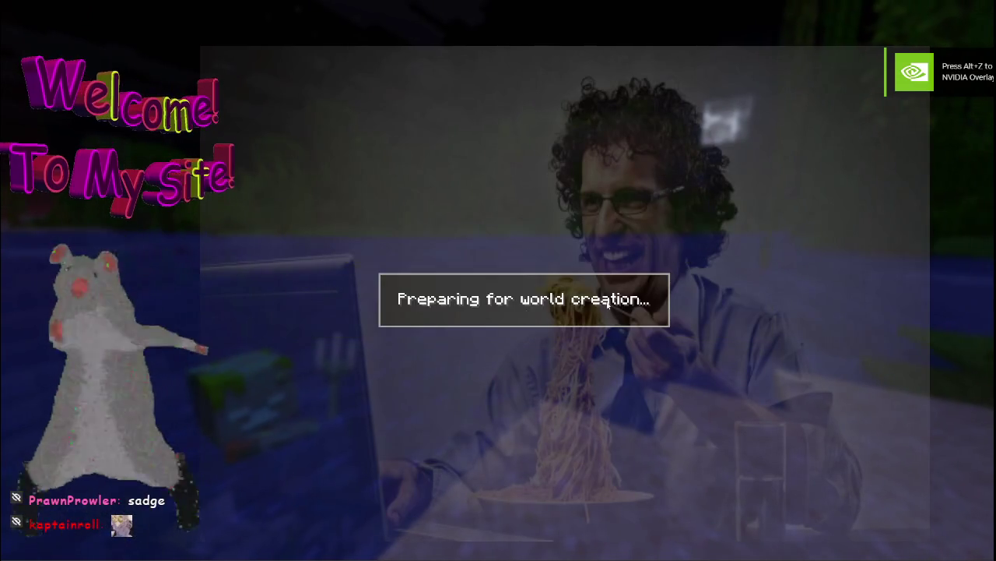
Create a Hardcore world named Spaghetti Season, then pause once it loads
key(ctrl+a)
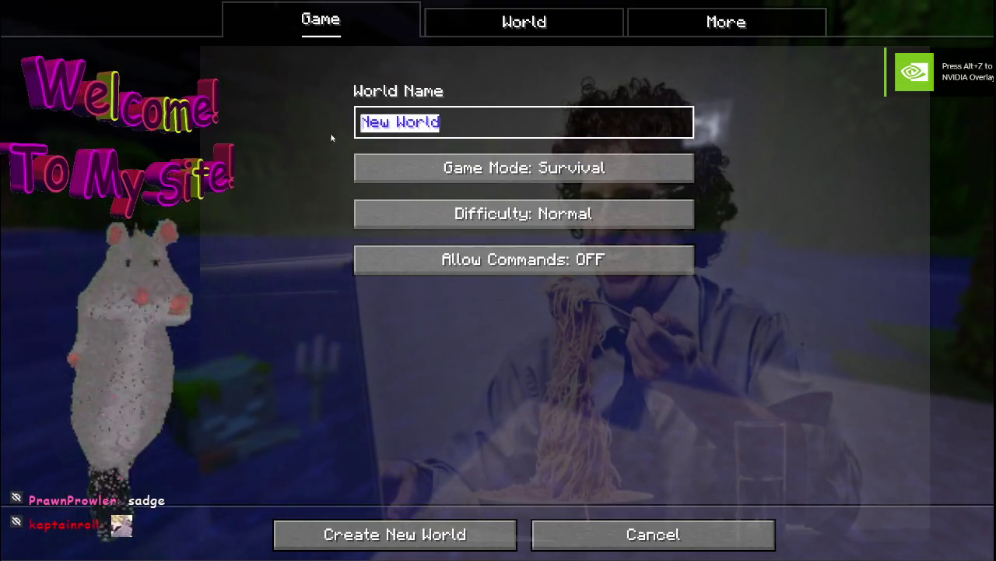
text(Spag)
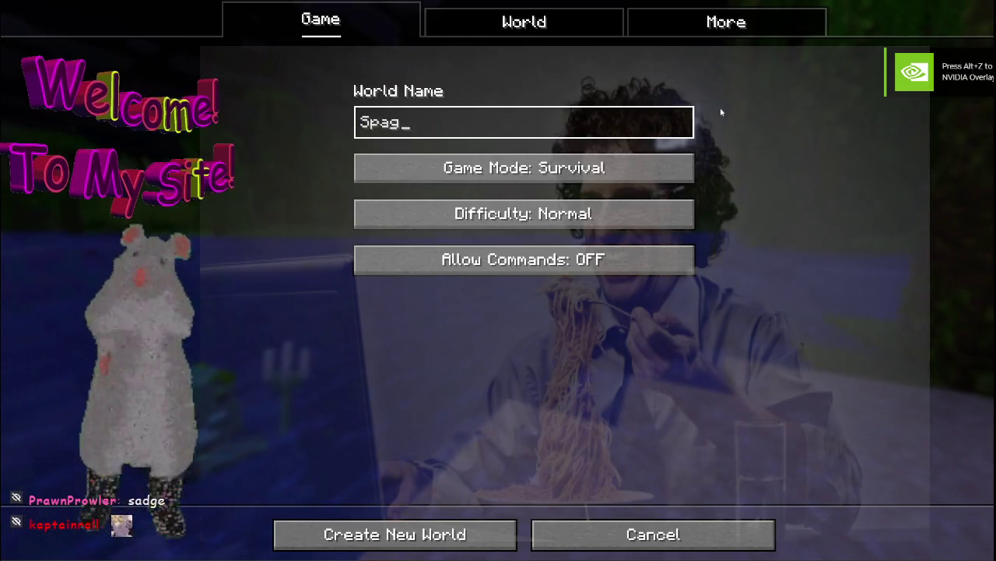
text(hetti Season)
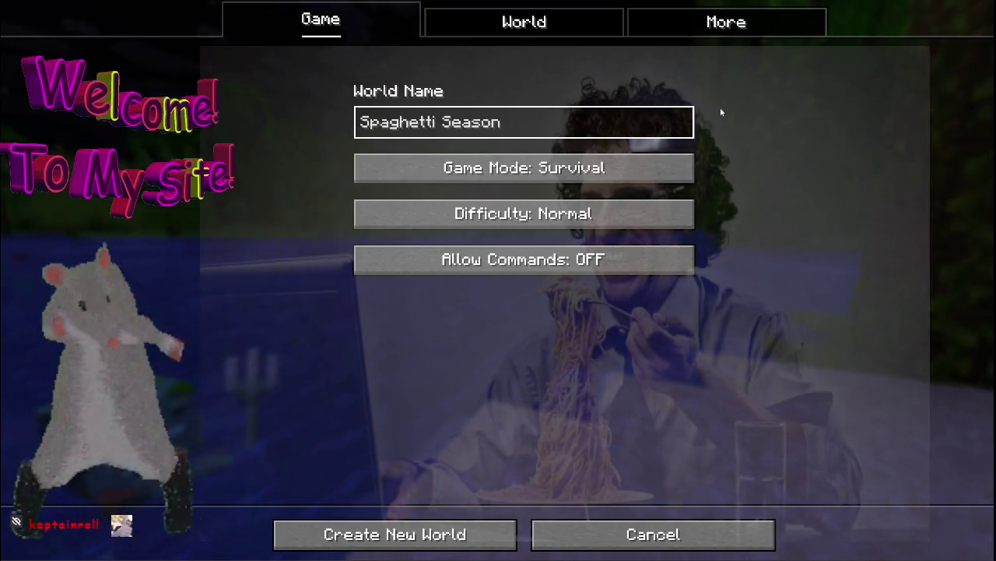
click(612, 171)
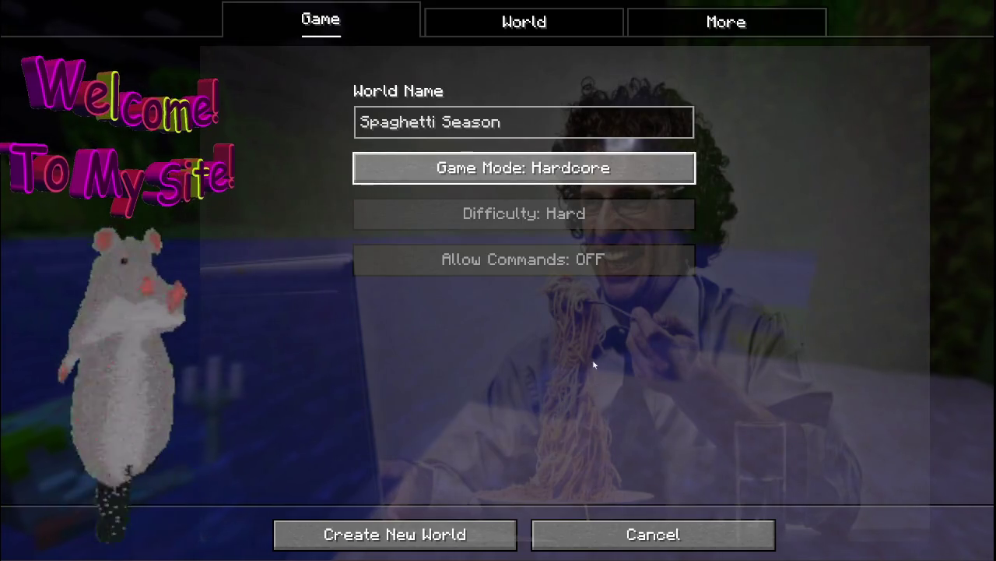
click(555, 180)
click(609, 222)
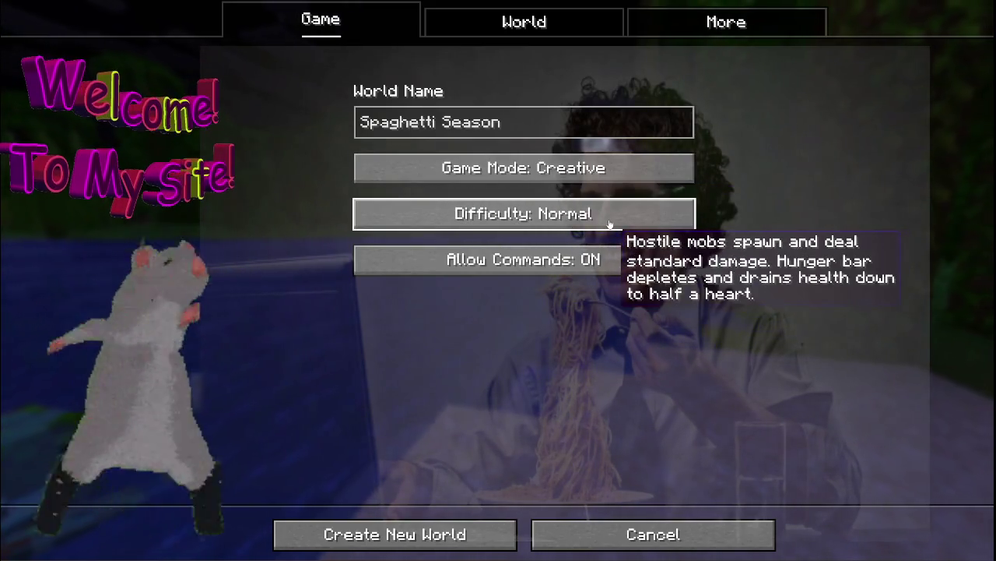
click(625, 173)
click(598, 175)
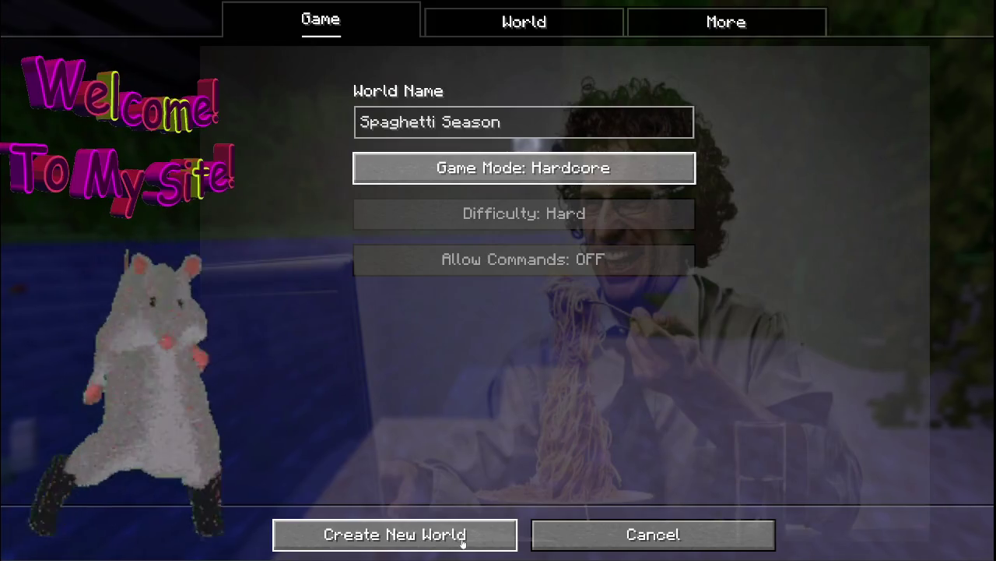
click(462, 537)
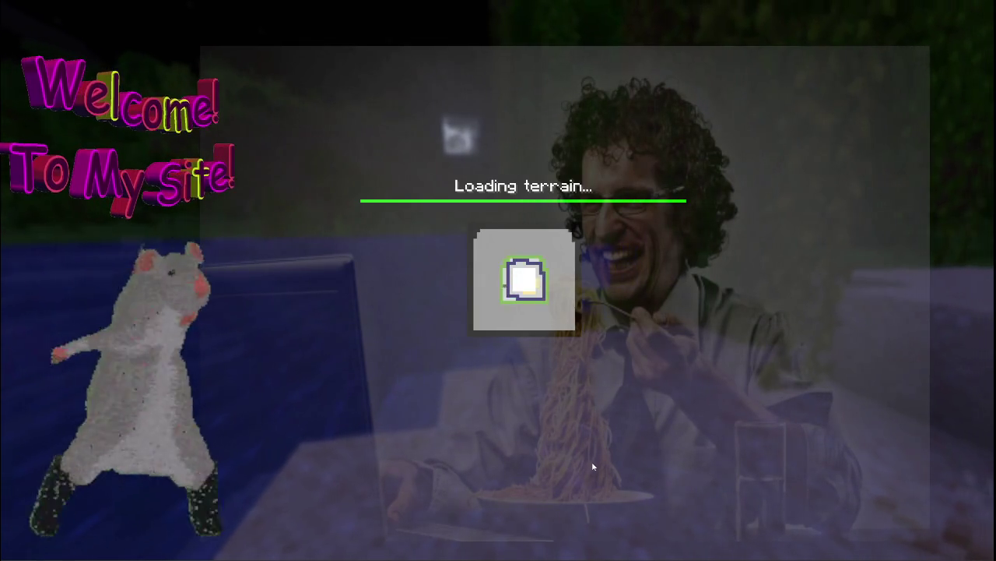
key(Escape)
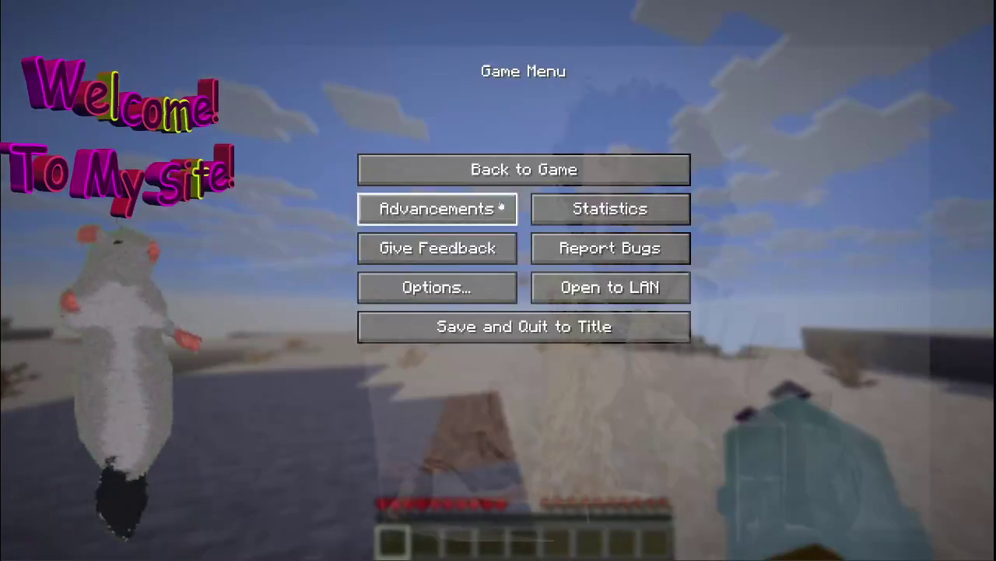
Review the Controls settings, confirming Sprint is set to Toggle, and return to the game
click(505, 287)
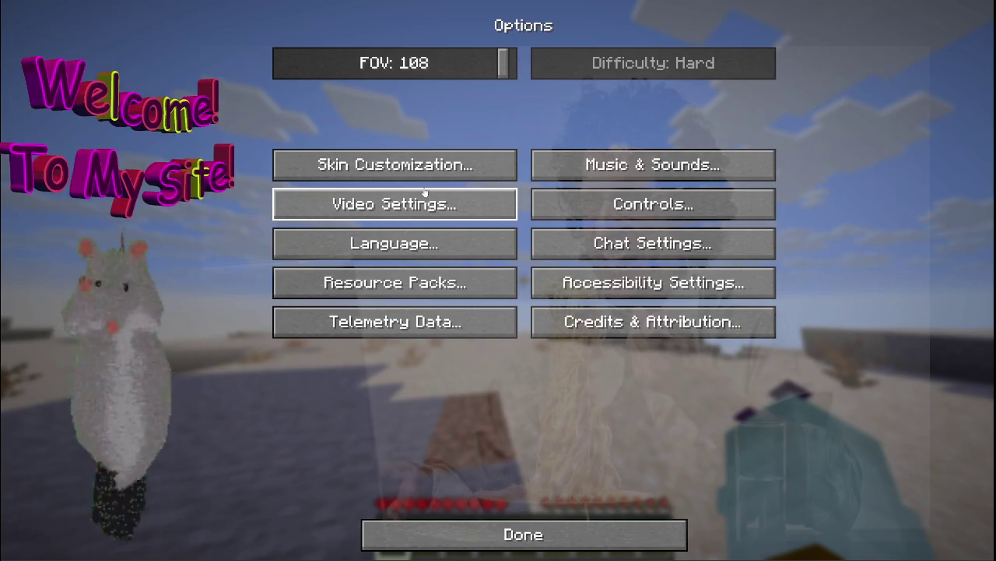
click(647, 208)
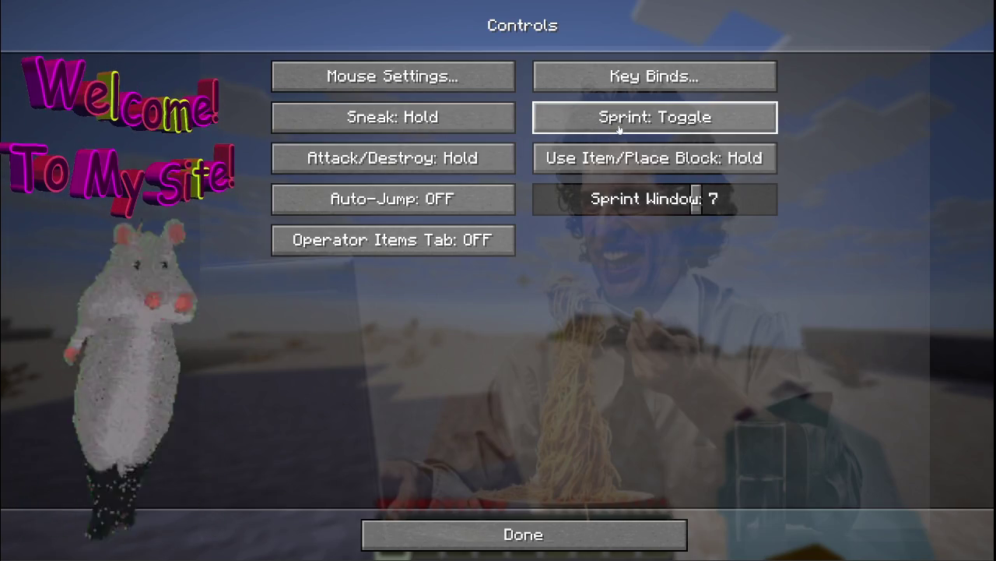
key(Escape)
key(Escape)
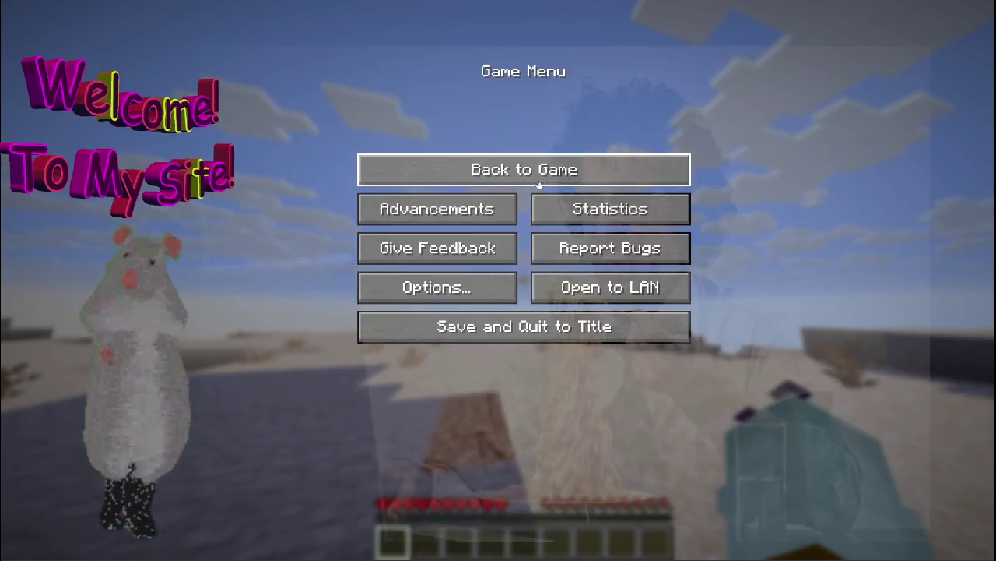
key(Escape)
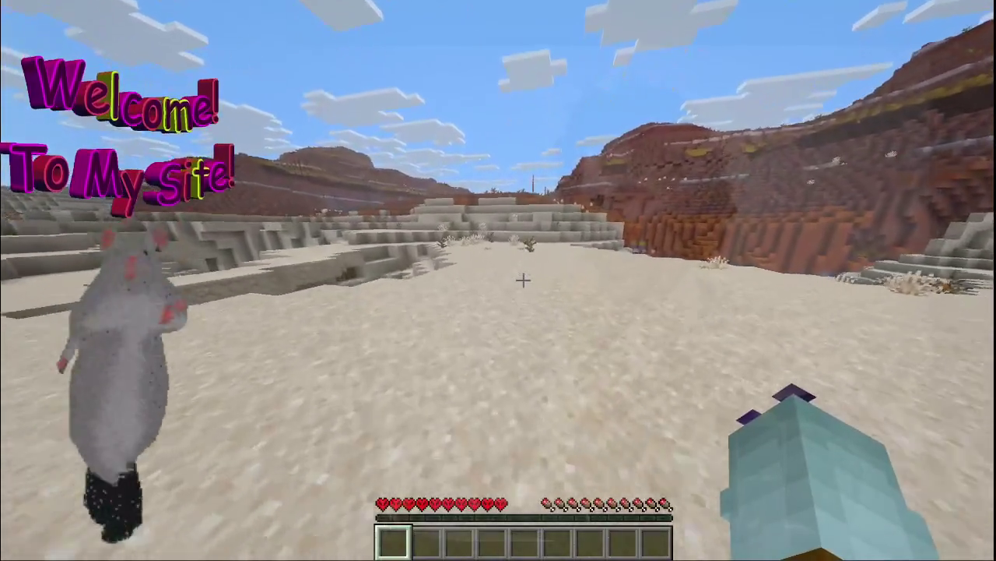
Walk over the sand terraces and a sand step into the red mesa valley
key(w)
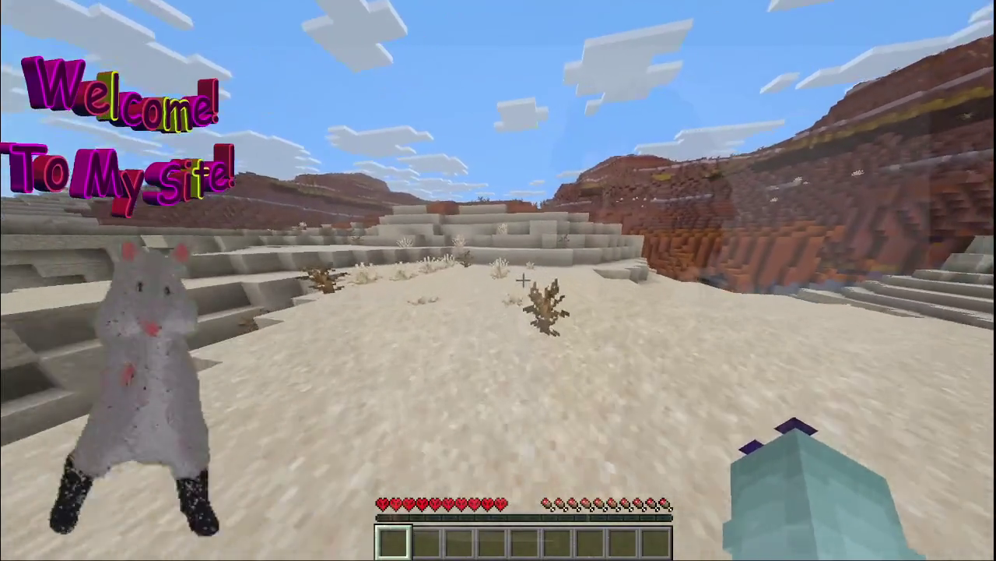
key(w)
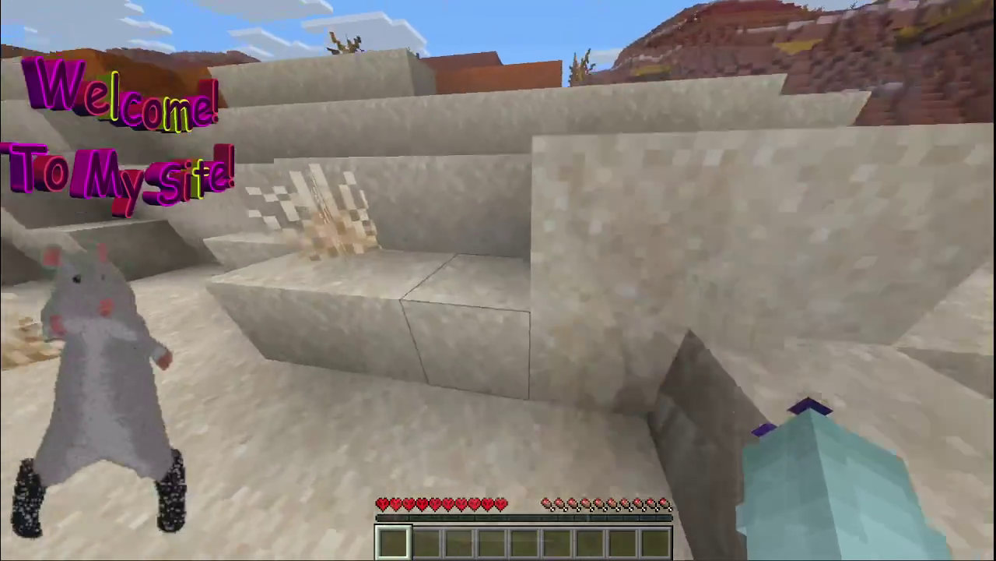
key(w)
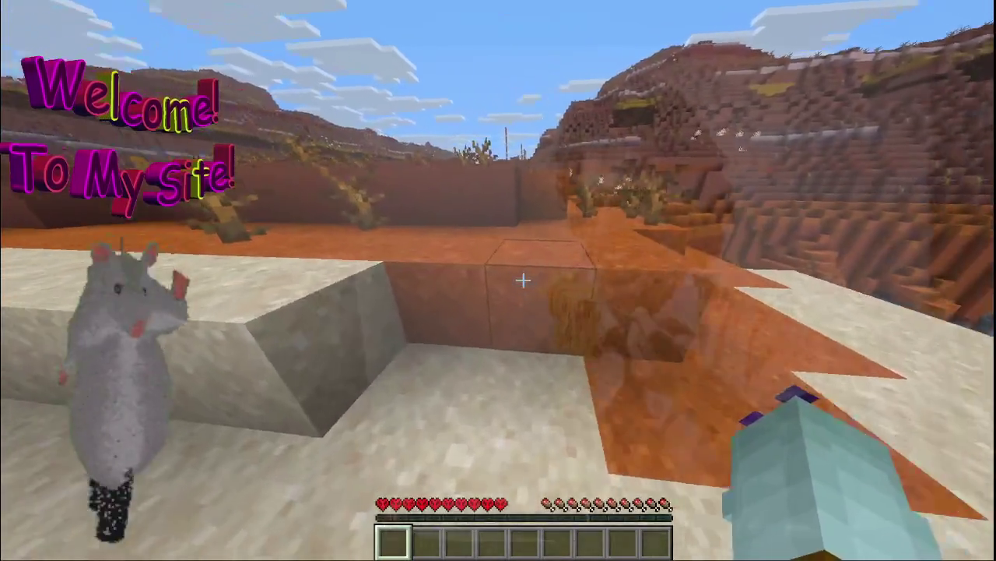
key(w)
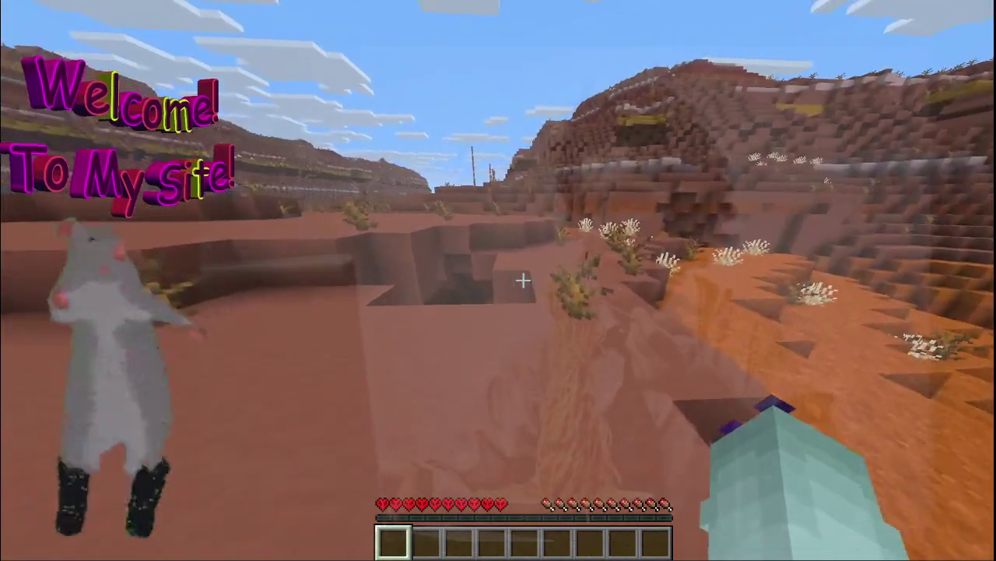
Pause the game and bring up the Music & Sound options
key(Escape)
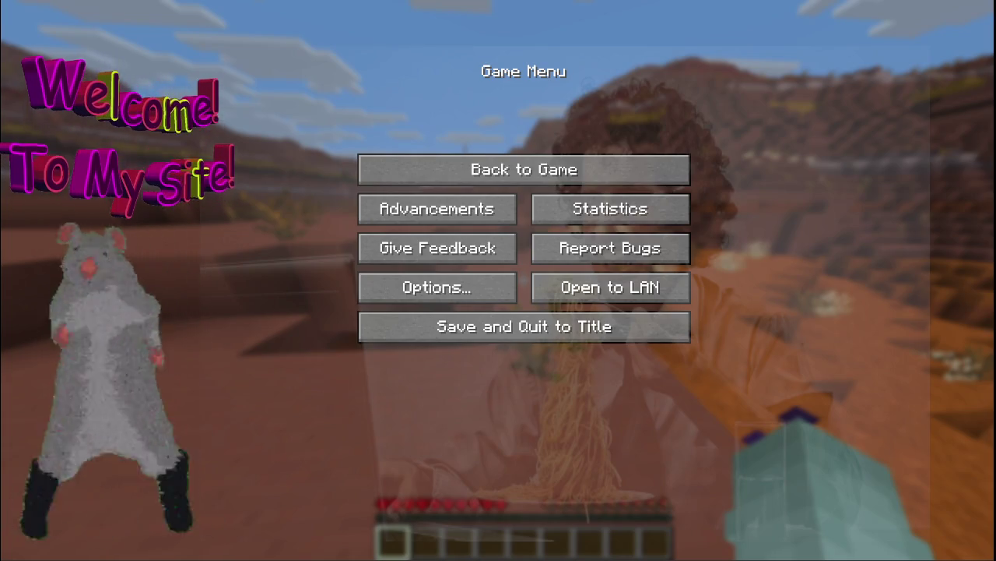
click(421, 285)
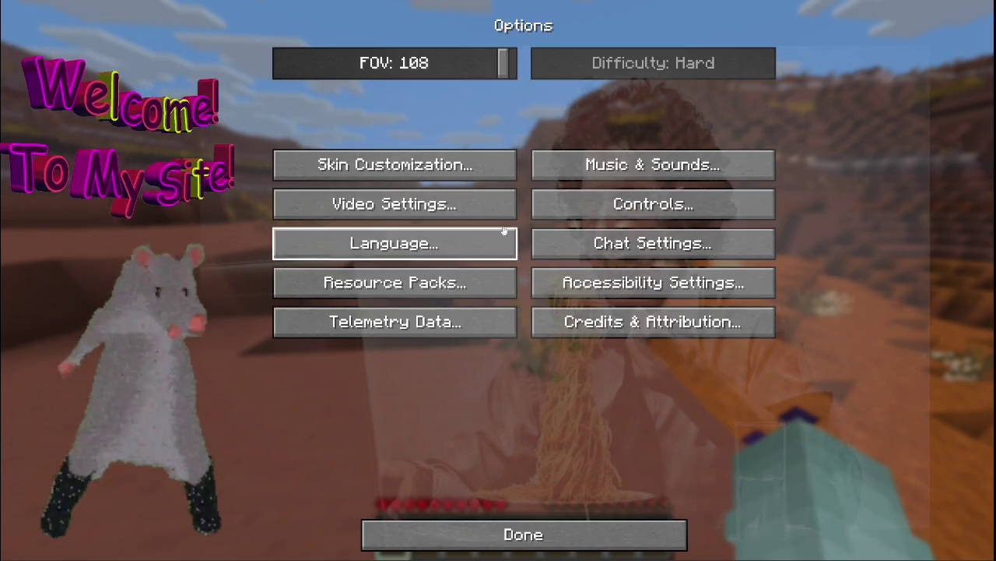
click(574, 156)
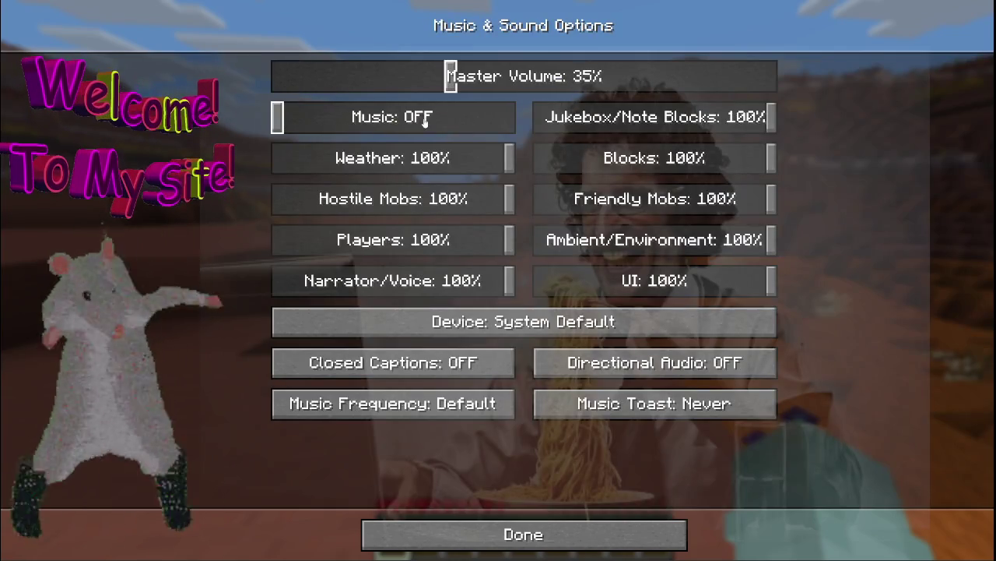
Leave the sound settings, with music off and master volume at 35%, and resume play
key(Escape)
key(Escape)
key(Escape)
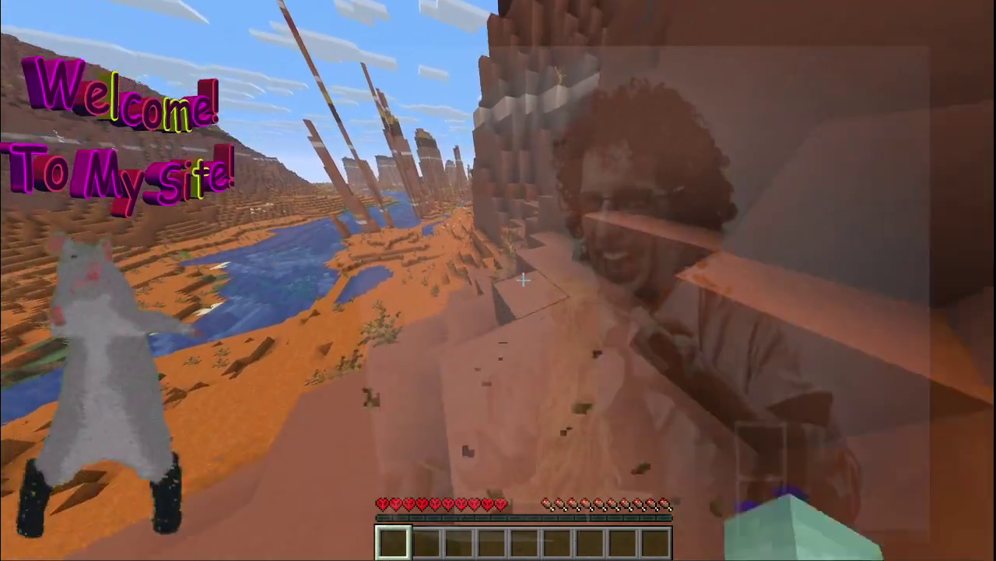
Break a cliff-face block, check the Controls and Music & Sounds options, then resume
click(523, 280)
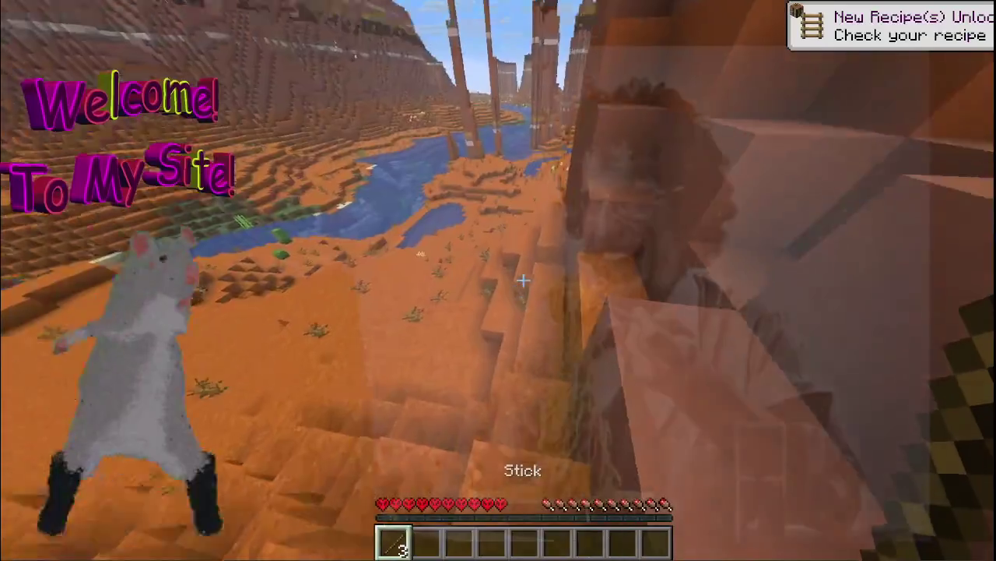
key(Escape)
click(436, 286)
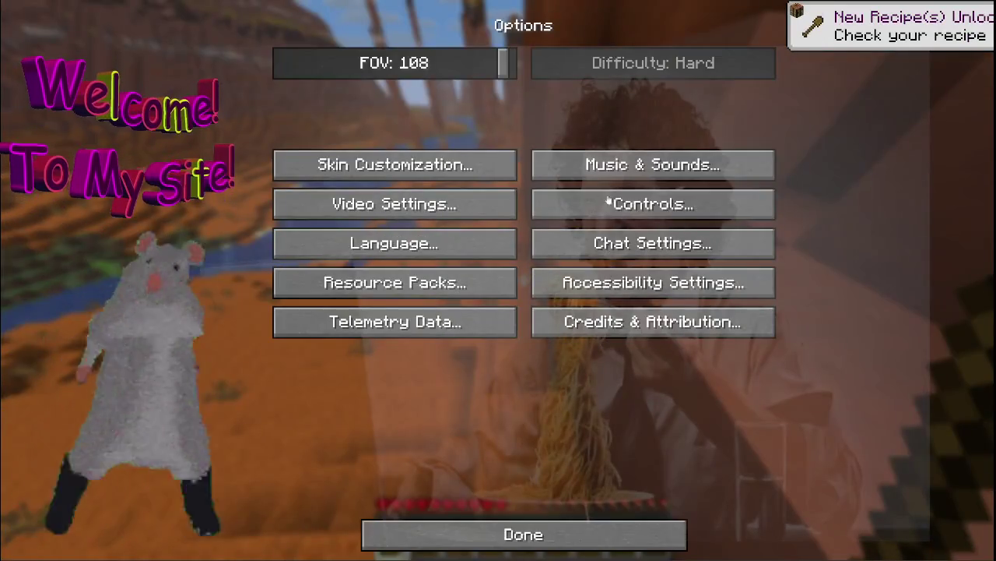
click(639, 205)
key(Escape)
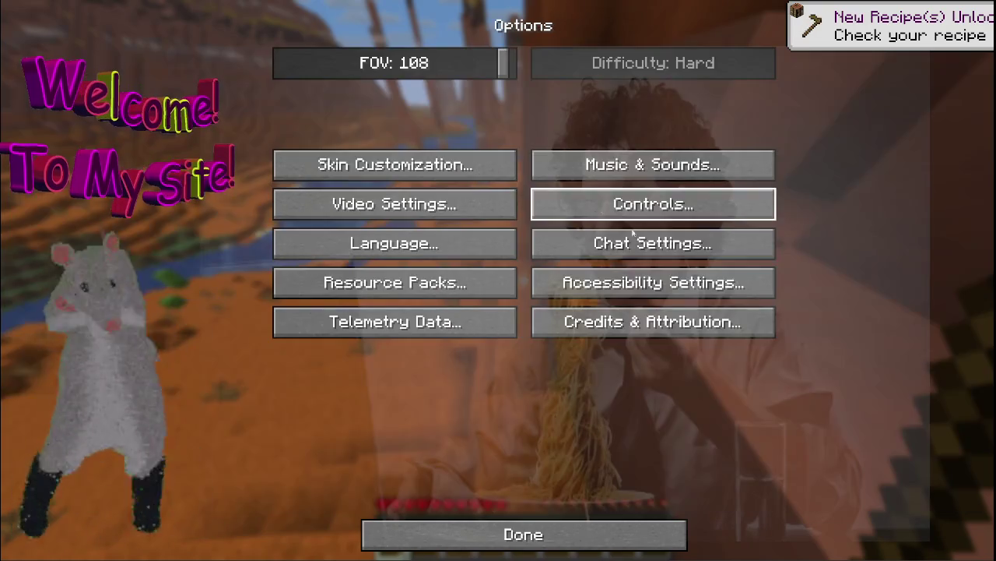
click(600, 162)
key(Escape)
key(Escape)
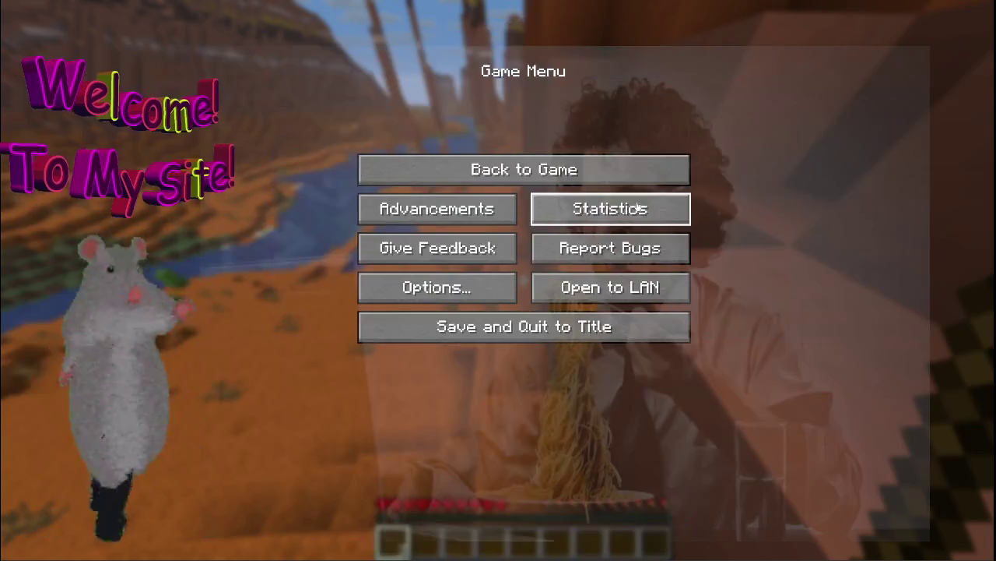
key(Escape)
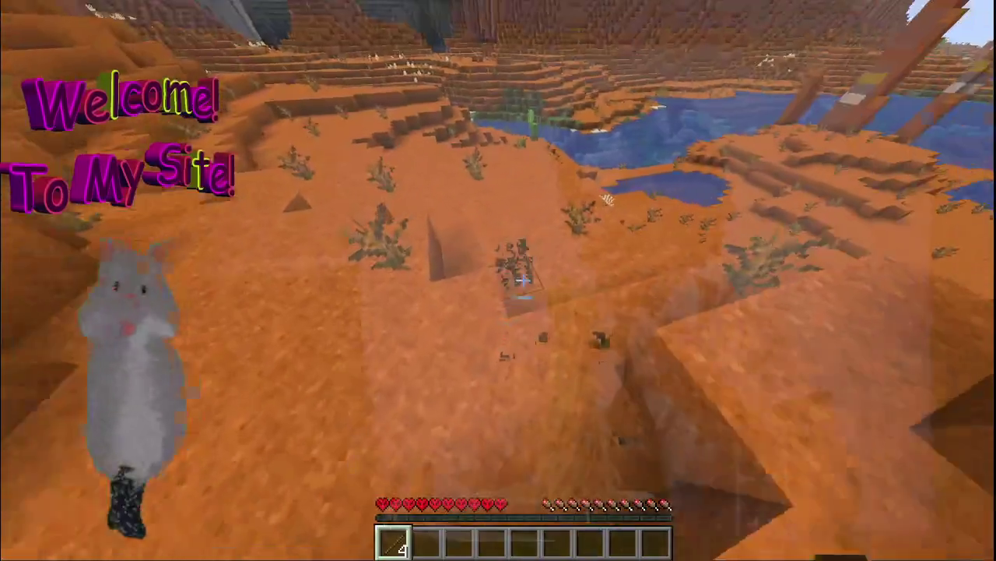
Break the riverbank and slope dead bushes for sticks, then pause the game
click(522, 280)
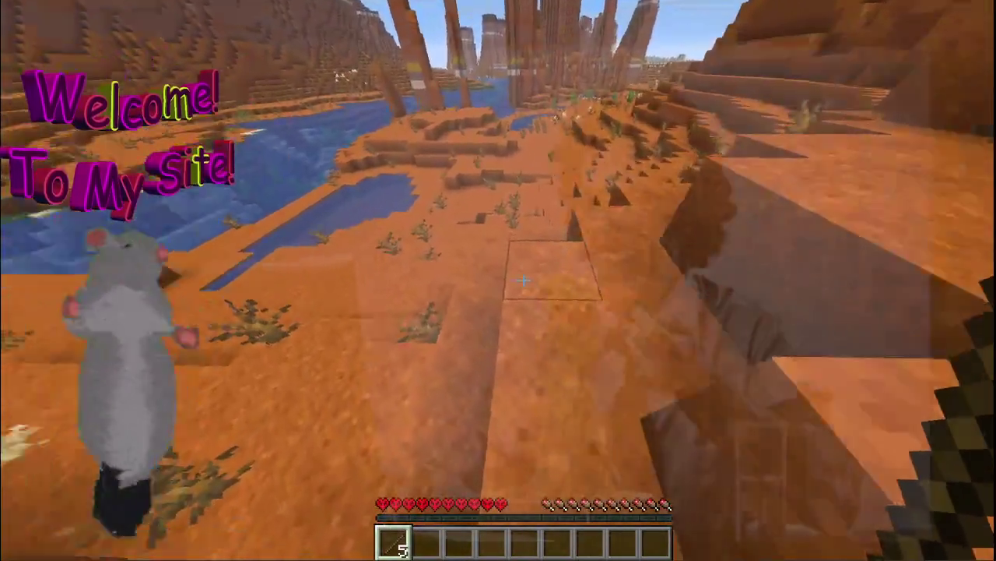
click(524, 280)
click(523, 280)
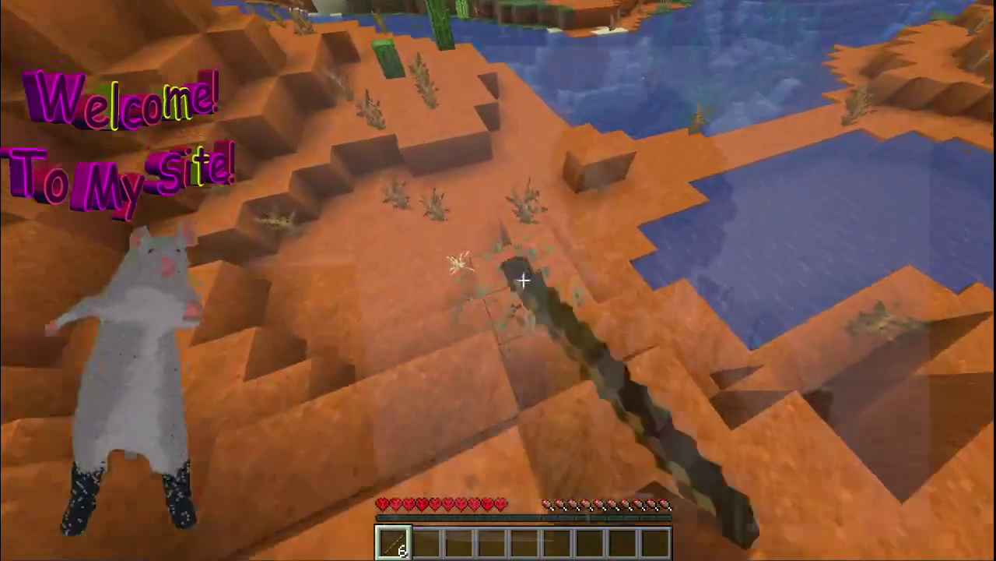
click(523, 280)
click(523, 280)
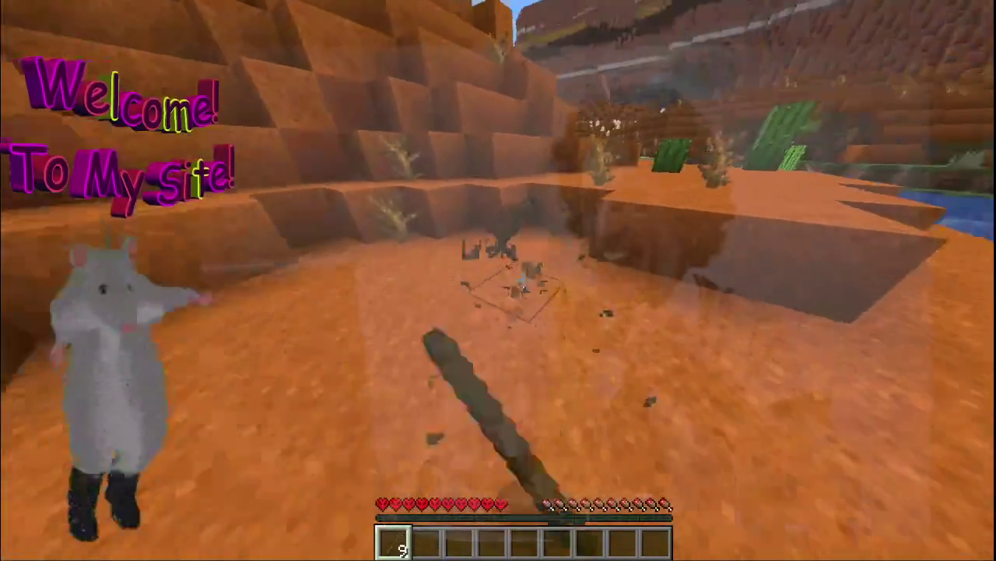
click(523, 280)
click(523, 281)
key(Escape)
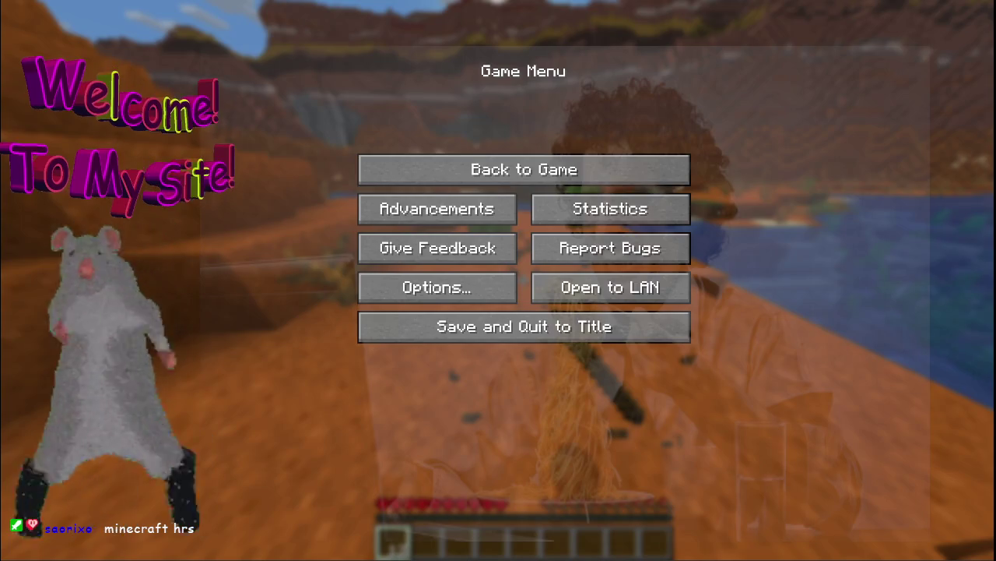
Resume the game and break two cactus blocks
key(Escape)
click(523, 281)
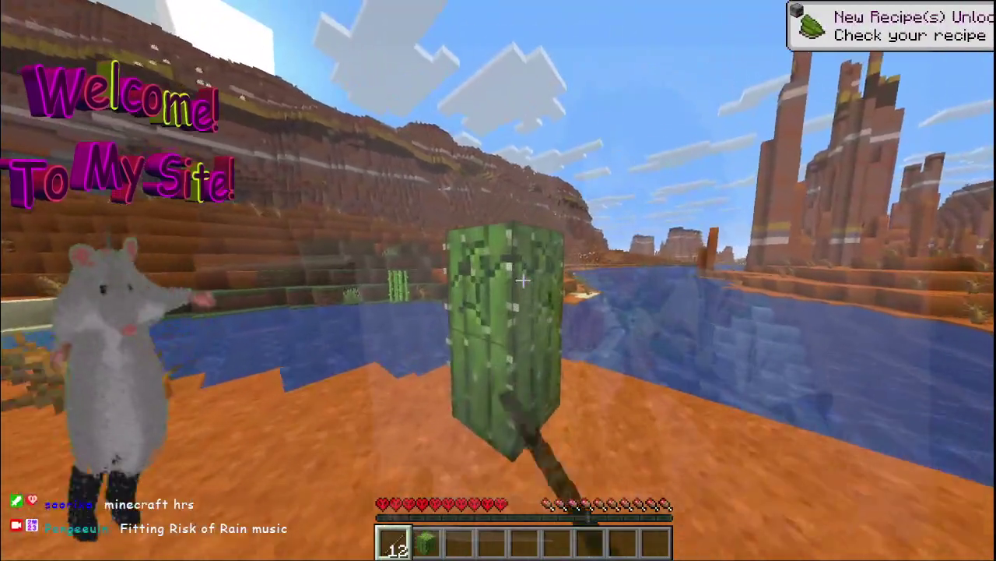
click(523, 280)
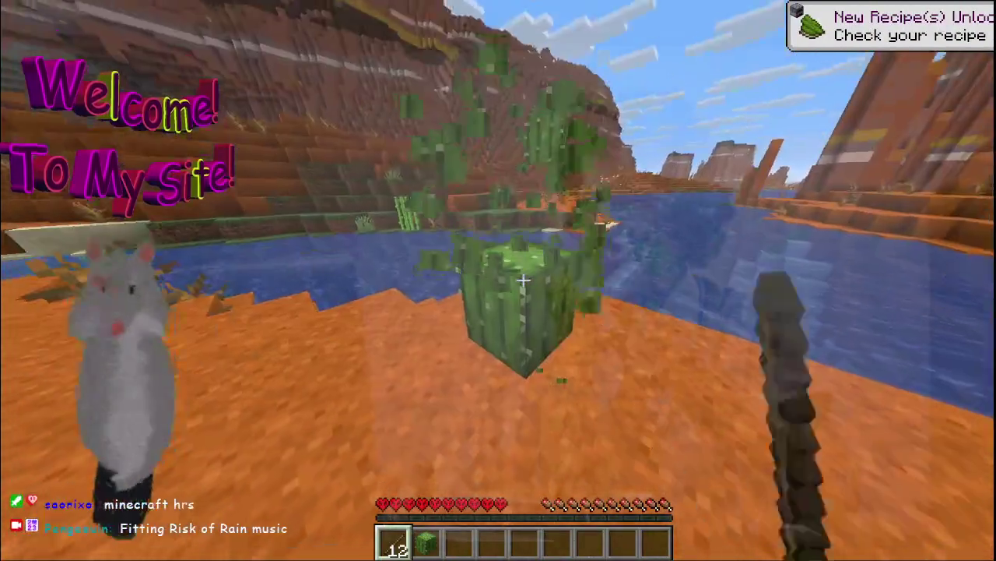
Swim across the lake to the red sand shore and break a dead bush for sticks
key(w)
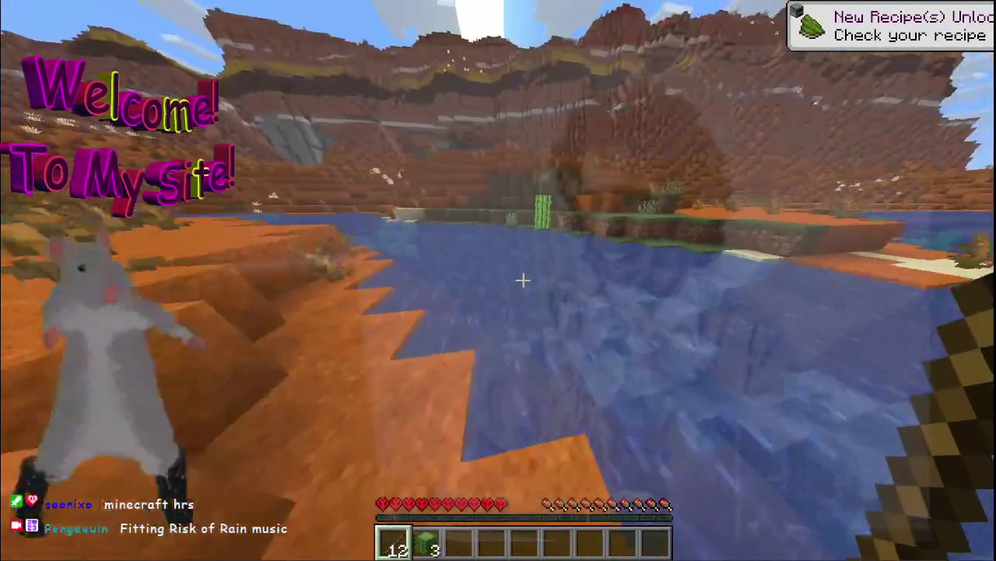
key(w)
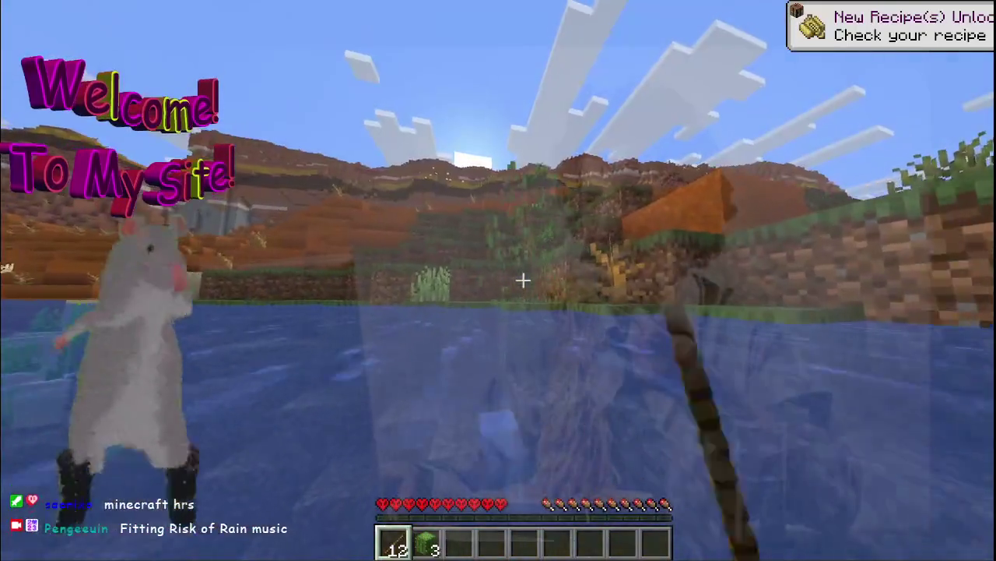
key(w)
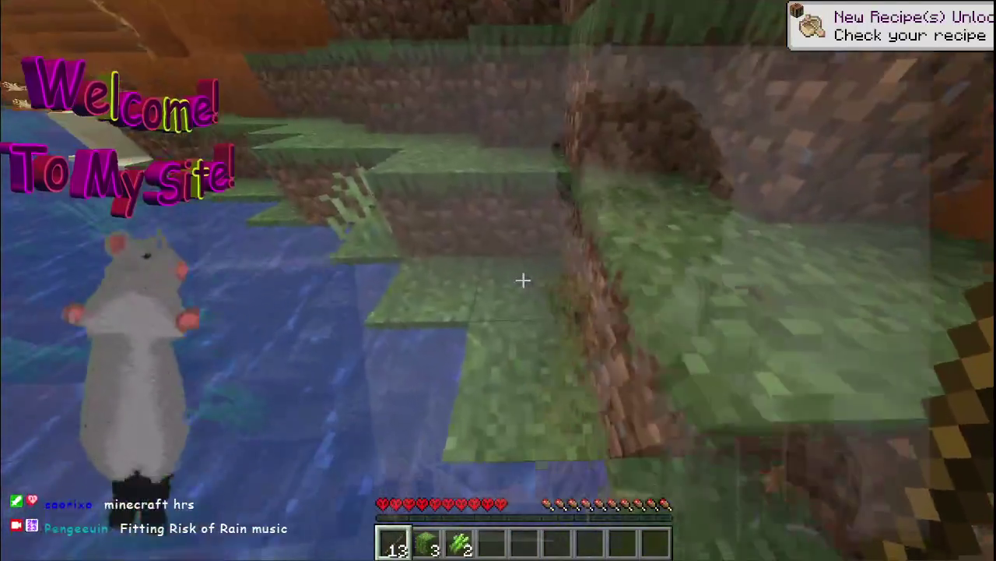
key(w)
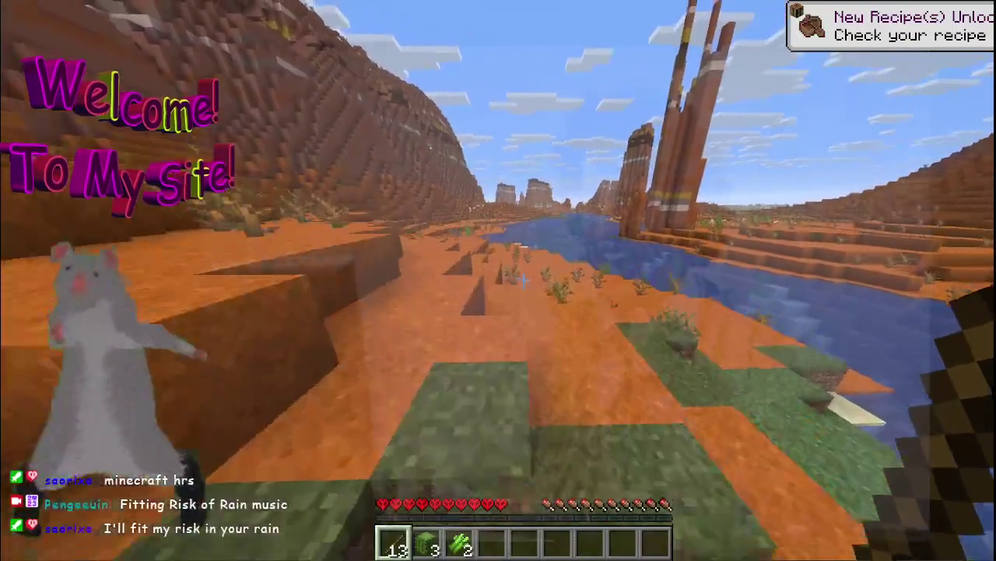
key(w)
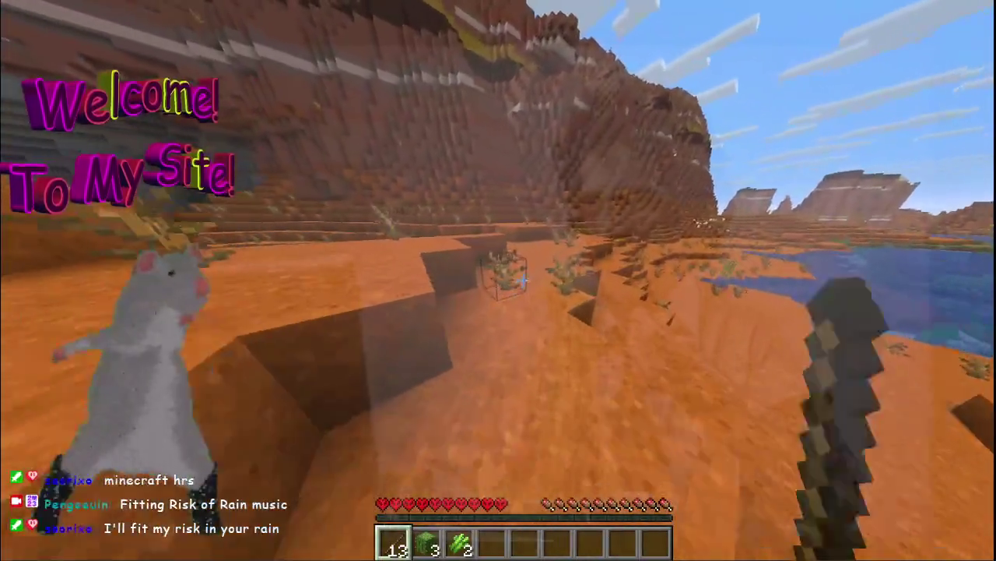
click(524, 280)
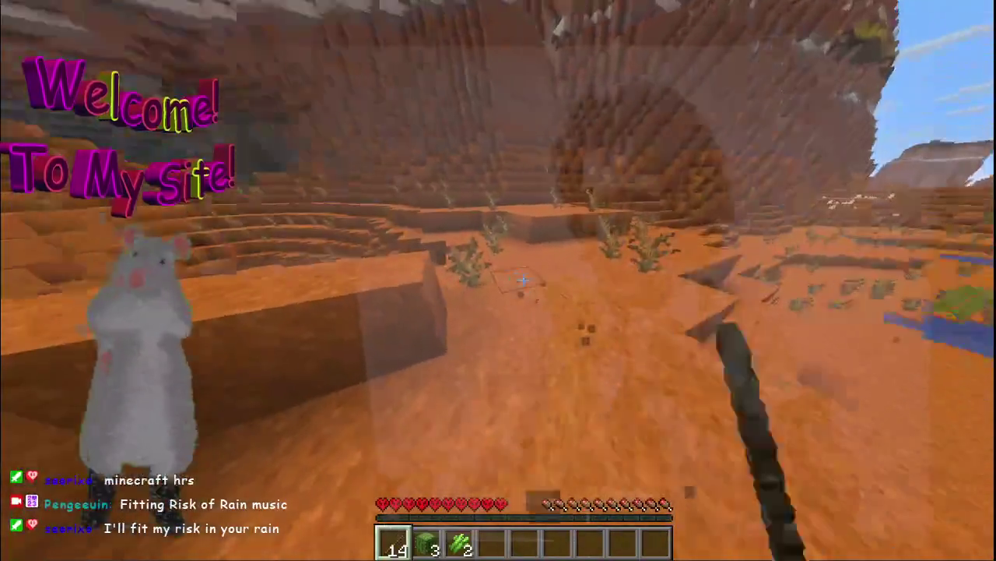
key(w)
key(w)
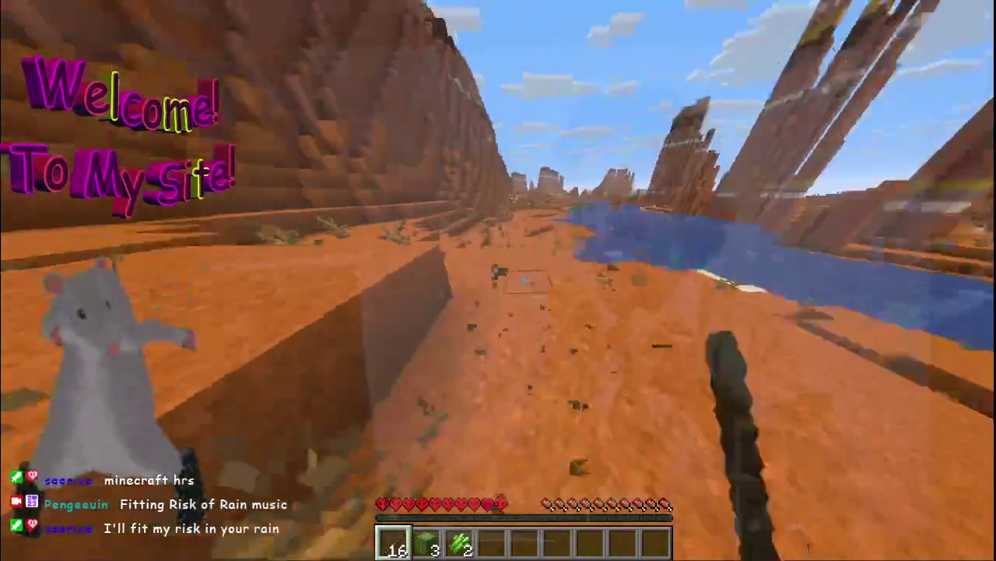
Break dead bushes by the cliff and water, plus sugar cane at the shoreline
click(523, 280)
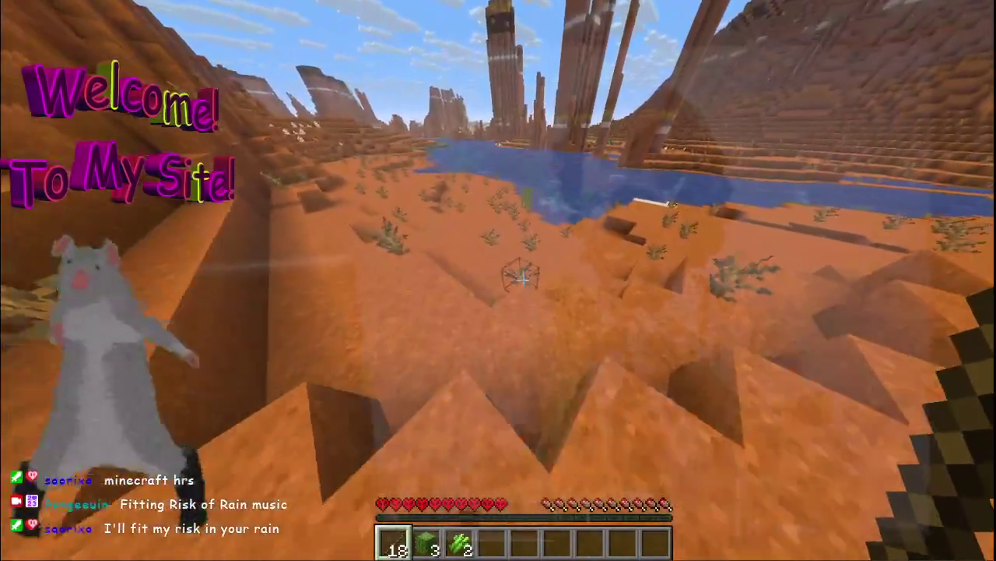
click(524, 280)
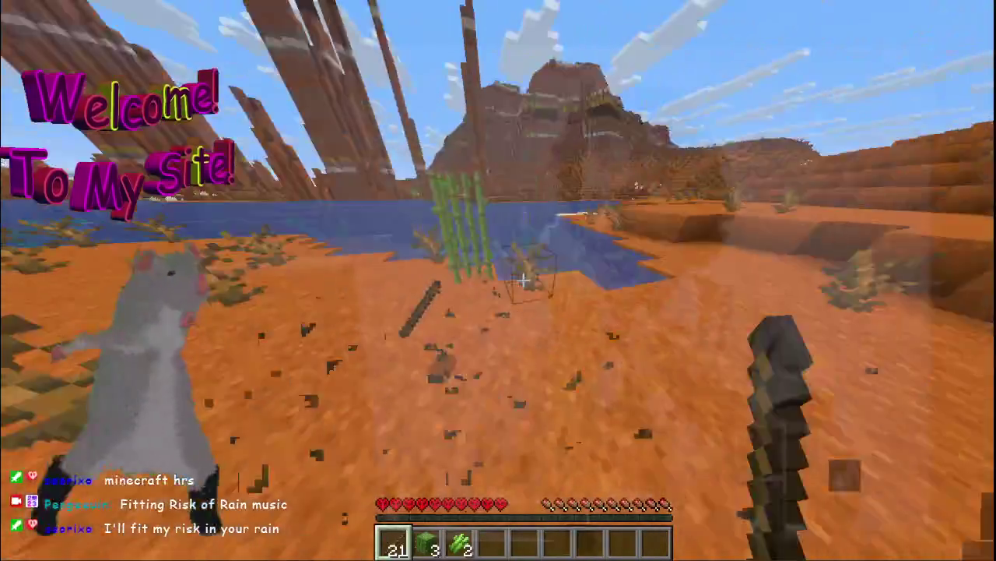
click(524, 280)
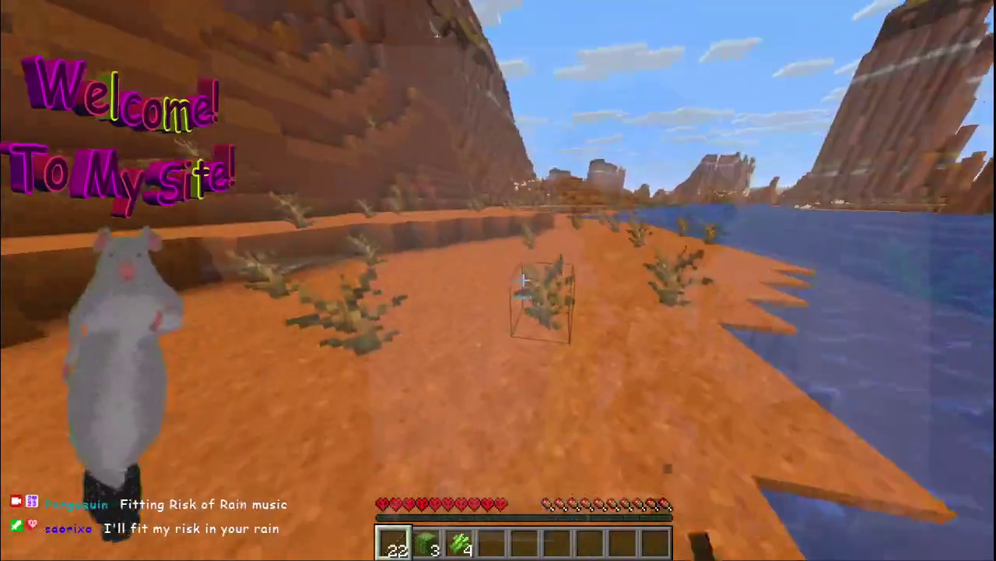
click(524, 281)
click(524, 280)
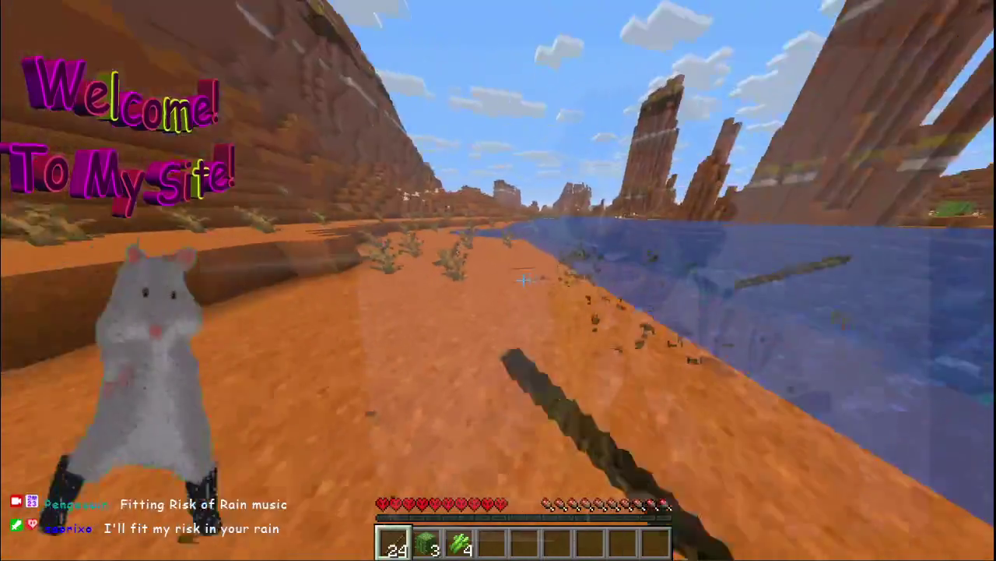
click(523, 280)
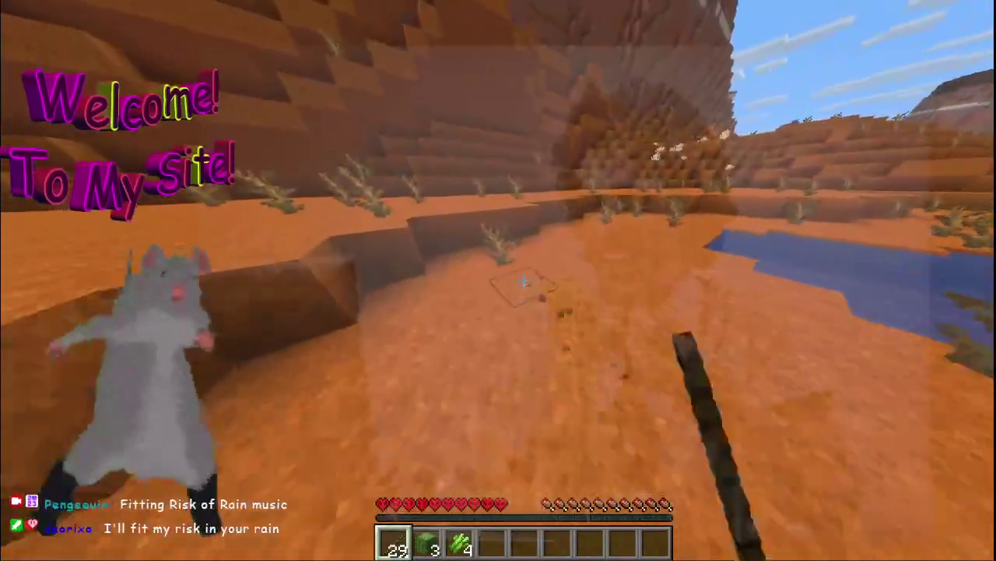
click(524, 280)
Clear the remaining dead bushes across the sand toward the cliff, then pause
click(524, 280)
click(524, 280)
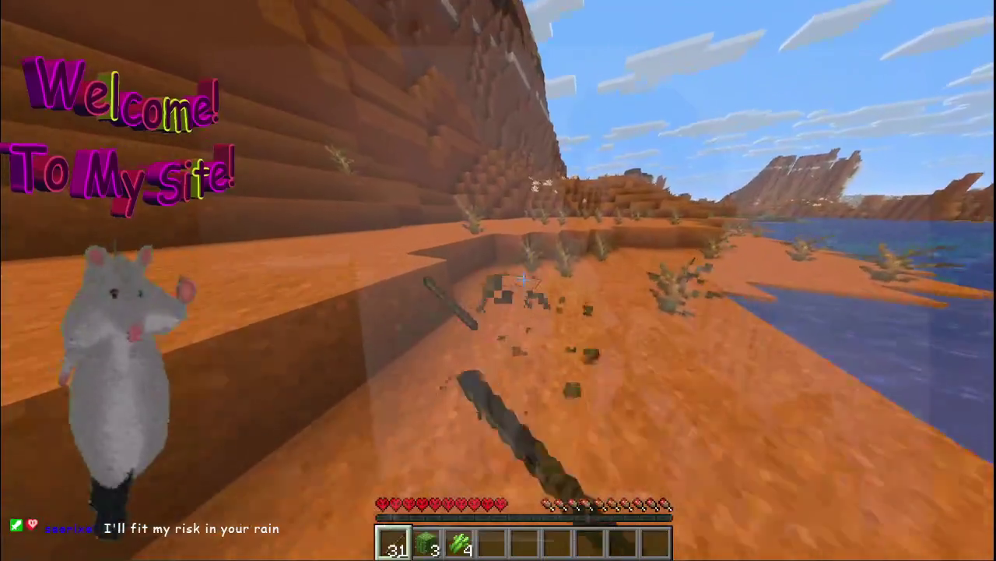
click(524, 281)
click(524, 280)
click(524, 280)
click(524, 281)
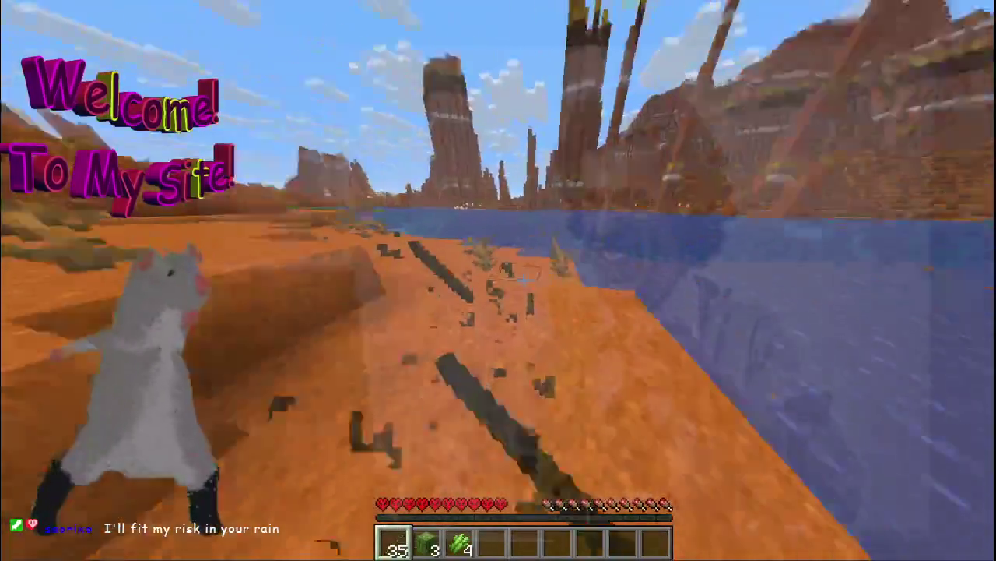
click(524, 280)
click(524, 280)
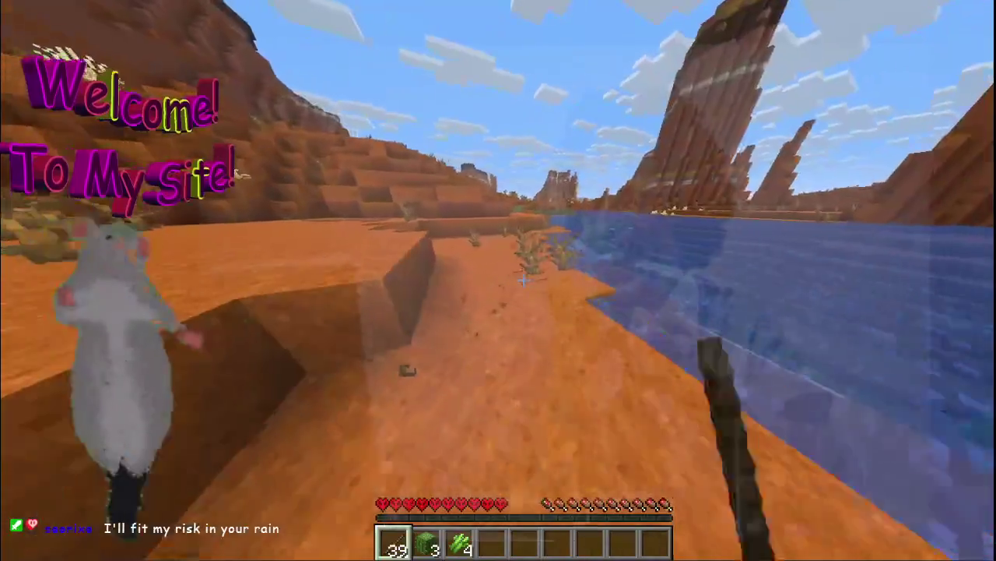
click(524, 281)
click(522, 280)
click(523, 280)
click(523, 280)
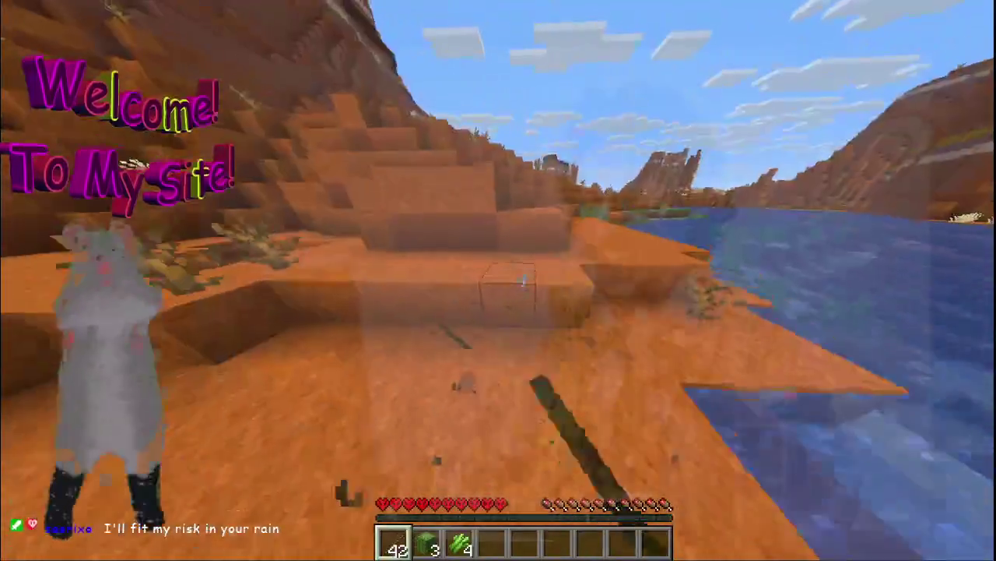
key(Escape)
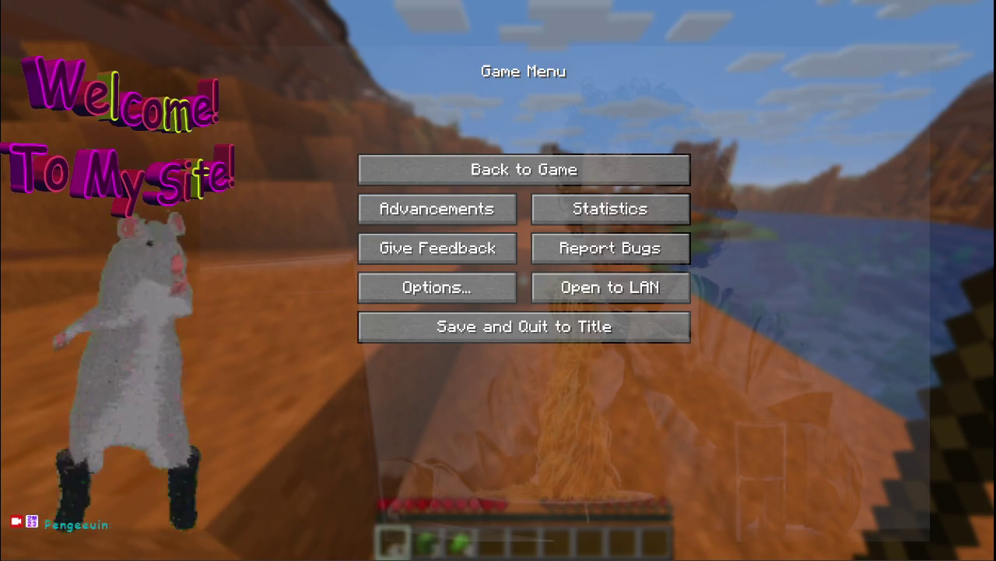
key(Escape)
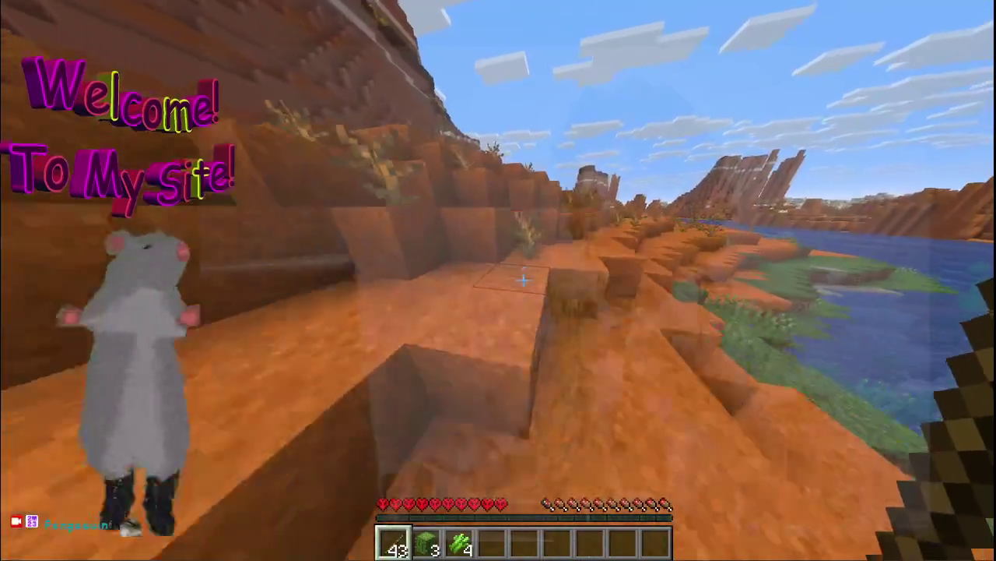
Cross the desert along the mesa ledge and dig up ground blocks near the canyon wall
key(w)
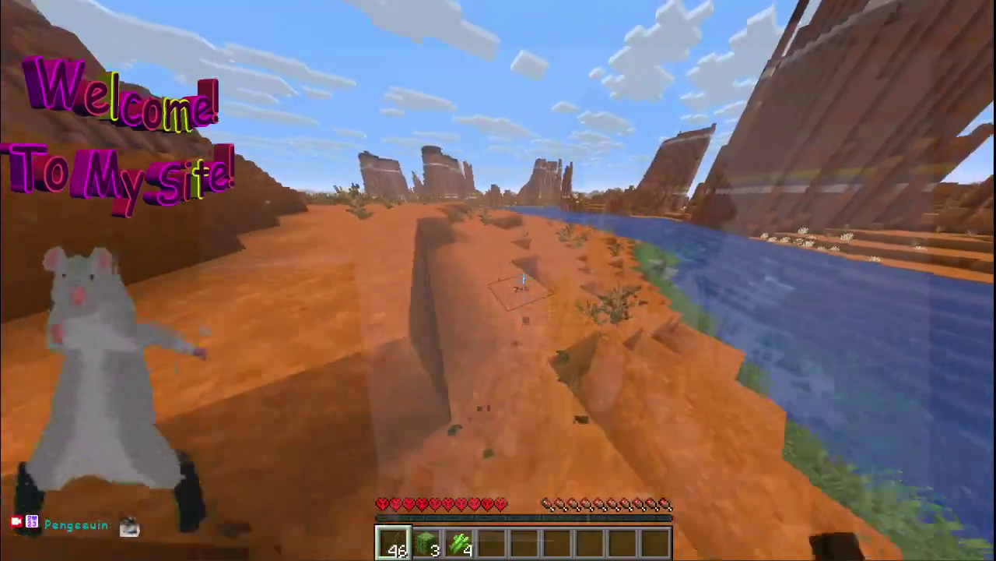
key(w)
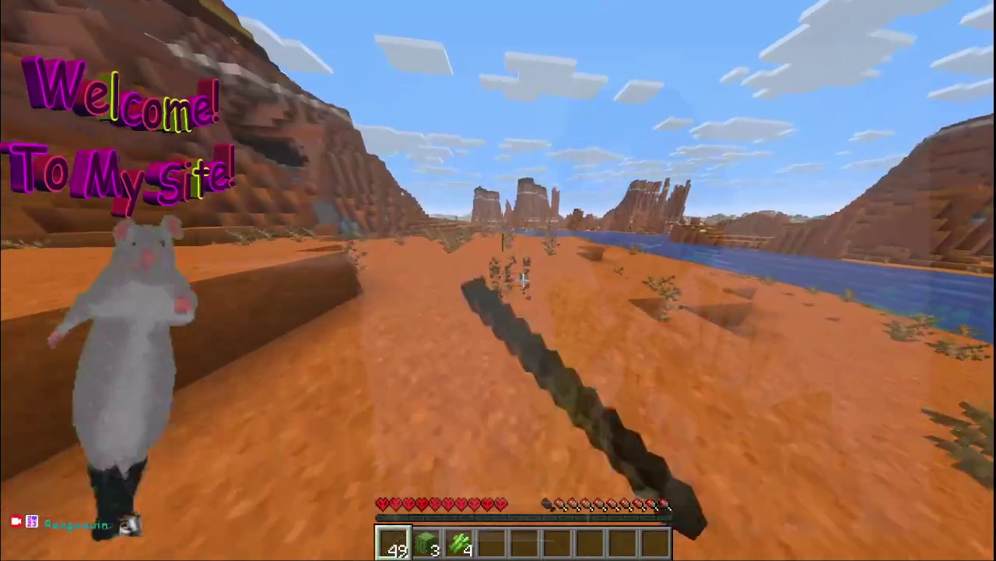
key(w)
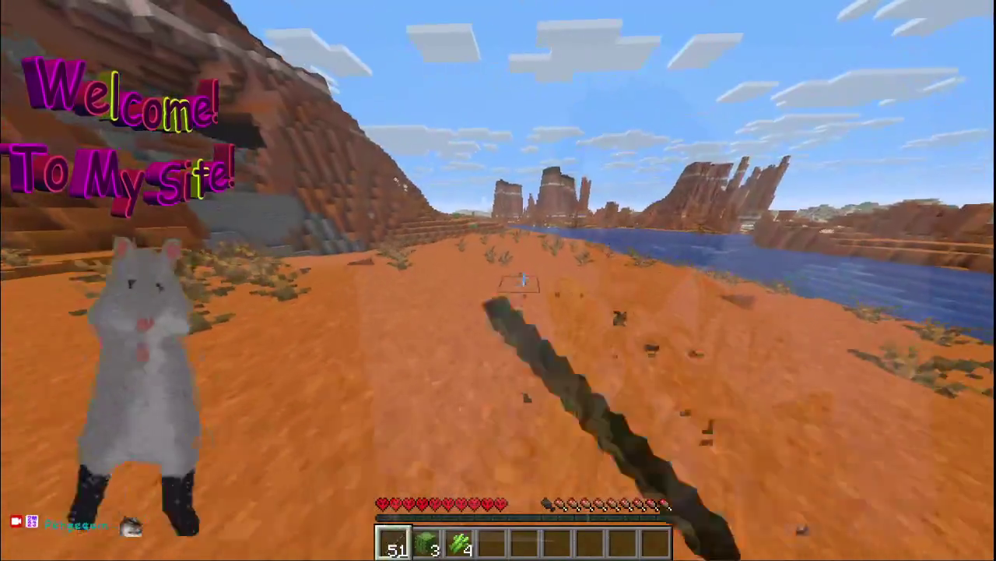
click(524, 280)
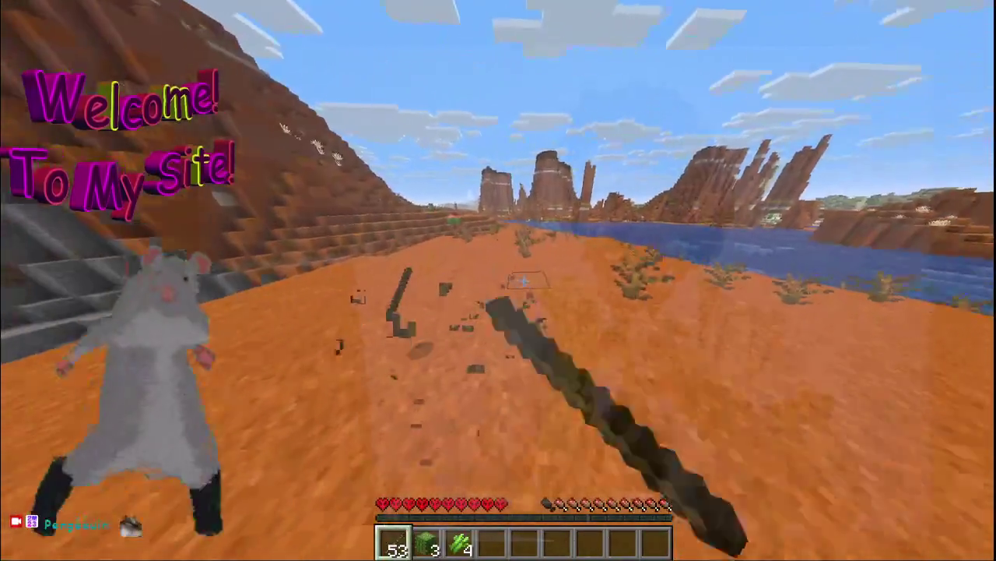
click(523, 280)
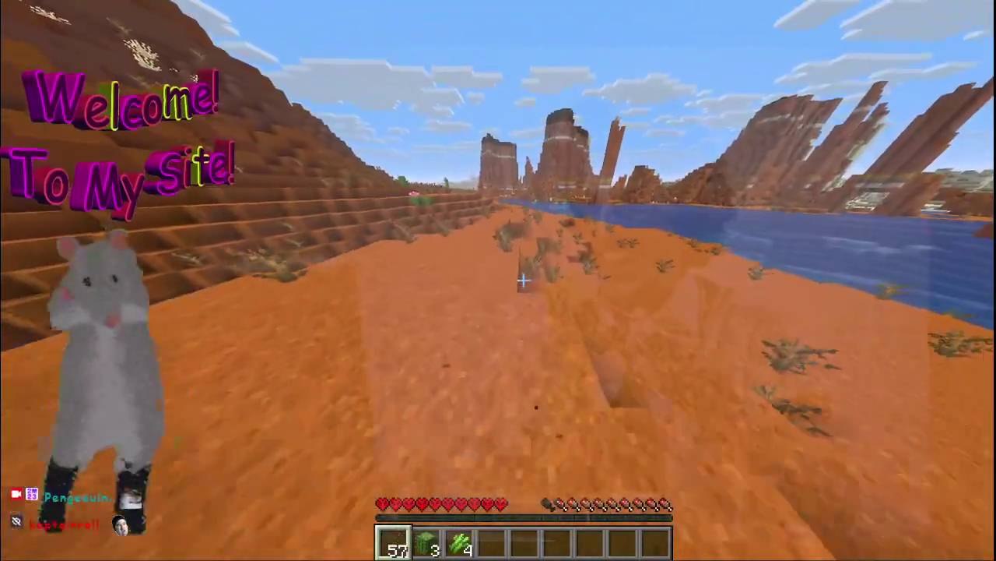
click(523, 281)
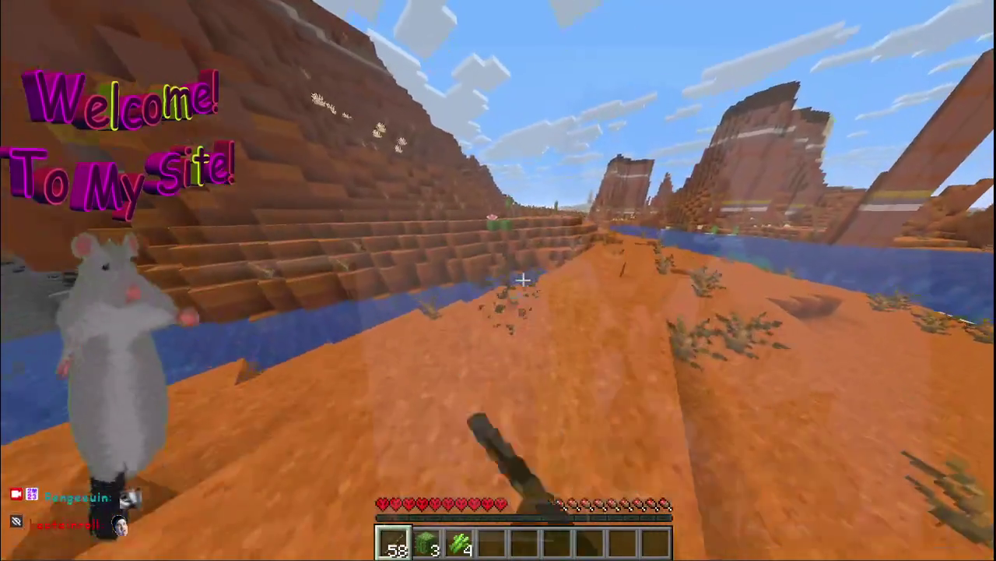
click(523, 280)
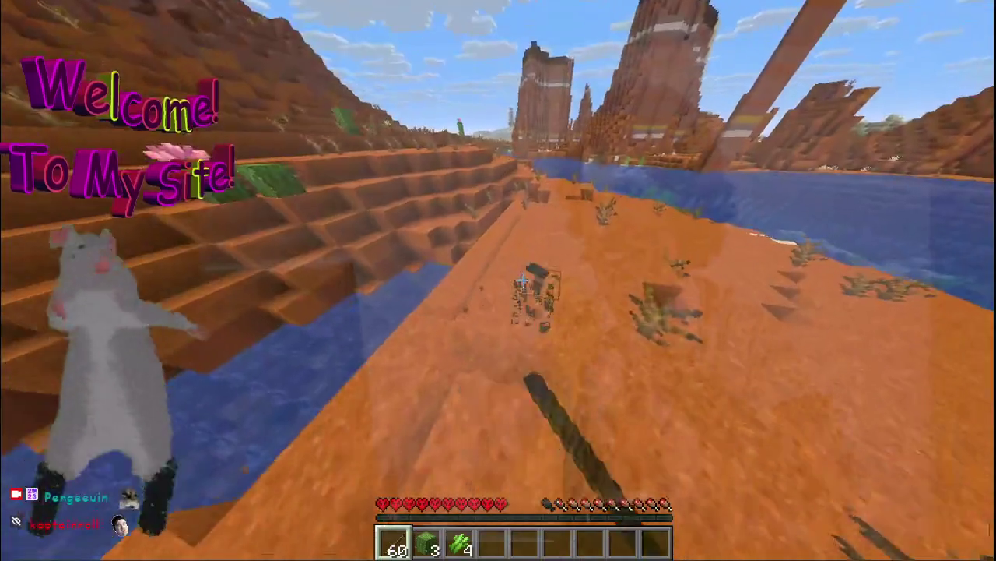
click(524, 281)
click(524, 280)
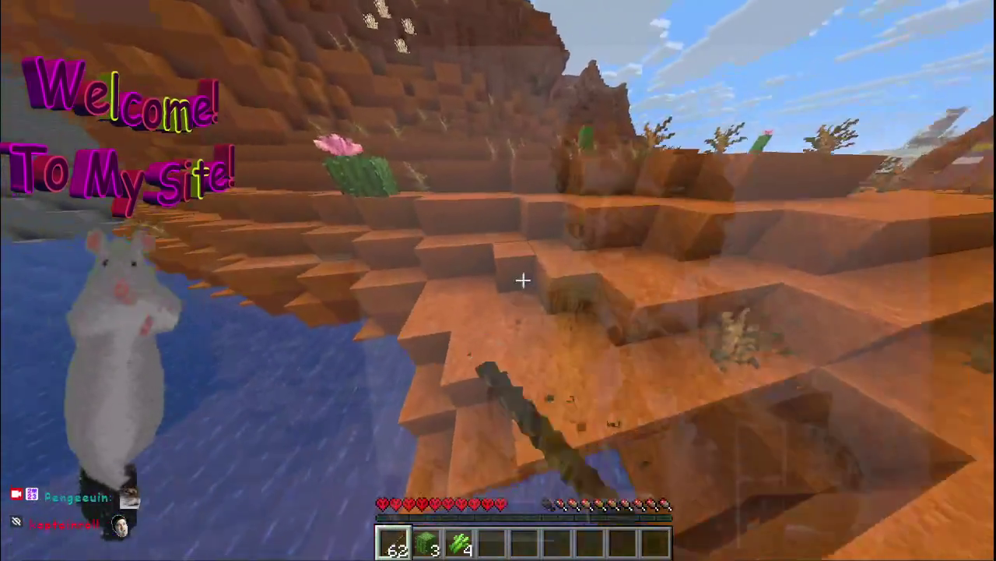
Break the two-block cactus along the canyon and check the inventory
key(w)
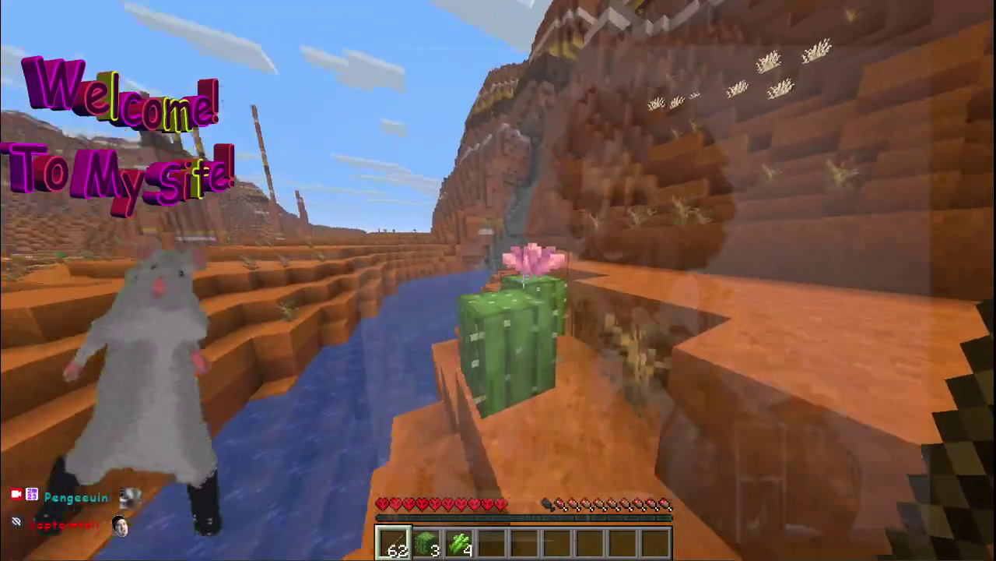
key(w)
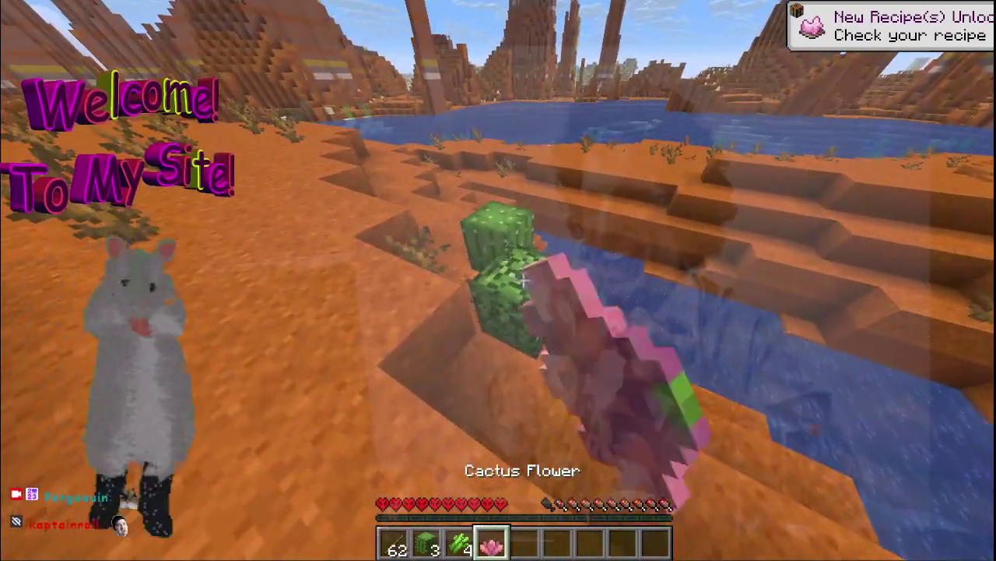
click(522, 280)
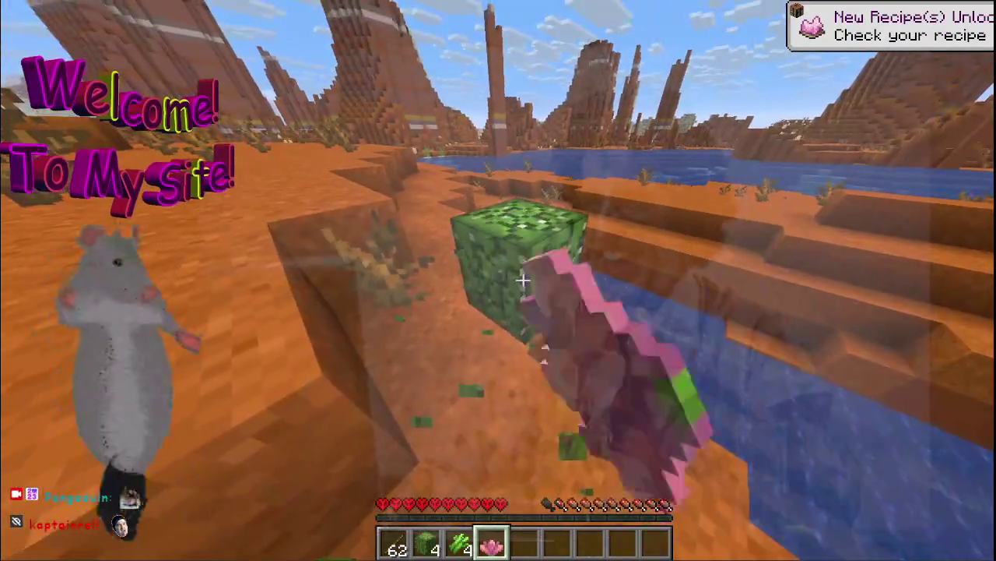
click(522, 281)
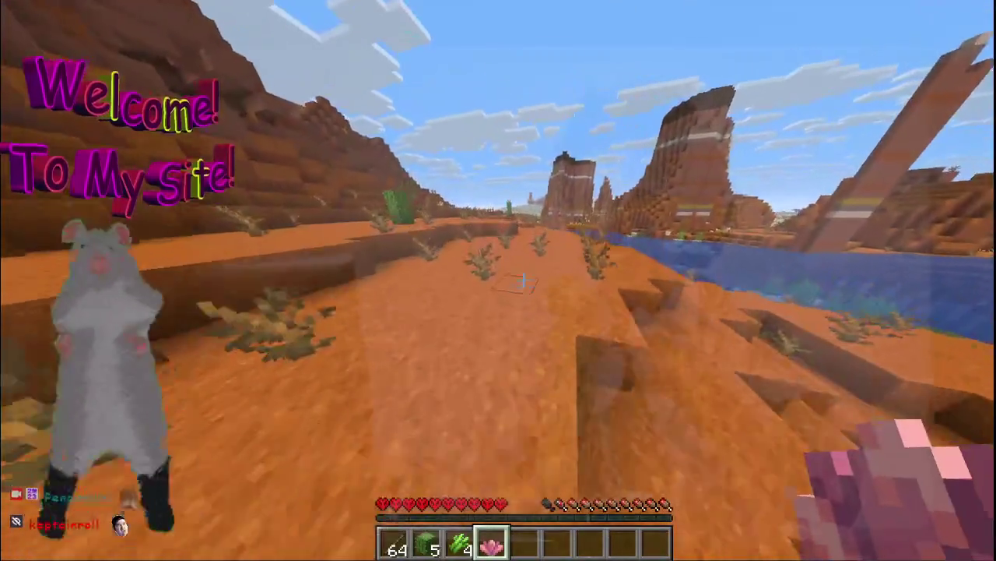
key(e)
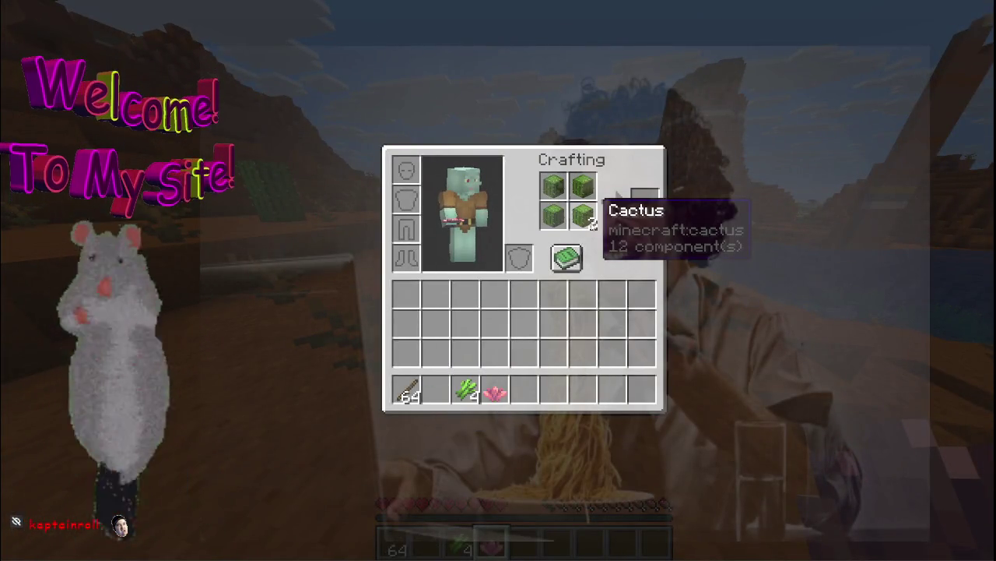
key(e)
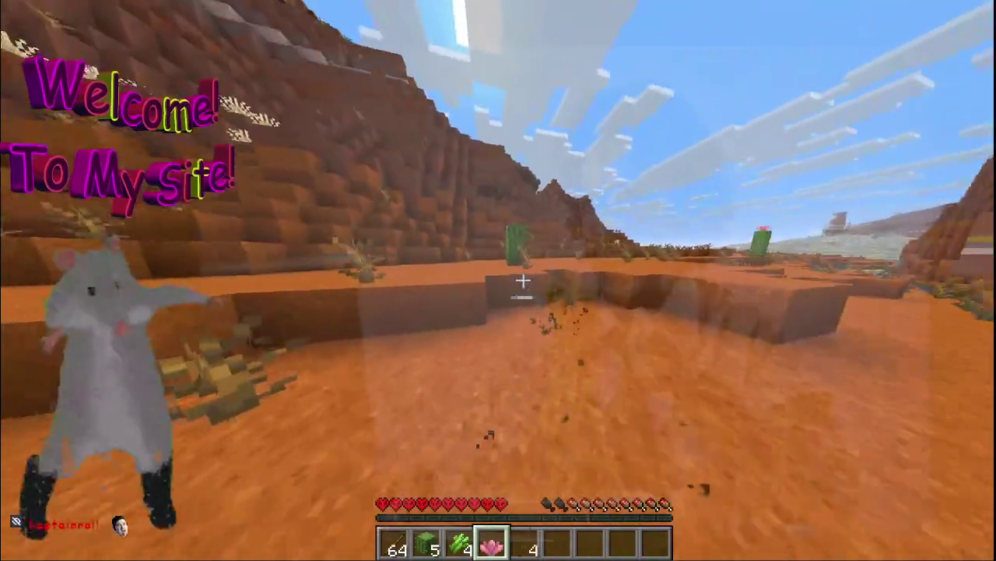
Break the flower off the next cactus and head toward the ravine
key(w)
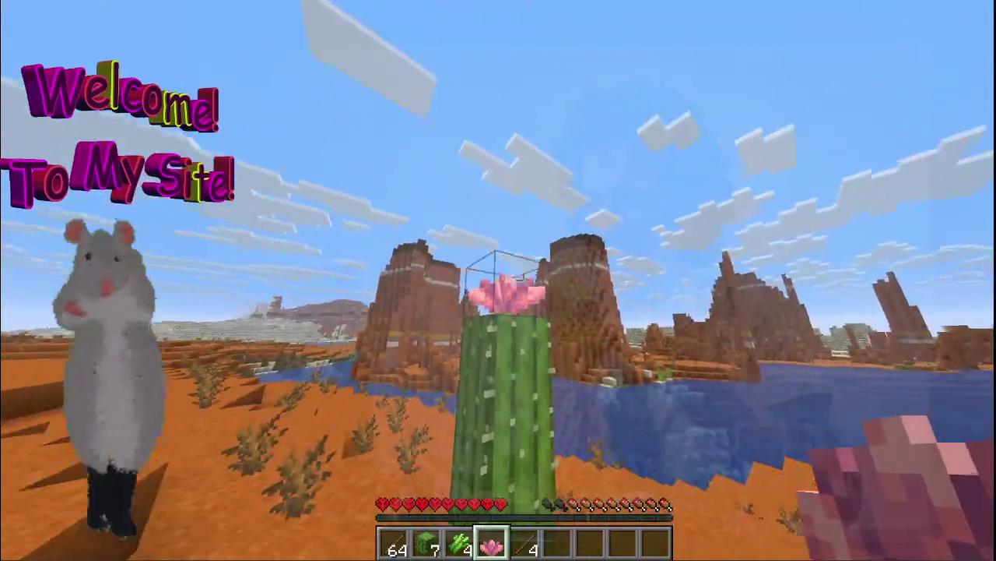
click(523, 280)
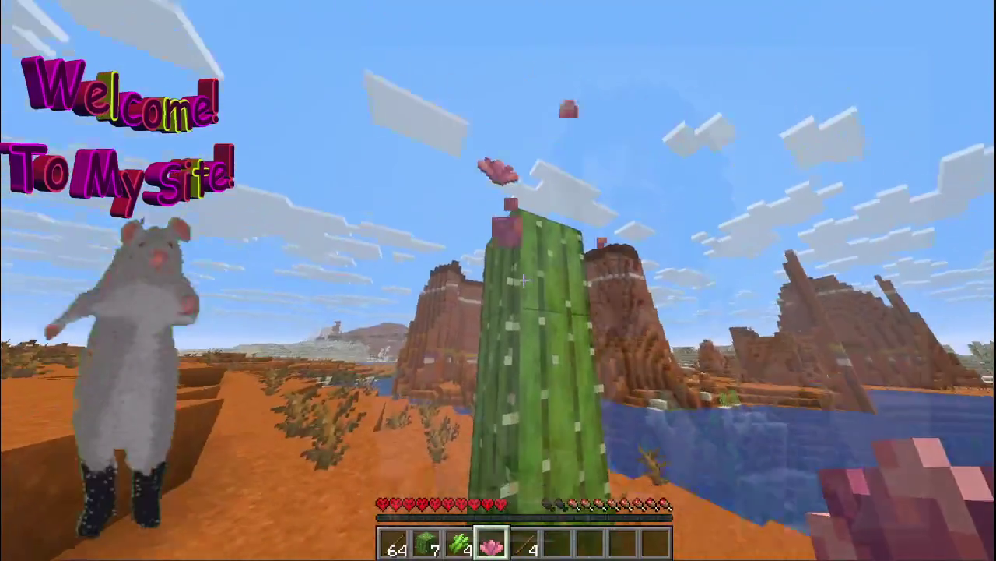
key(w)
key(w)
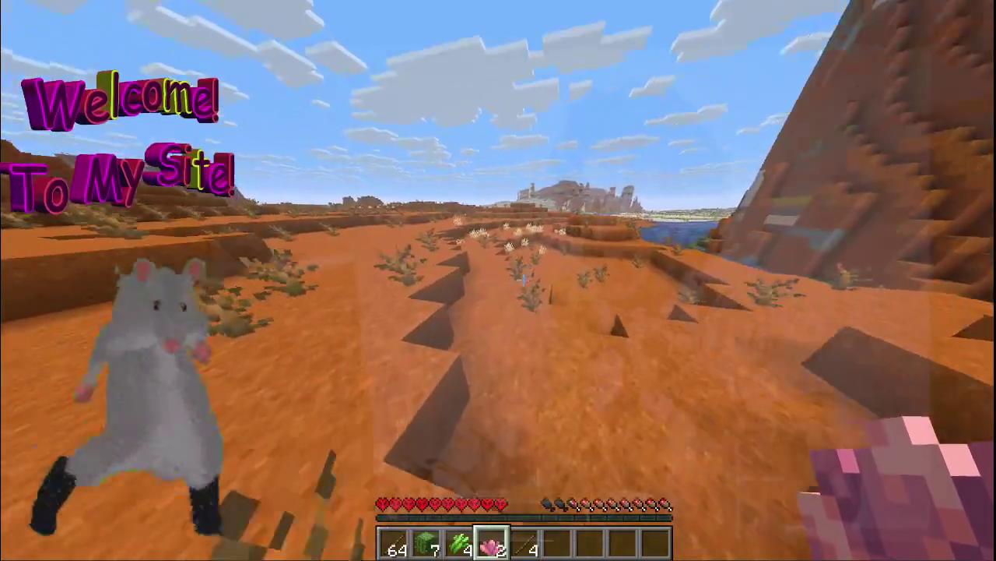
Break dead bushes across the ravine, plateau and desert for a second stick stack, then pause
click(523, 280)
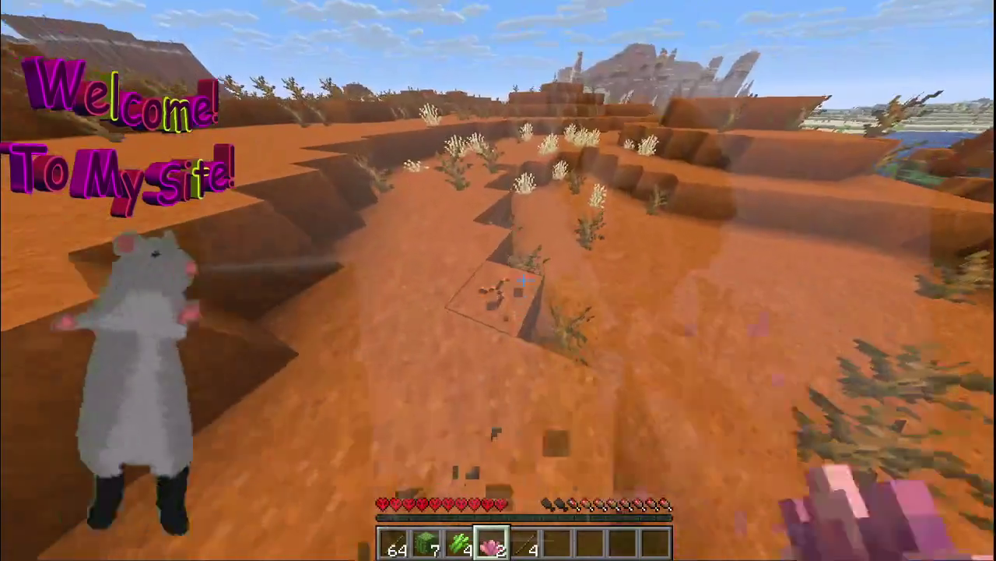
click(524, 280)
click(523, 280)
click(523, 281)
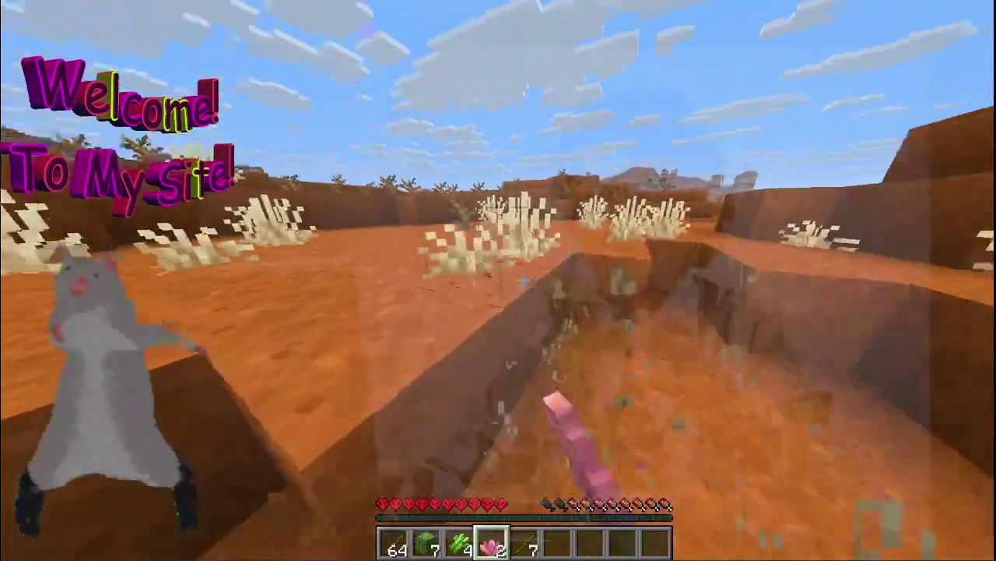
click(524, 280)
click(523, 280)
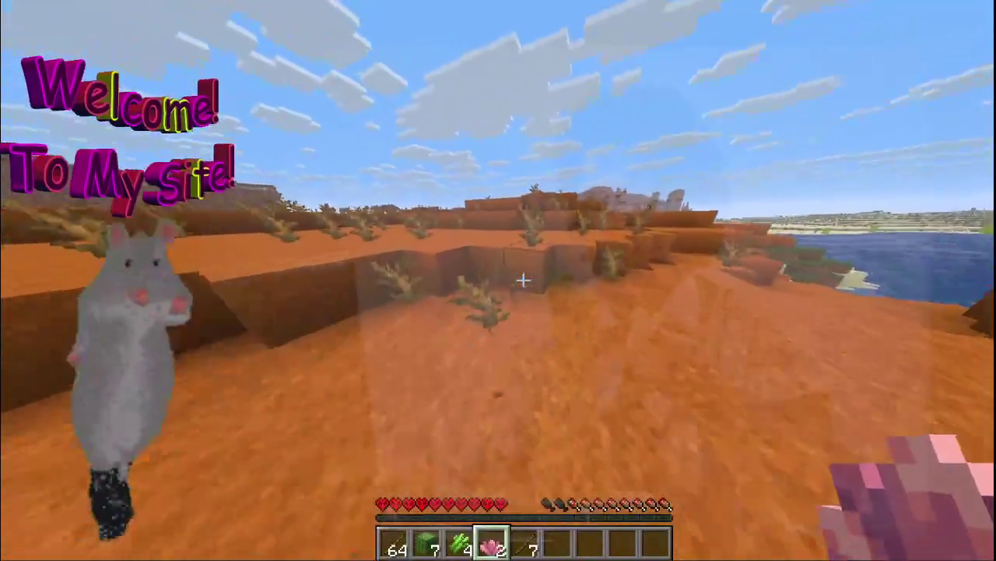
click(523, 281)
click(523, 280)
click(524, 280)
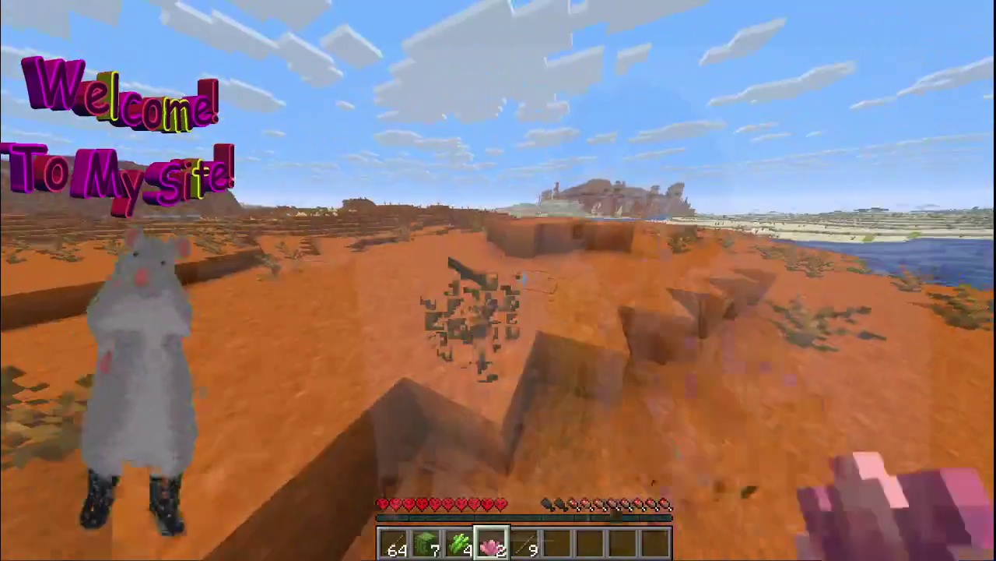
click(523, 280)
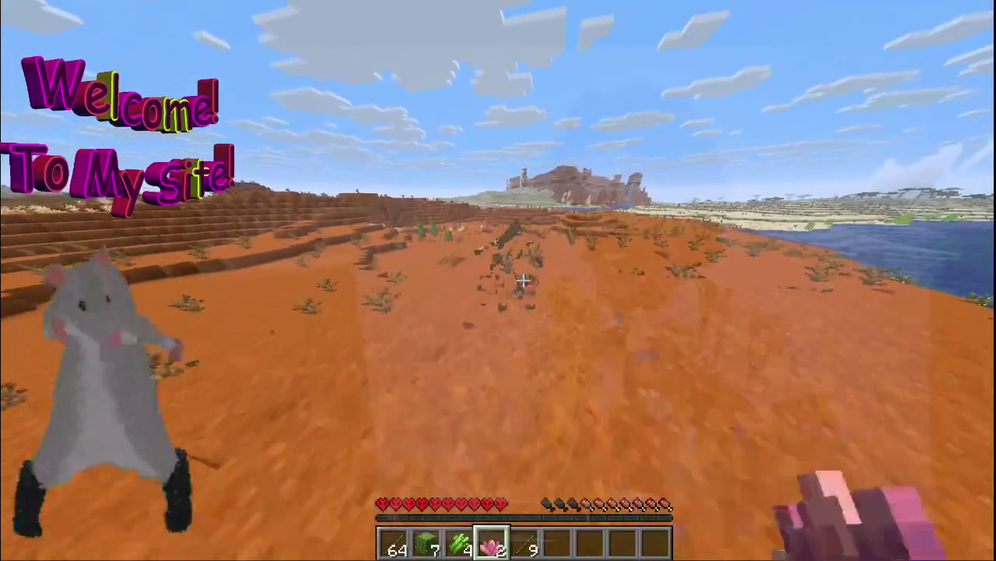
click(523, 280)
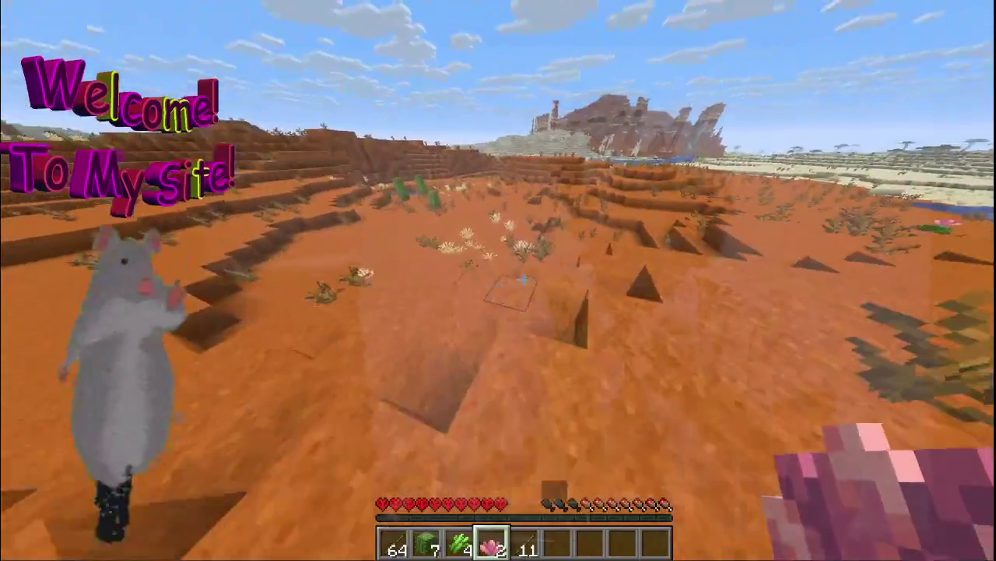
click(523, 280)
click(523, 280)
click(523, 280)
click(523, 280)
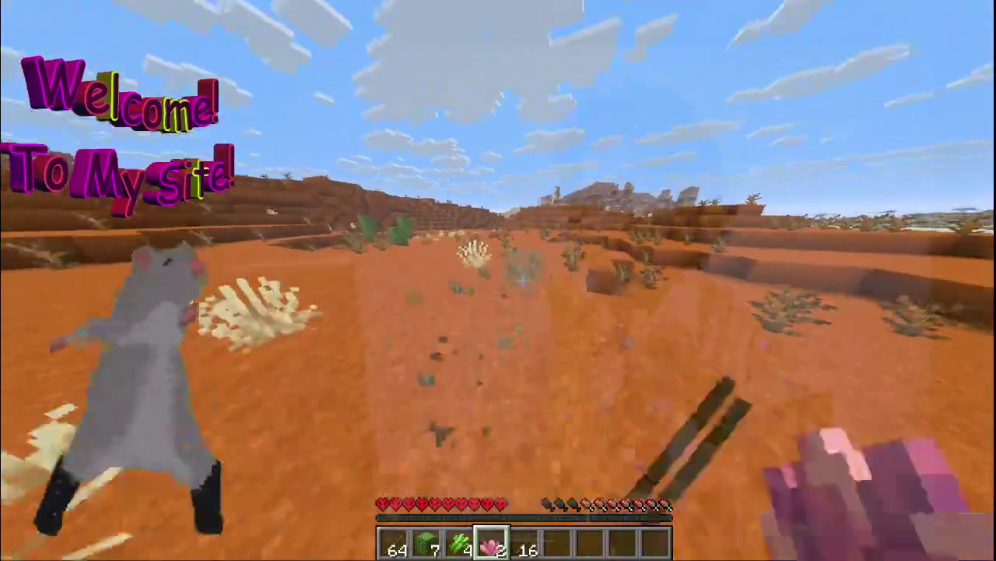
click(524, 280)
click(523, 280)
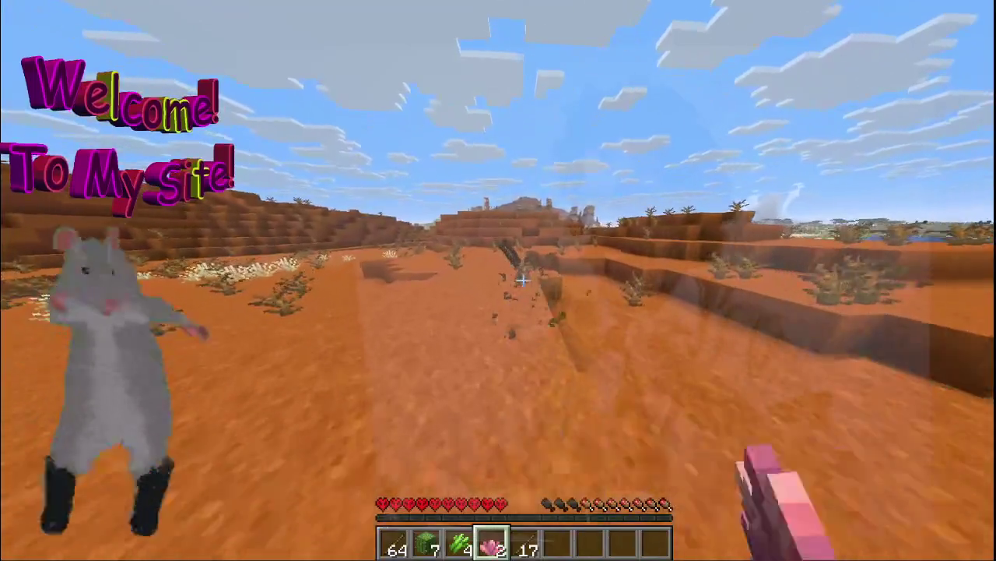
click(524, 280)
key(Escape)
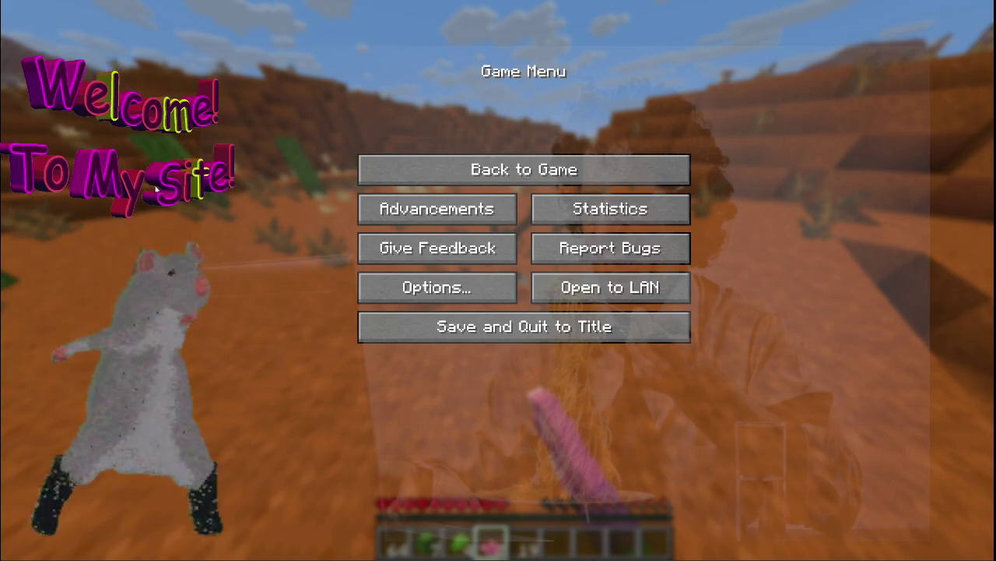
Resume play and break several desert dead bushes, raising the stick stack to 30
key(Escape)
key(Escape)
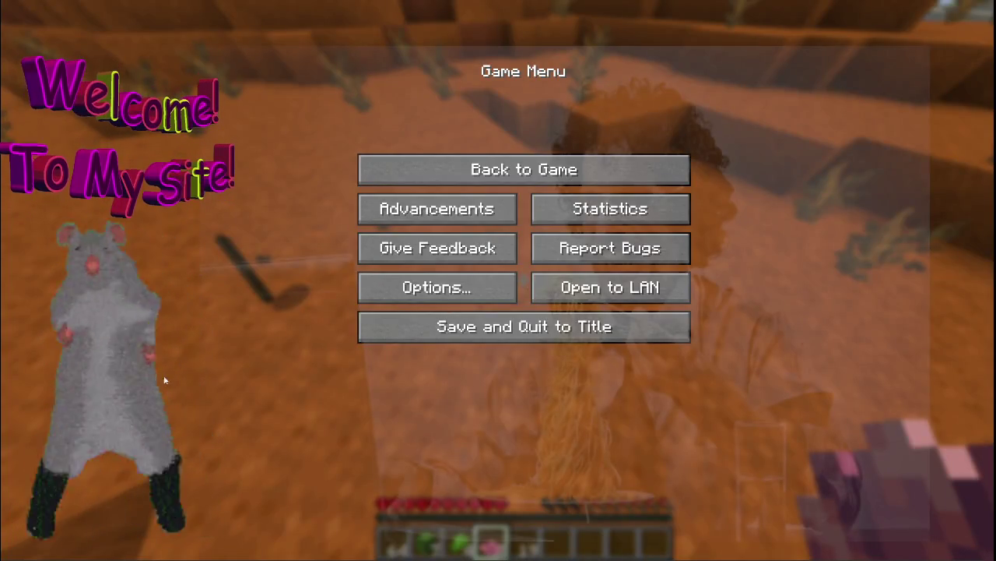
key(Escape)
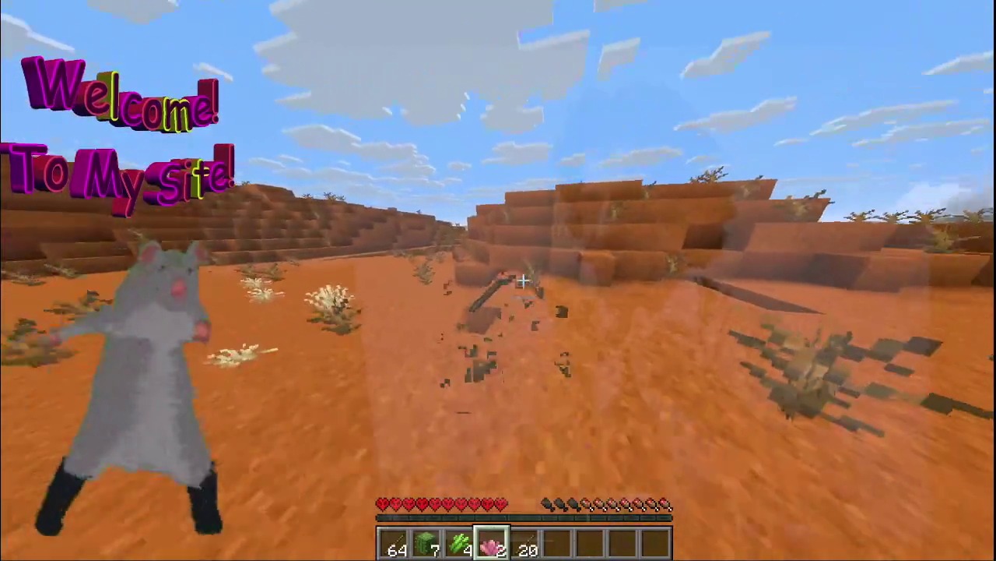
click(522, 280)
click(523, 280)
click(522, 280)
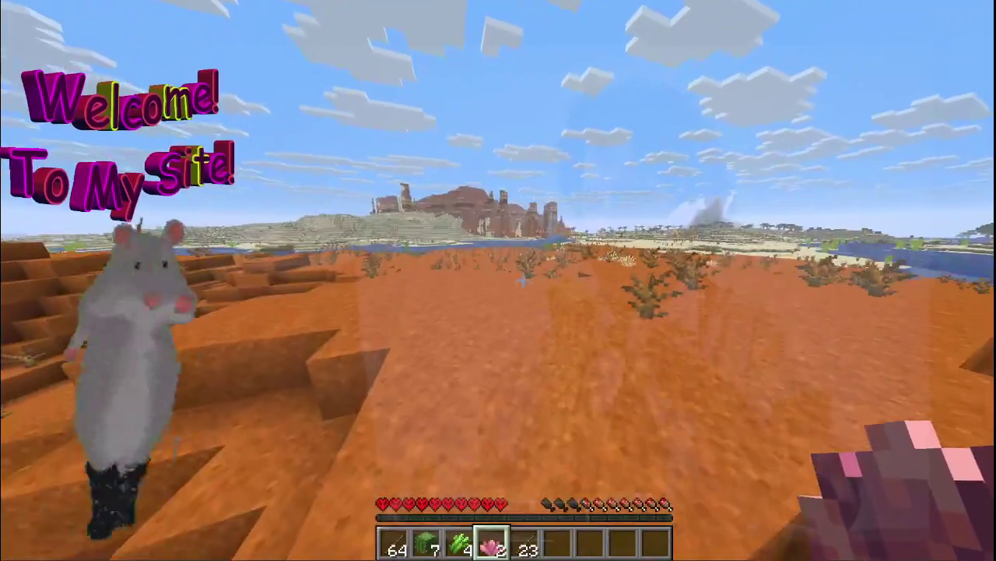
click(522, 280)
click(523, 280)
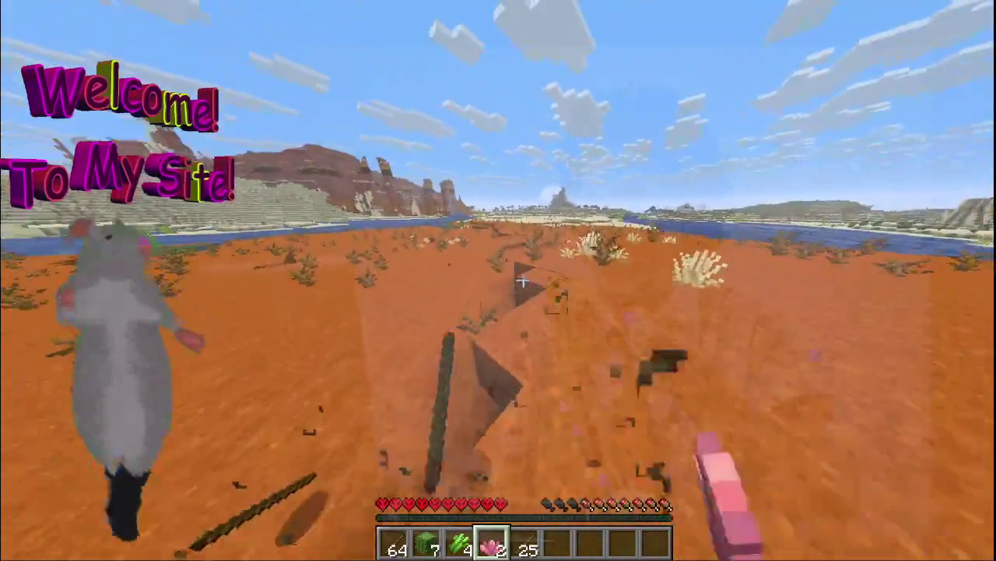
click(523, 281)
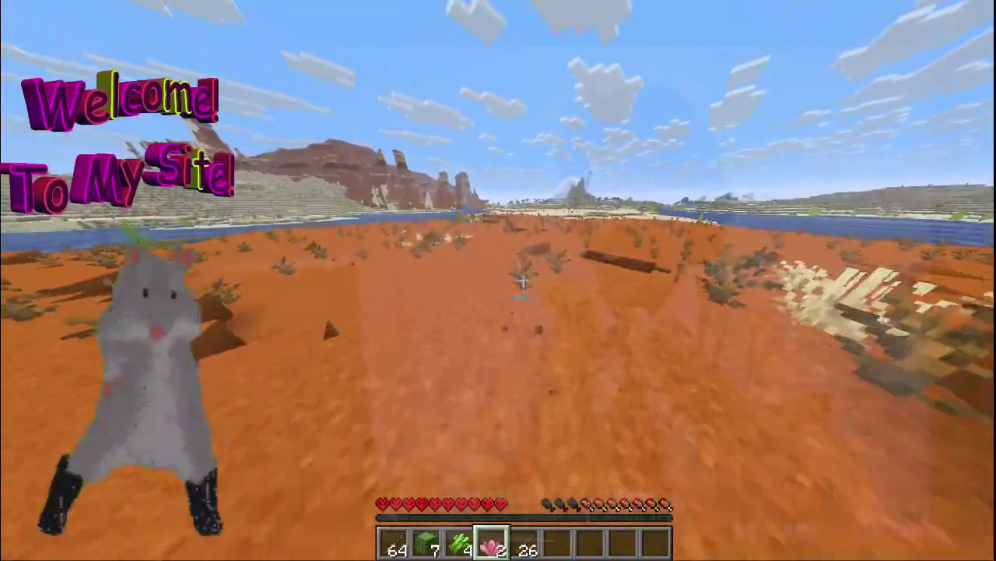
click(523, 281)
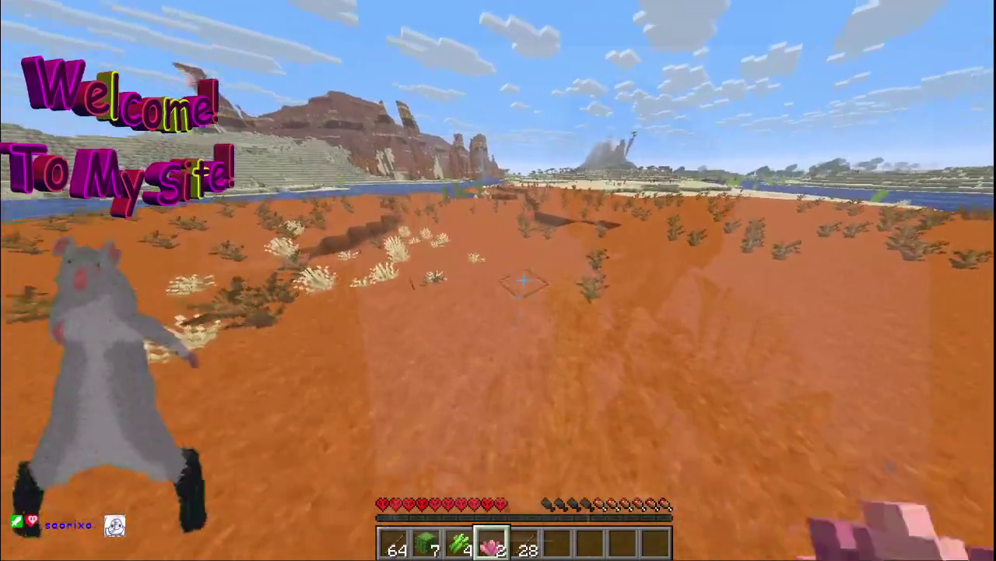
click(522, 281)
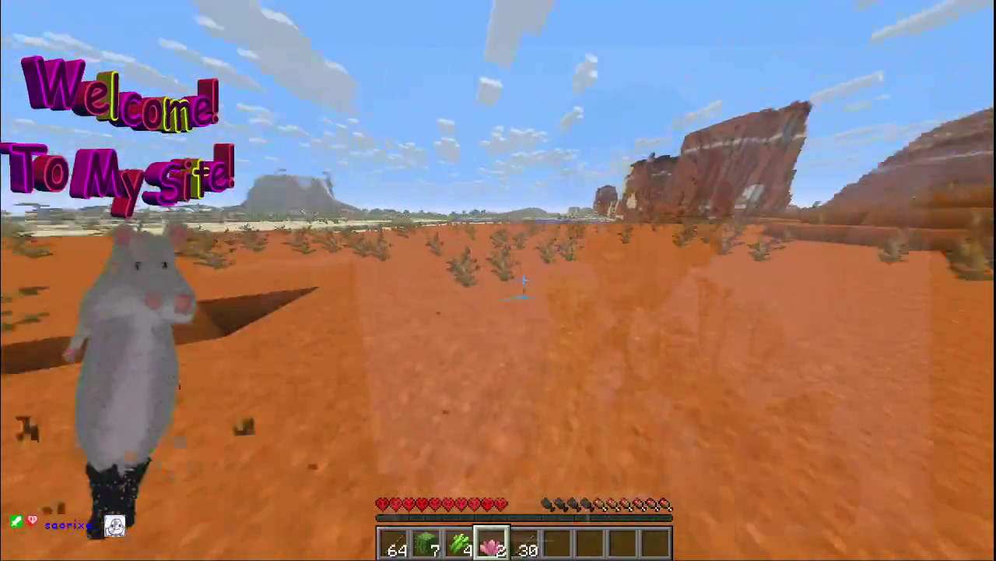
click(523, 281)
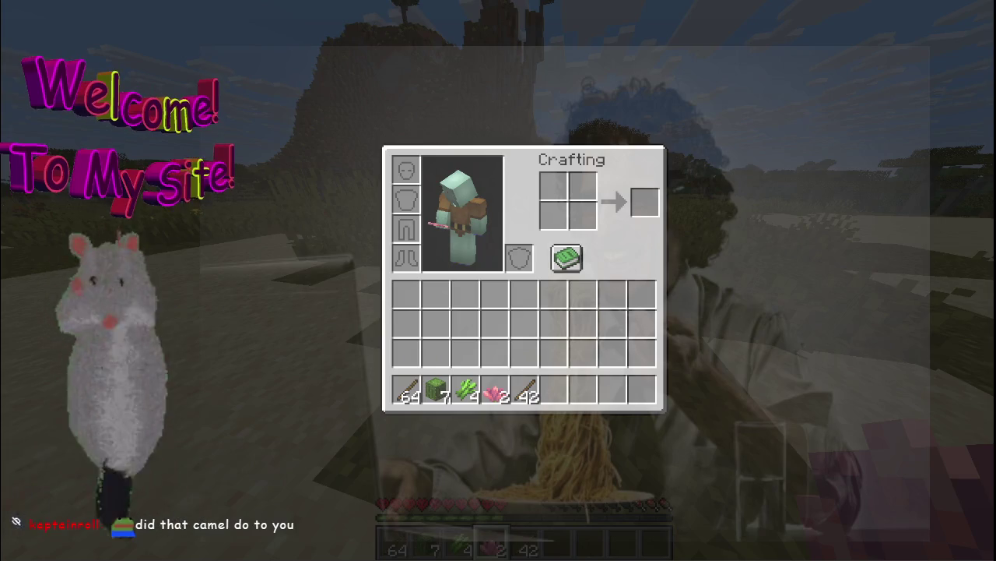
Break tall grass in the savanna to collect two wheat seeds
key(e)
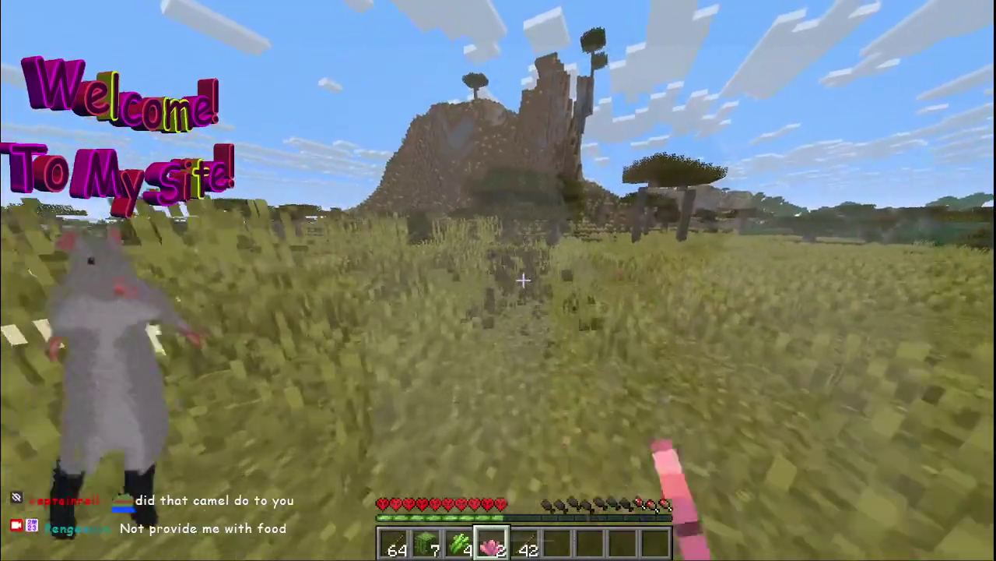
click(522, 280)
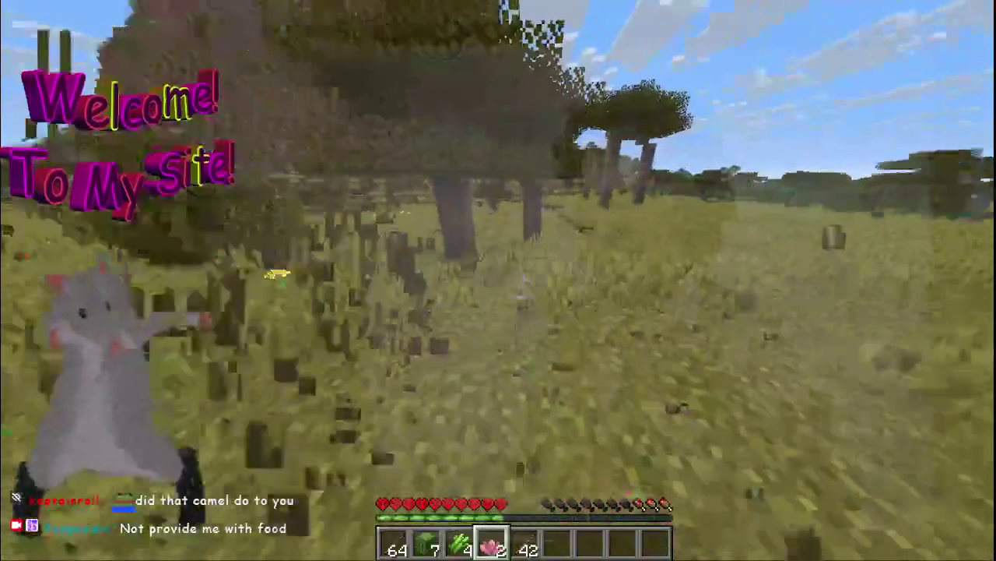
click(522, 280)
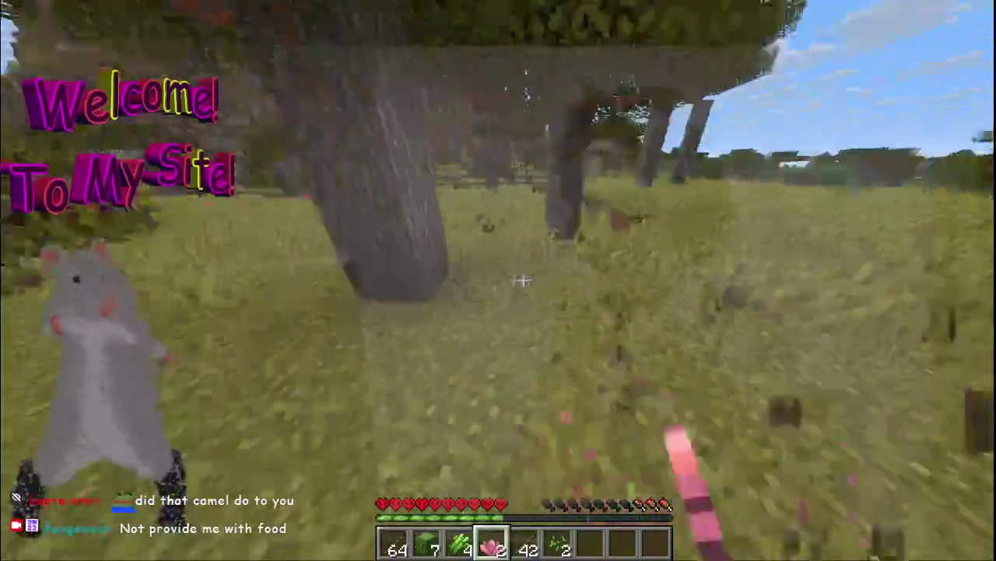
click(522, 281)
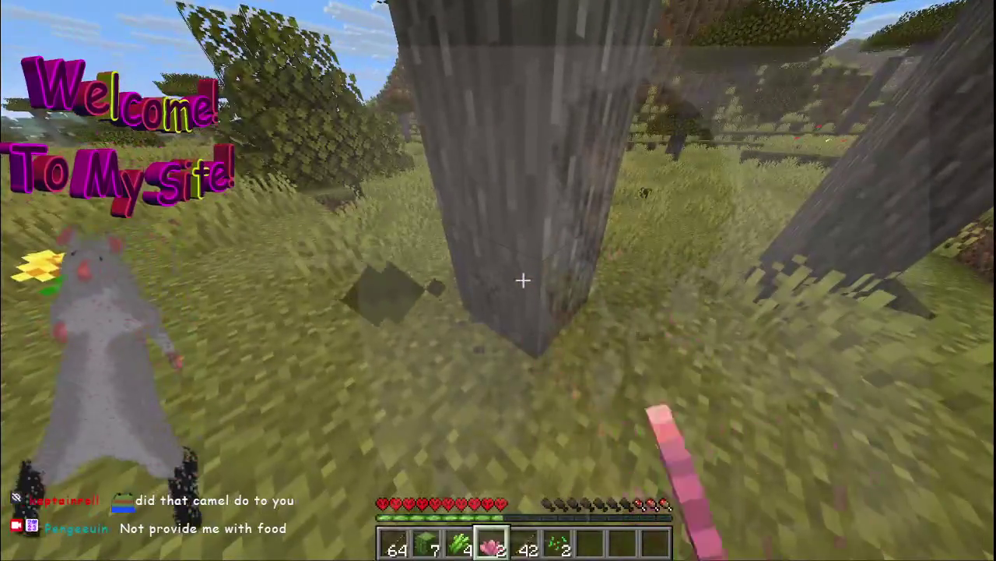
Chop acacia logs up the tree trunk
click(522, 281)
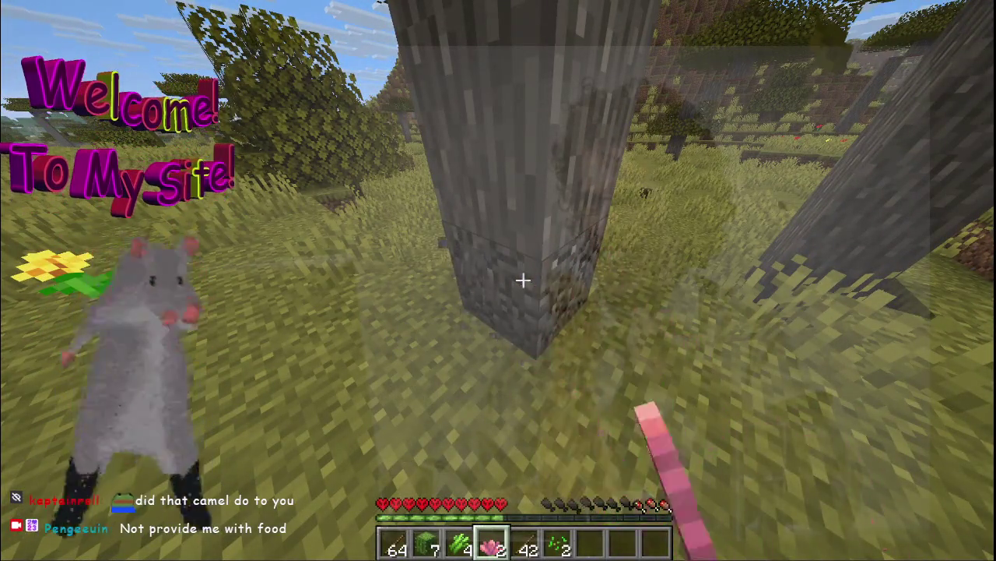
click(522, 280)
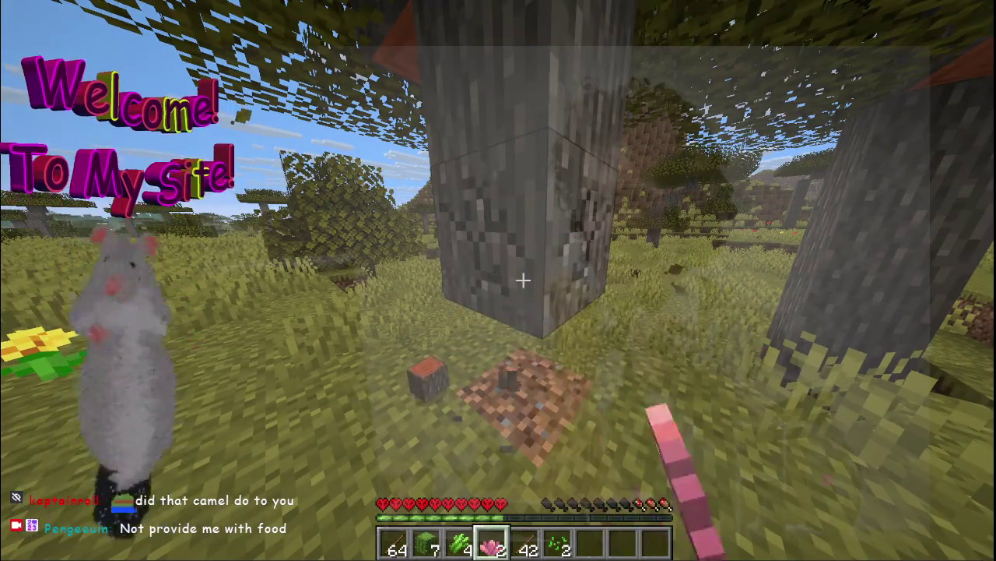
click(522, 281)
click(523, 280)
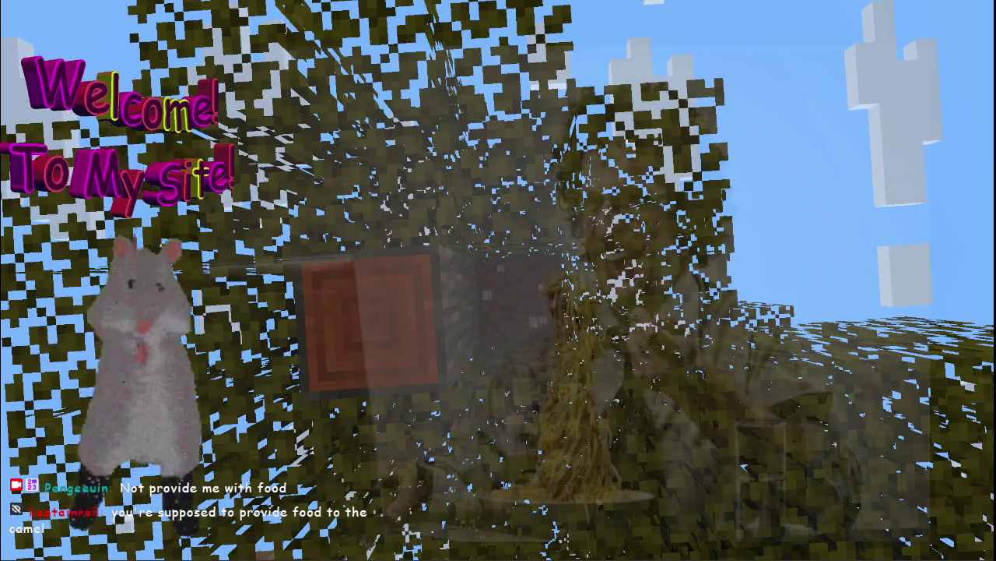
Check the acacia logs, walk across the savanna toward the mountain, and reopen the inventory
key(e)
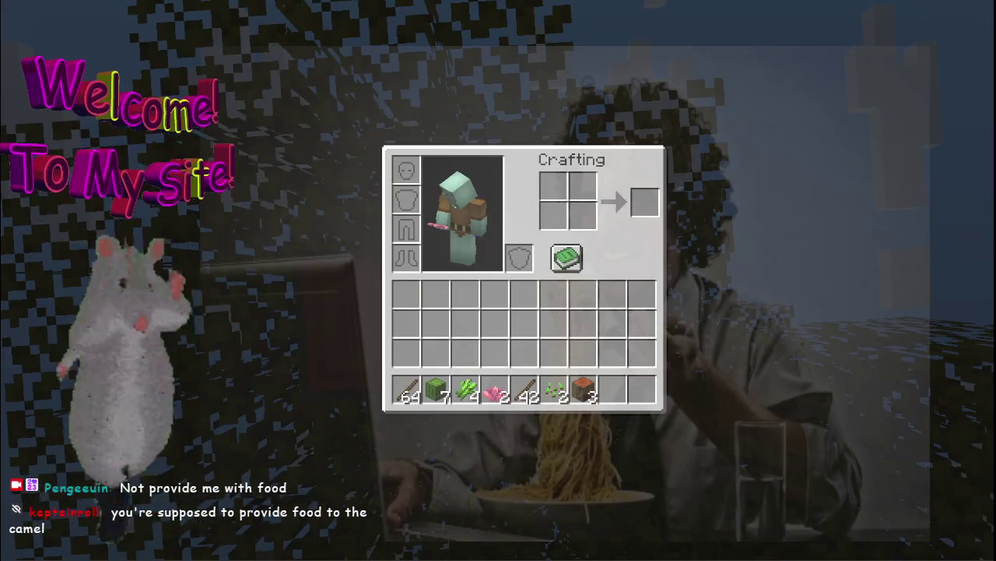
key(e)
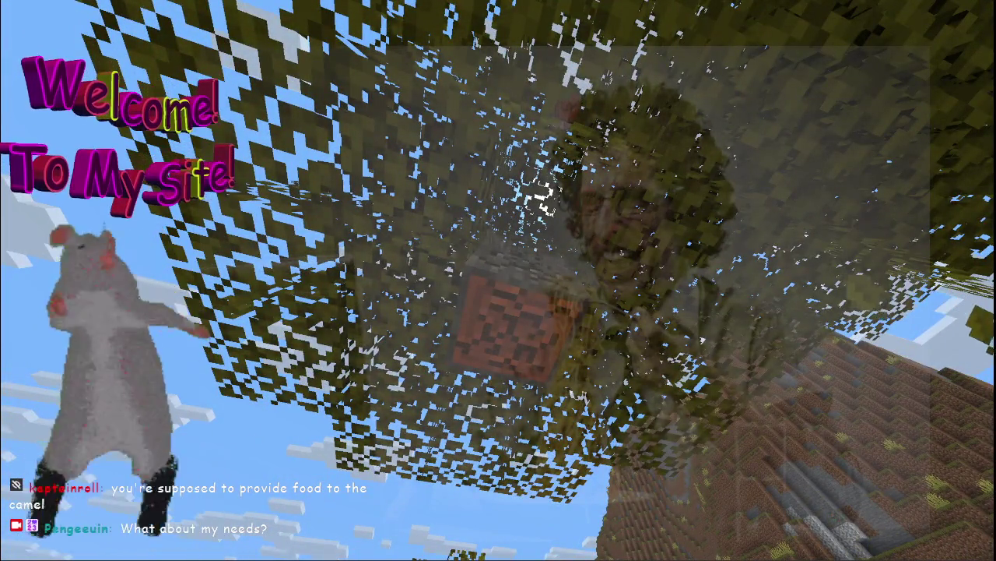
key(w)
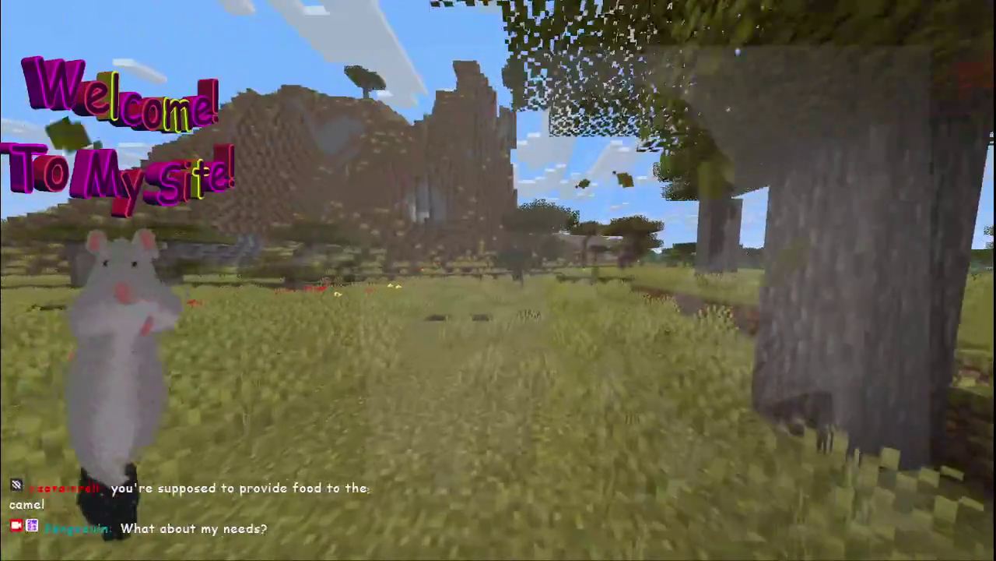
key(w)
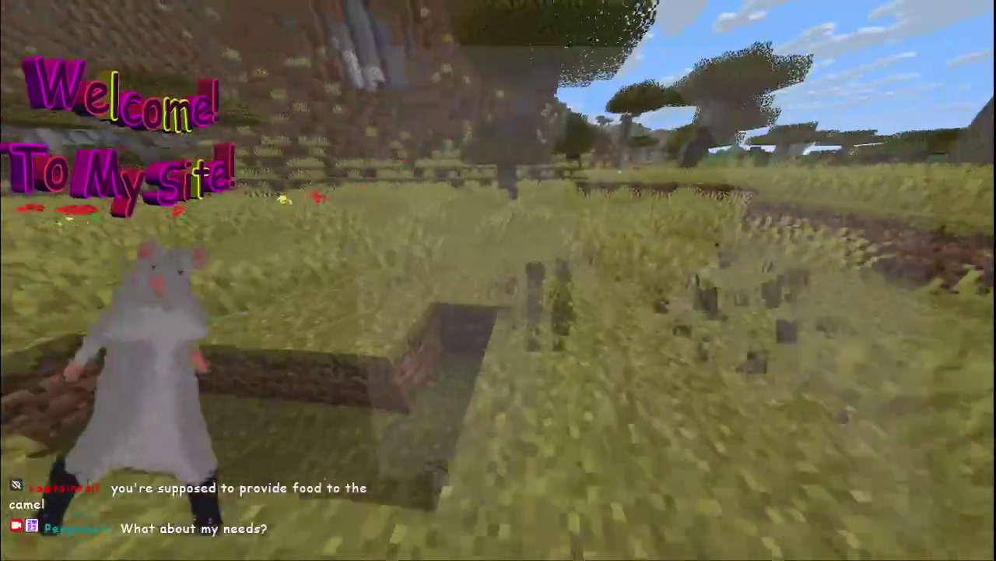
key(w)
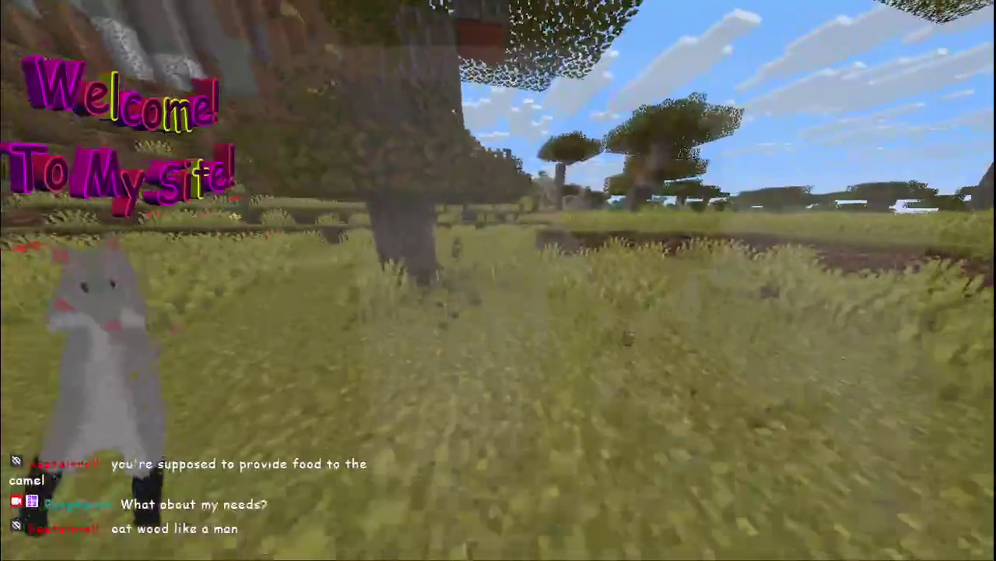
key(w)
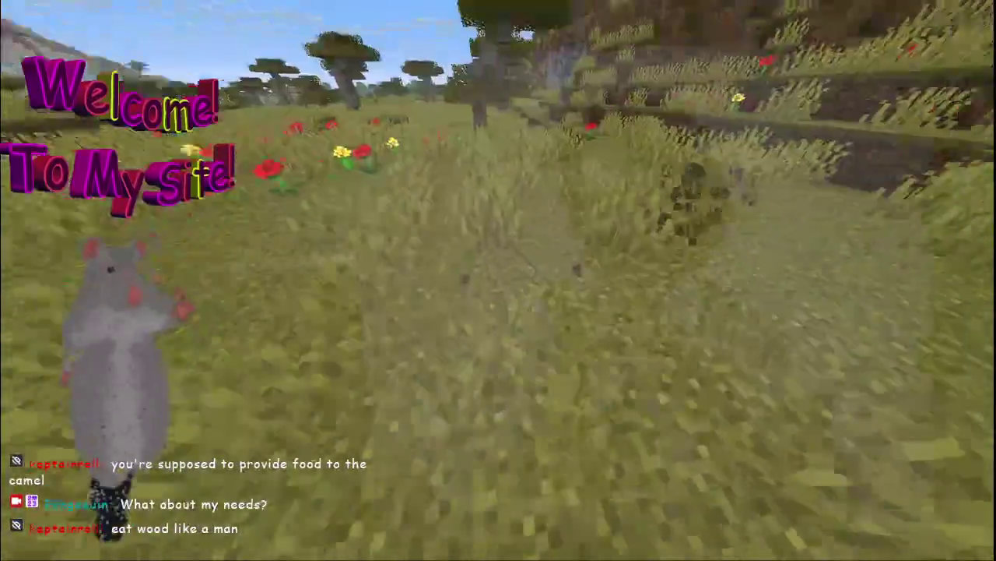
key(w)
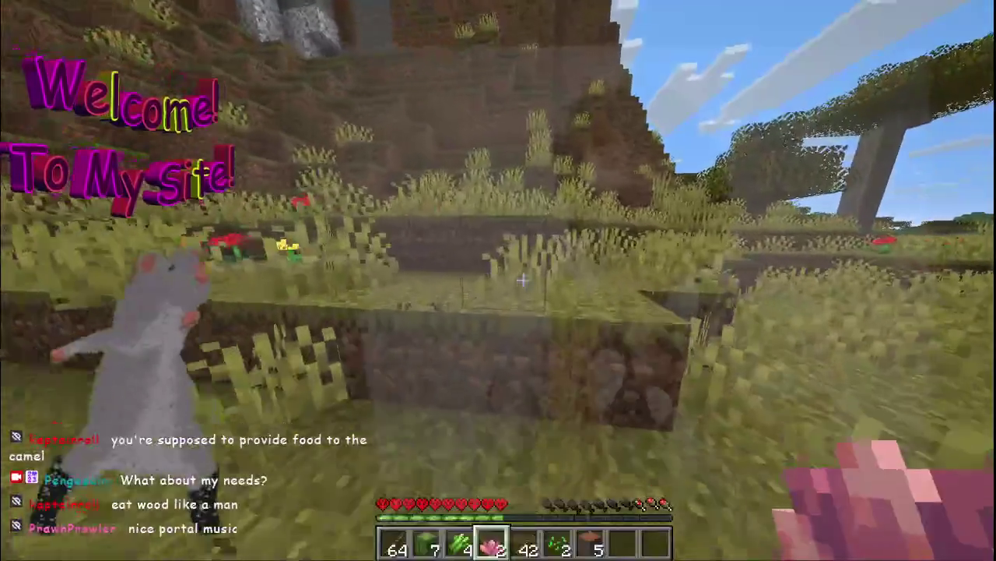
key(w)
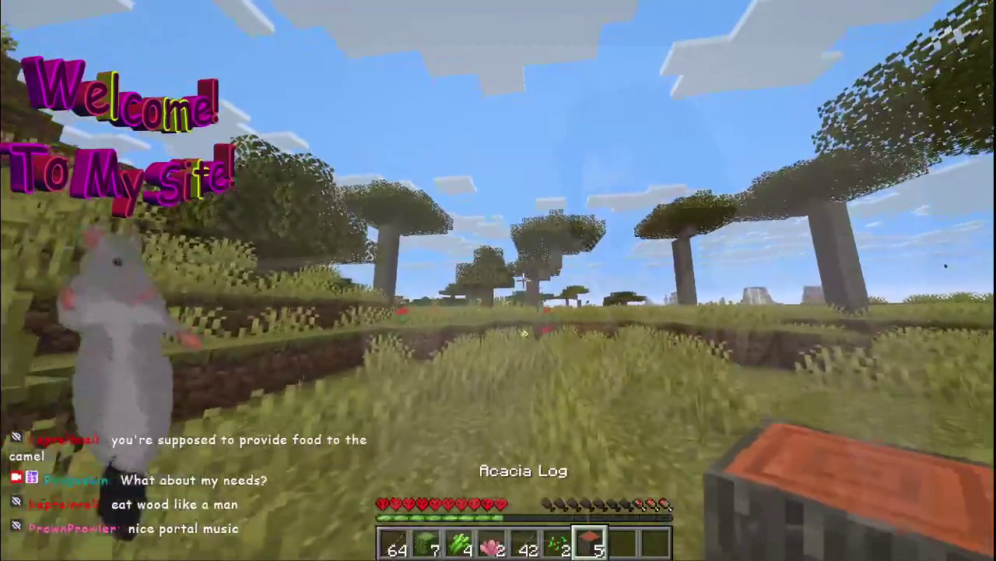
key(e)
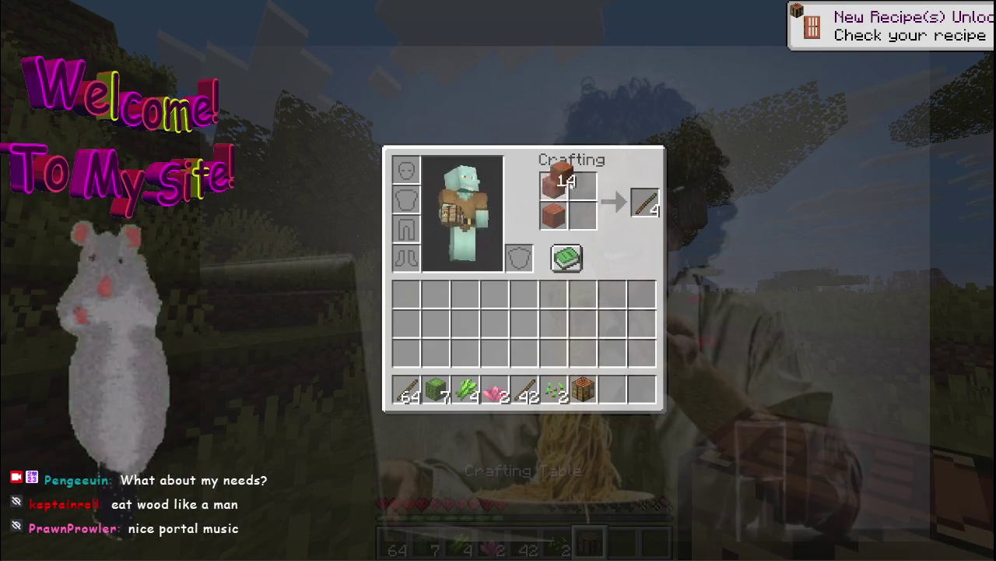
Place the crafting table and craft a wooden pickaxe at it
key(e)
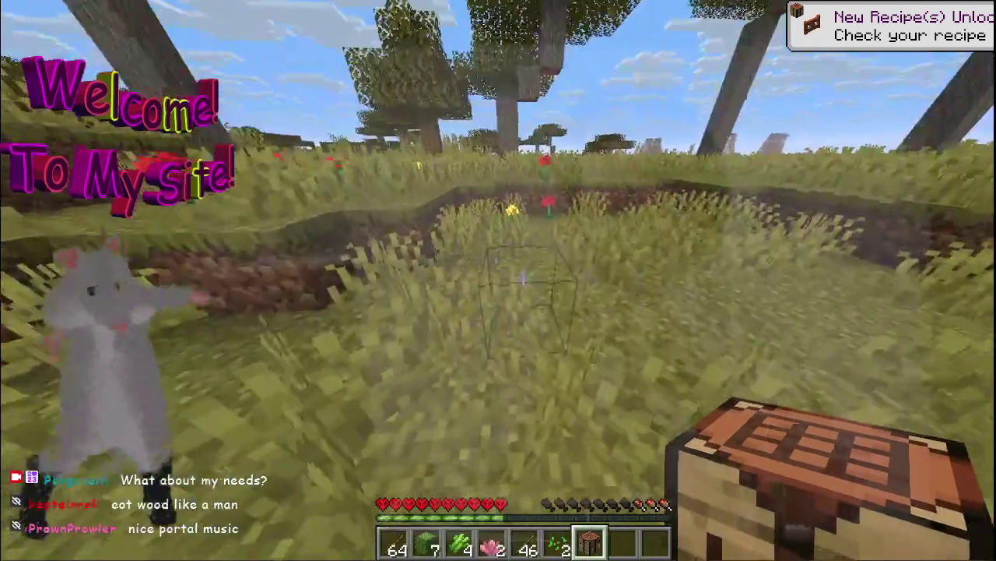
right_click(499, 280)
right_click(498, 281)
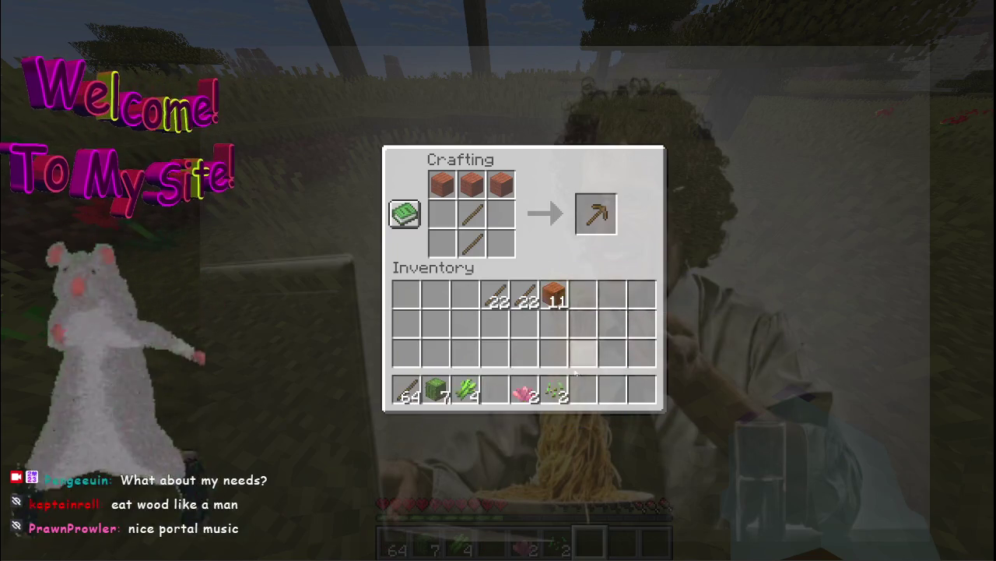
key(1)
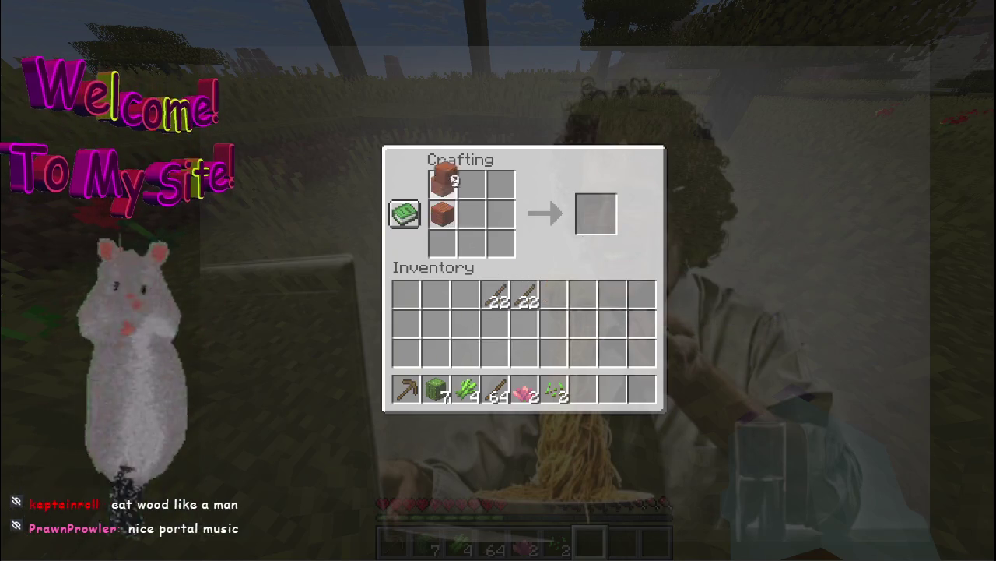
key(e)
Mine the crafting table back into the hotbar, leaving 11 planks
click(522, 281)
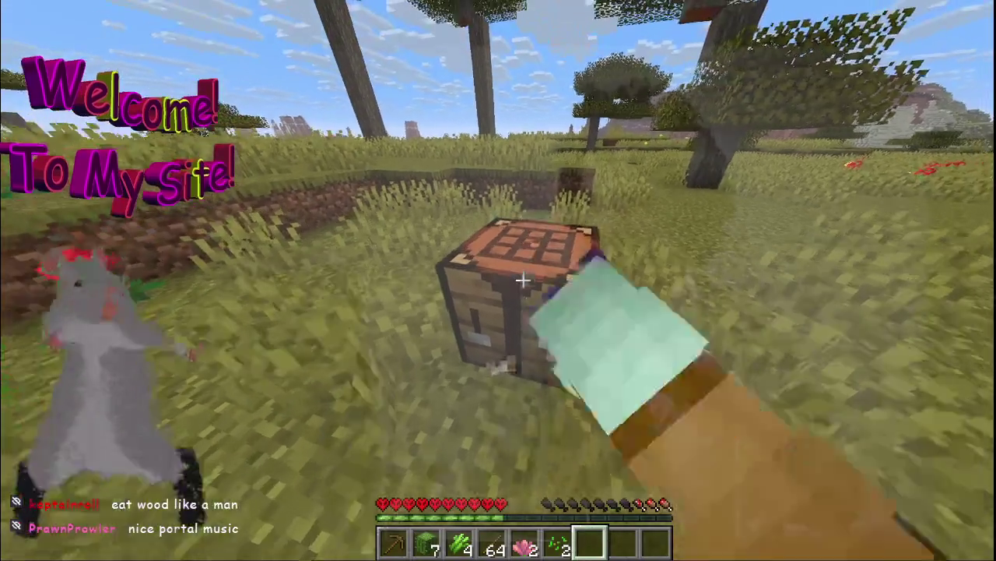
drag(522, 280, 523, 281)
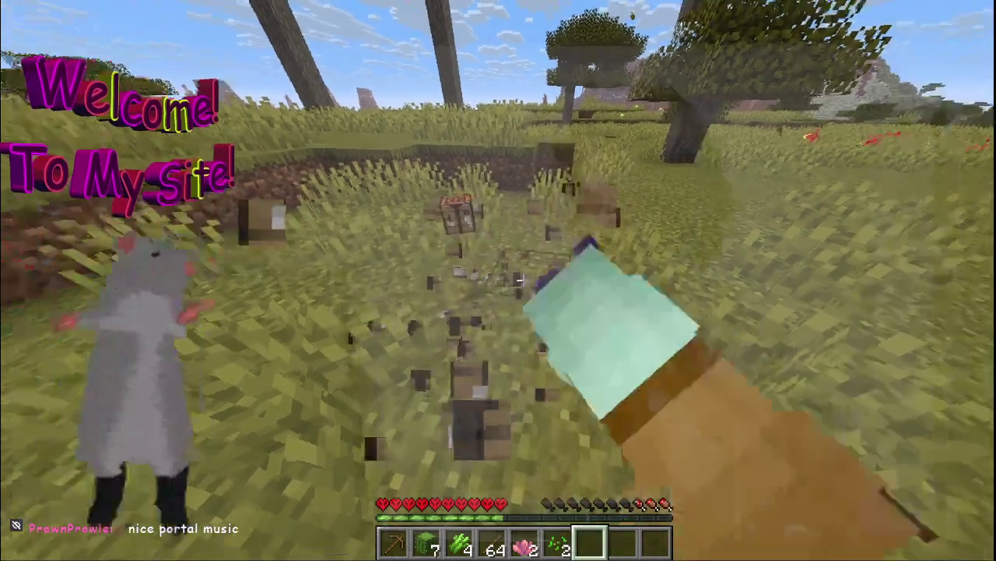
key(e)
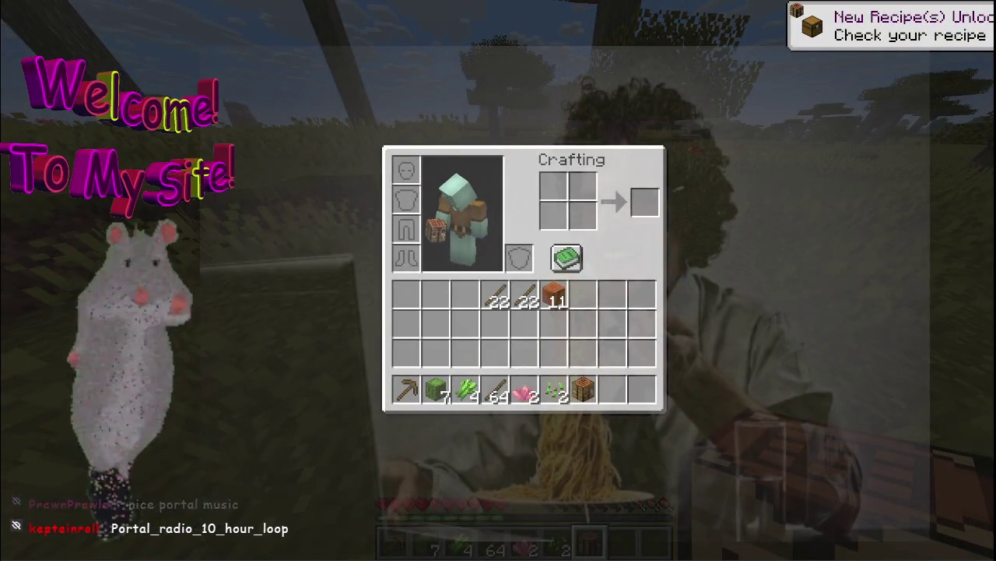
Hide and restore the HUD, pause and resume, then walk to the sand edge by the lake
key(e)
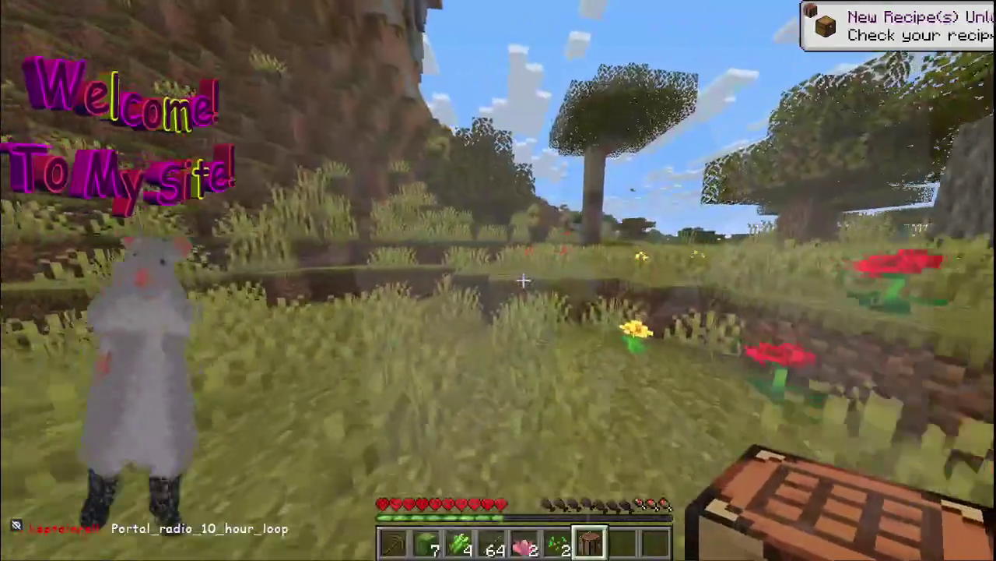
key(F1)
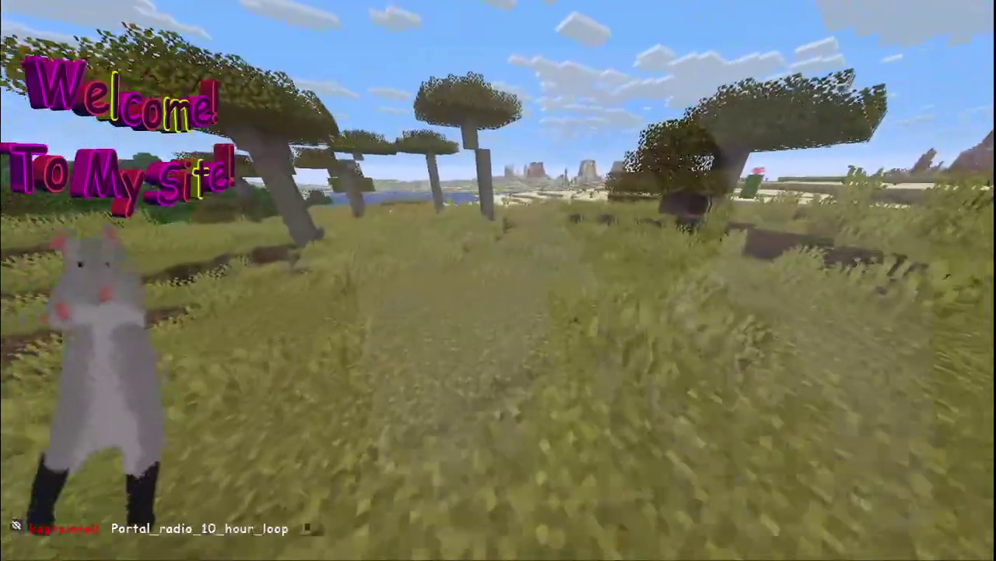
key(F1)
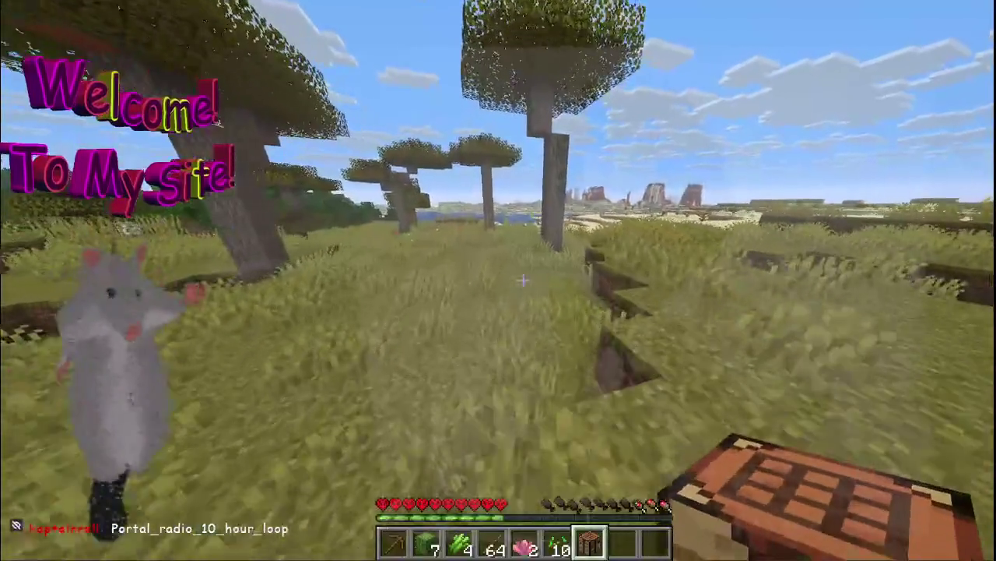
key(Escape)
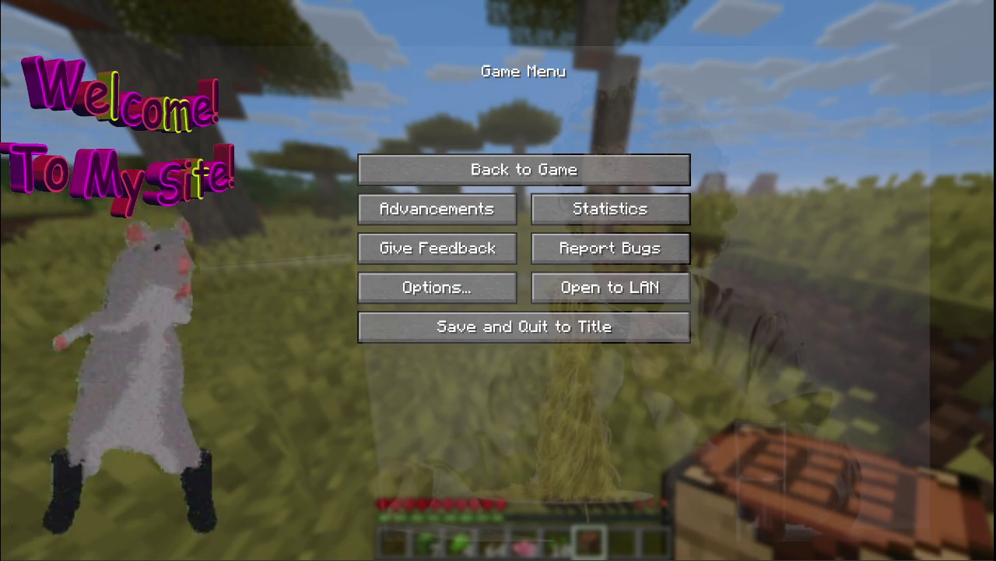
key(Escape)
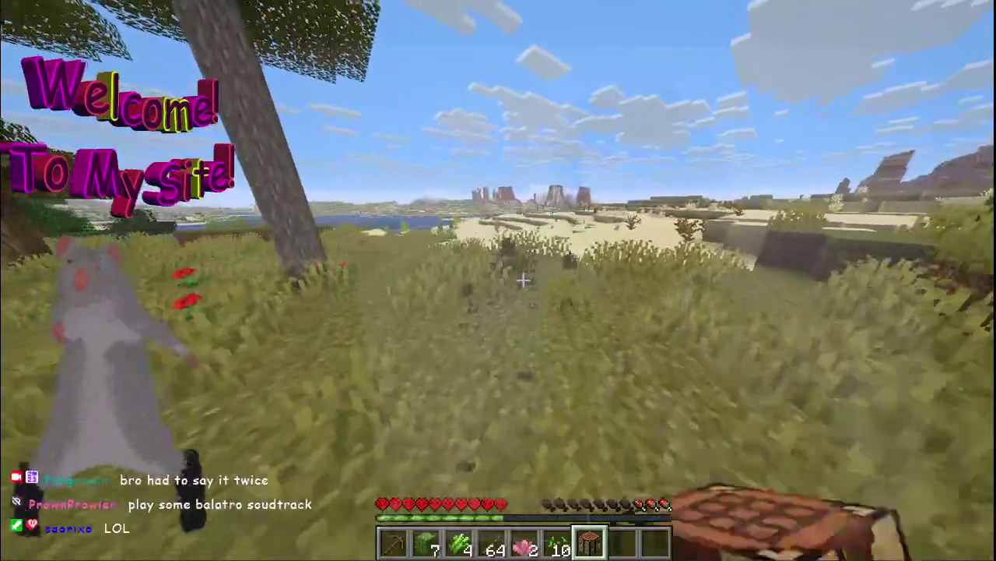
key(w)
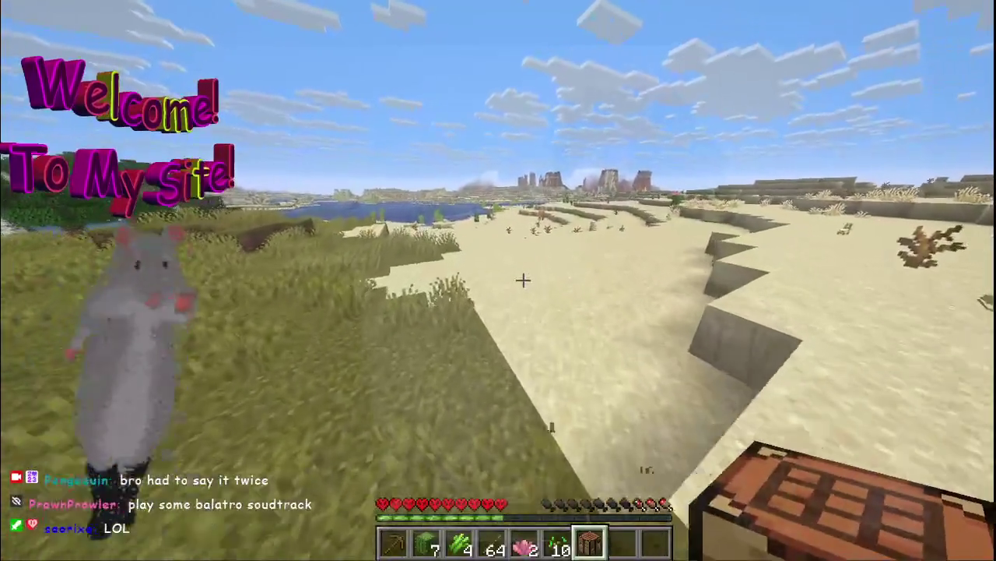
key(e)
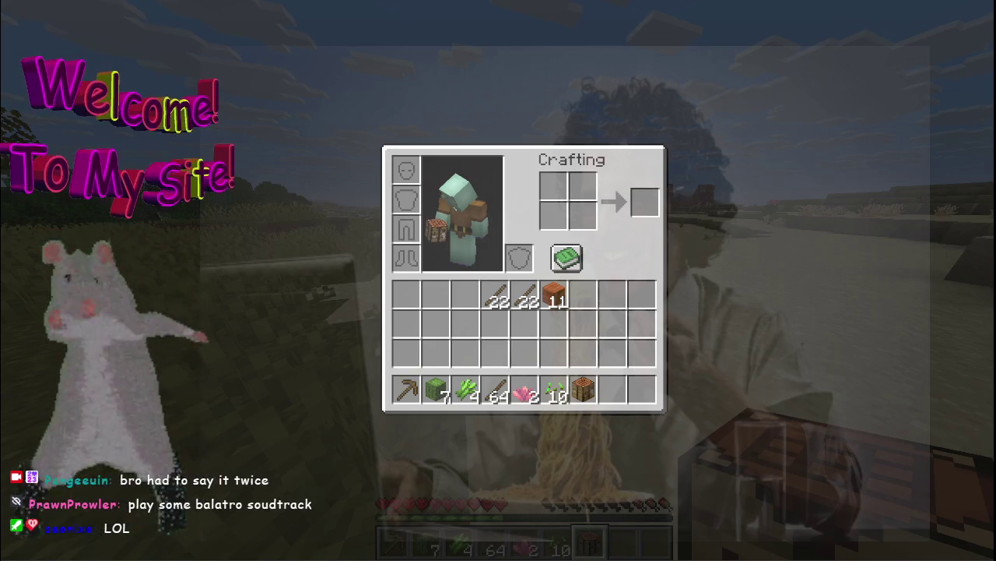
Break grass and leaf litter across the sand ridge, reaching 13 seeds and 5 leaf litter
key(e)
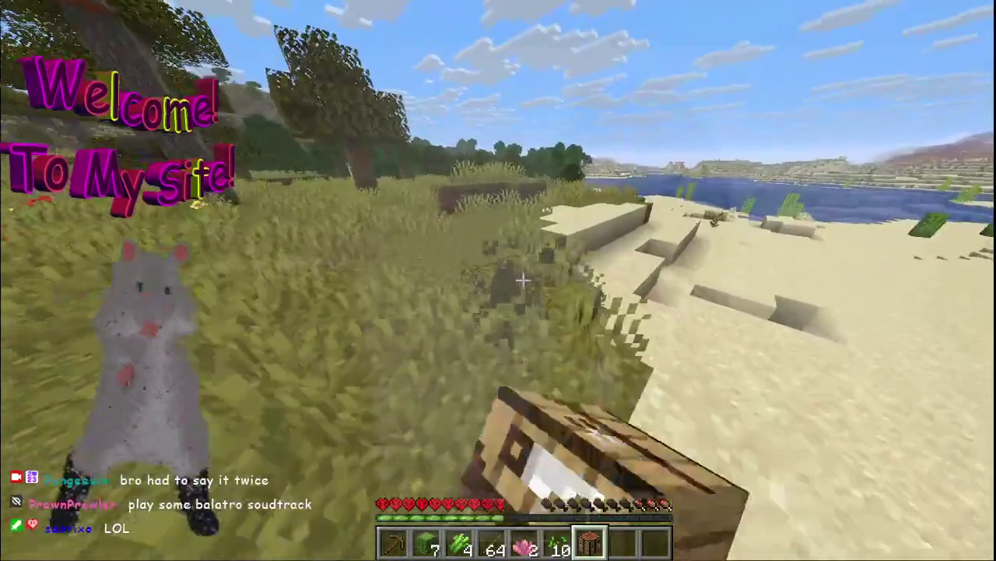
key(w)
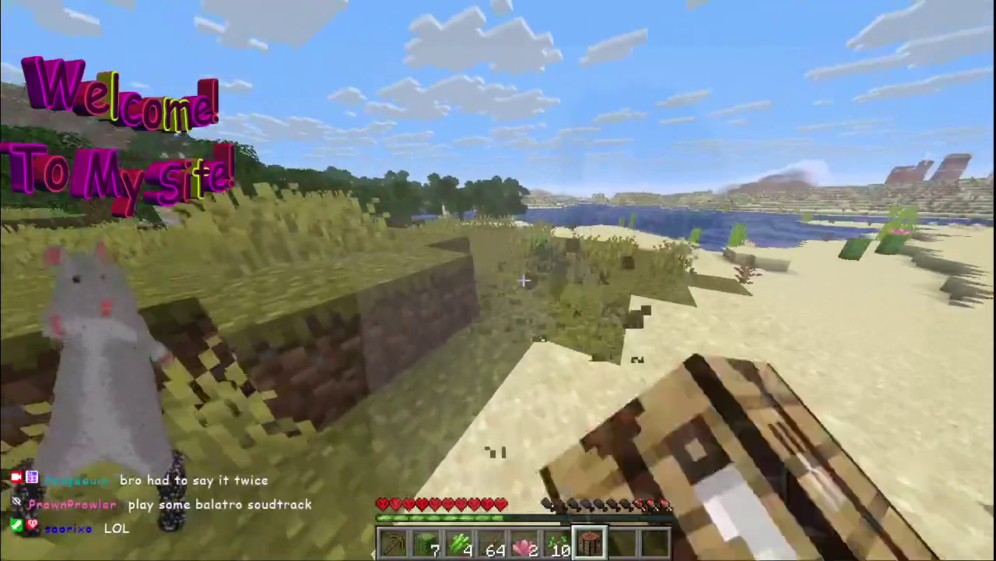
key(w)
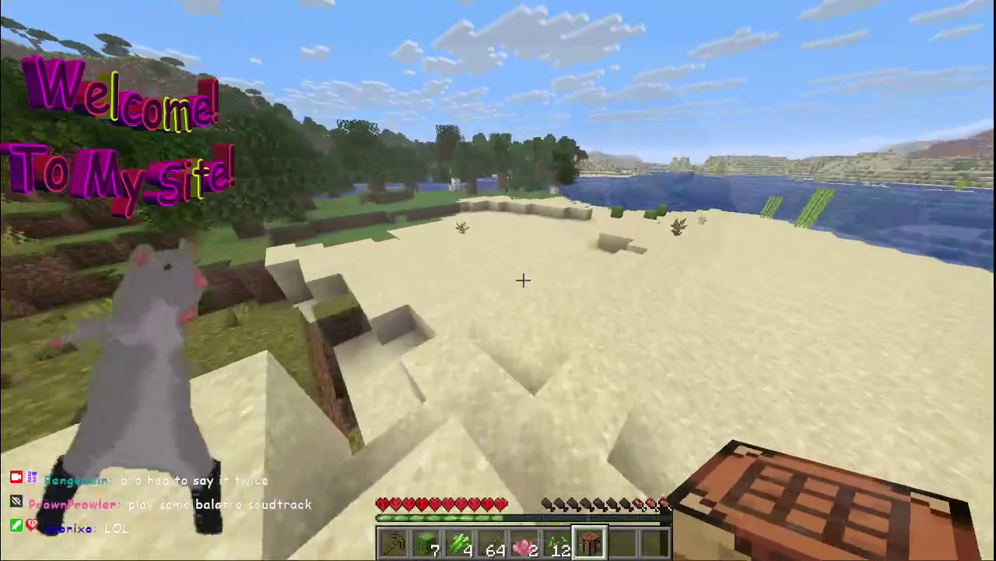
key(w)
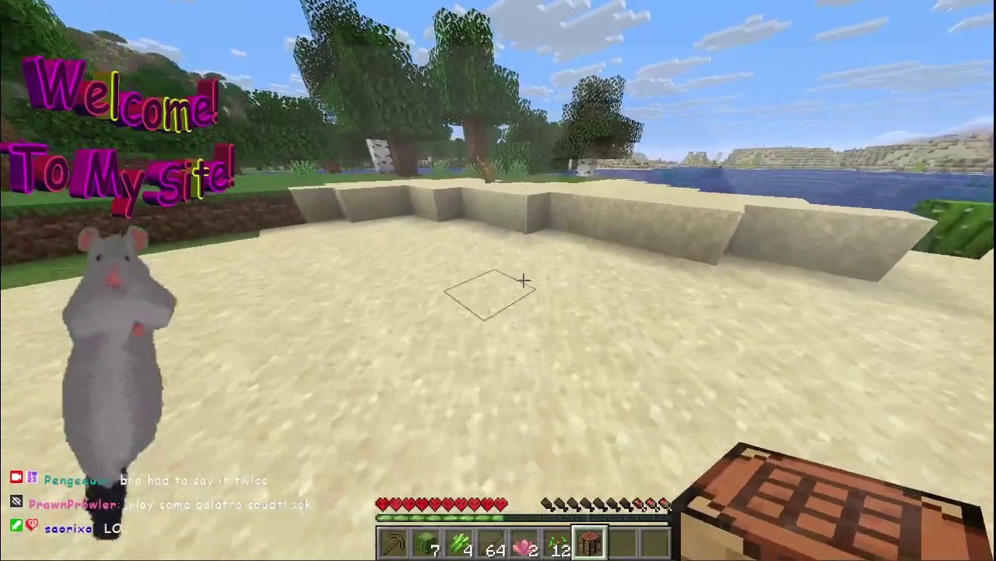
key(w)
click(524, 280)
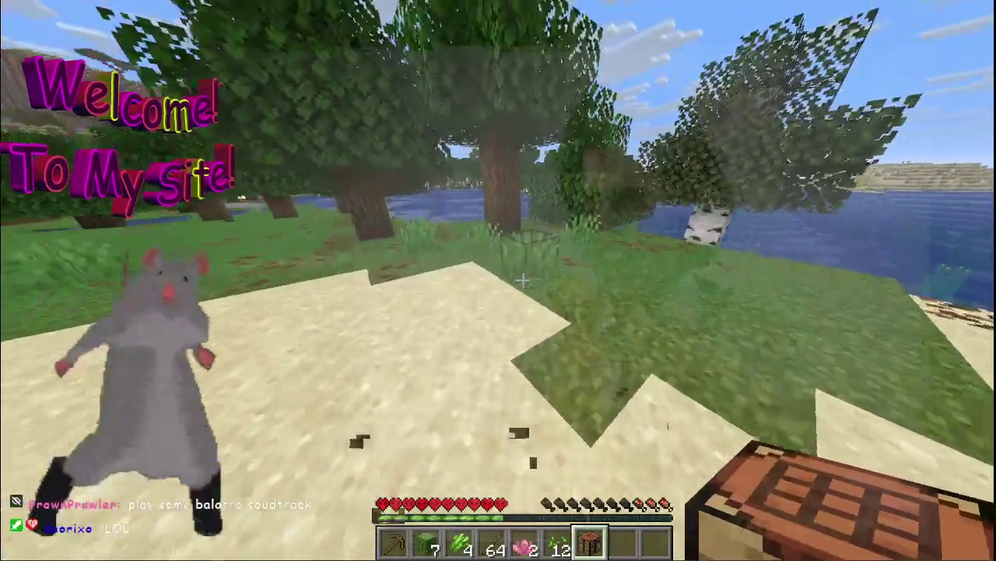
key(w)
click(524, 280)
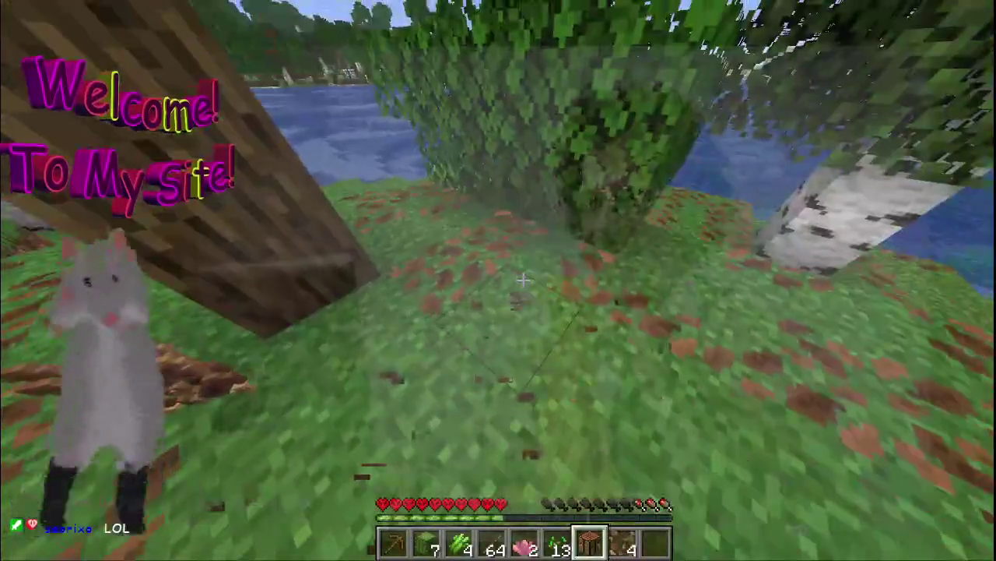
key(e)
key(e)
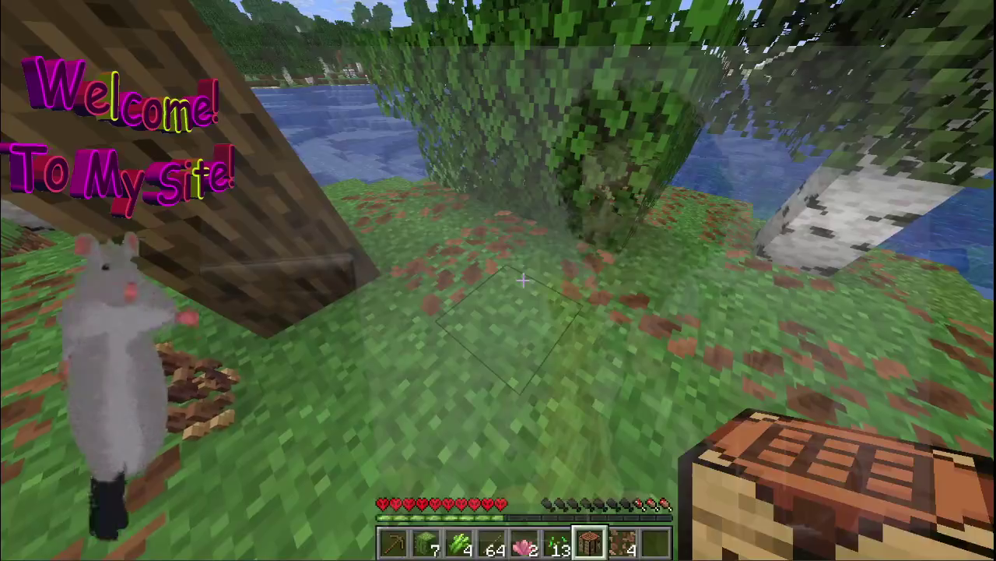
Place six leaf litter patches on the beach sand
key(8)
right_click(524, 280)
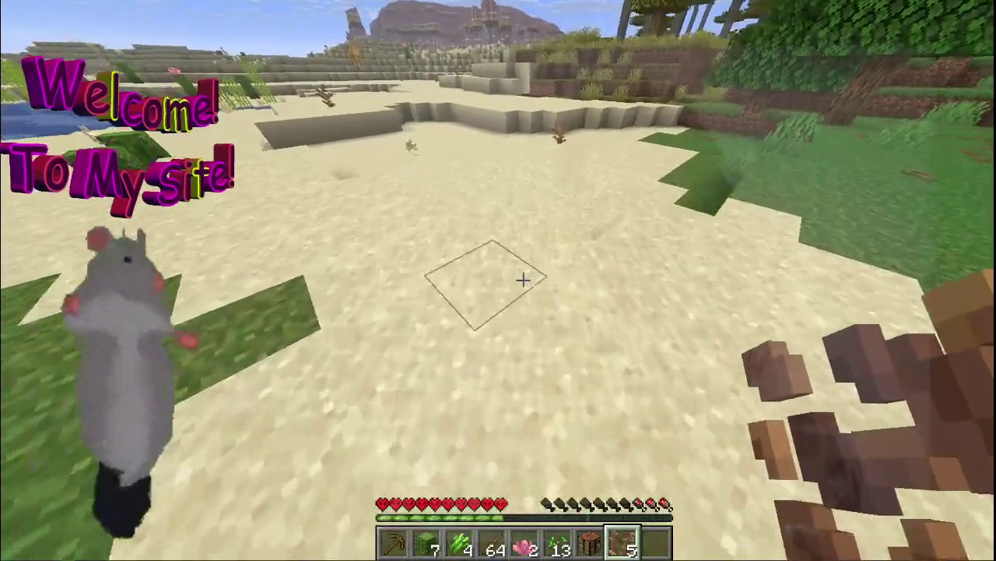
right_click(523, 280)
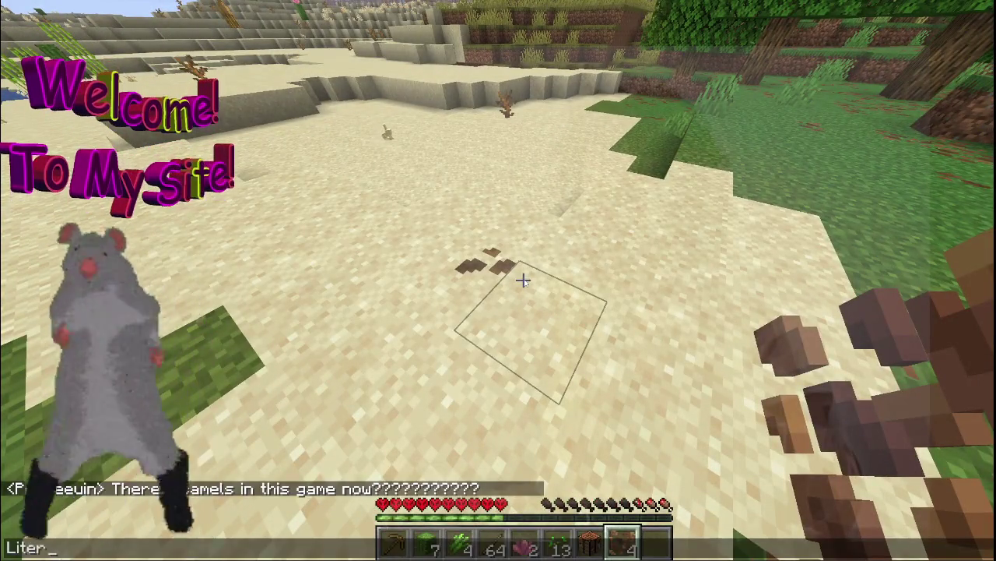
right_click(523, 280)
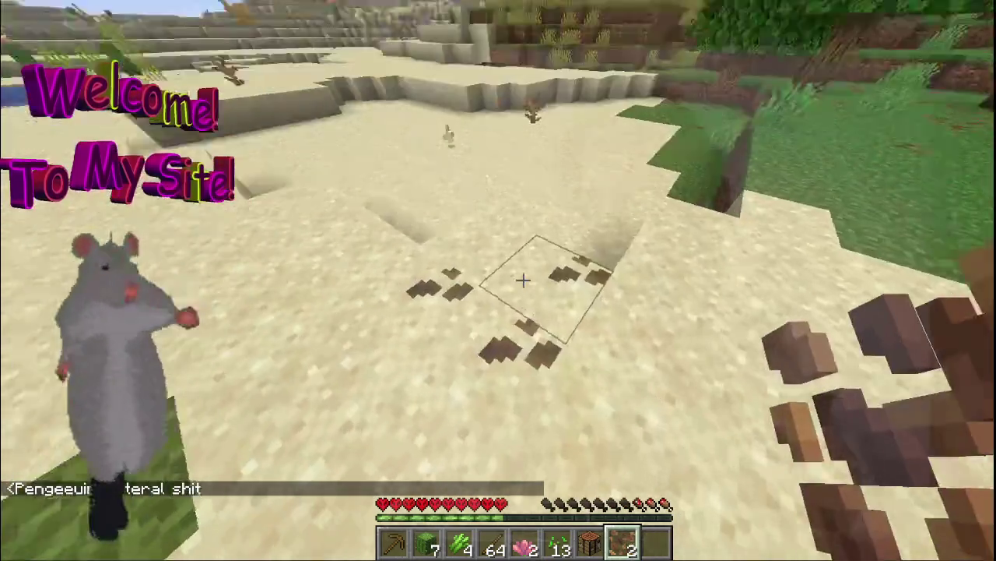
right_click(523, 280)
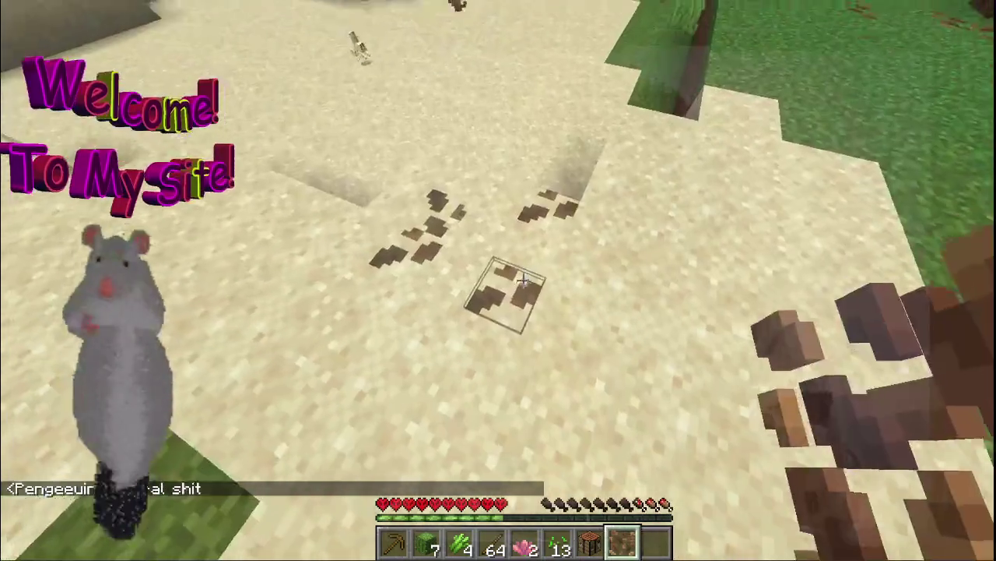
right_click(523, 281)
right_click(523, 281)
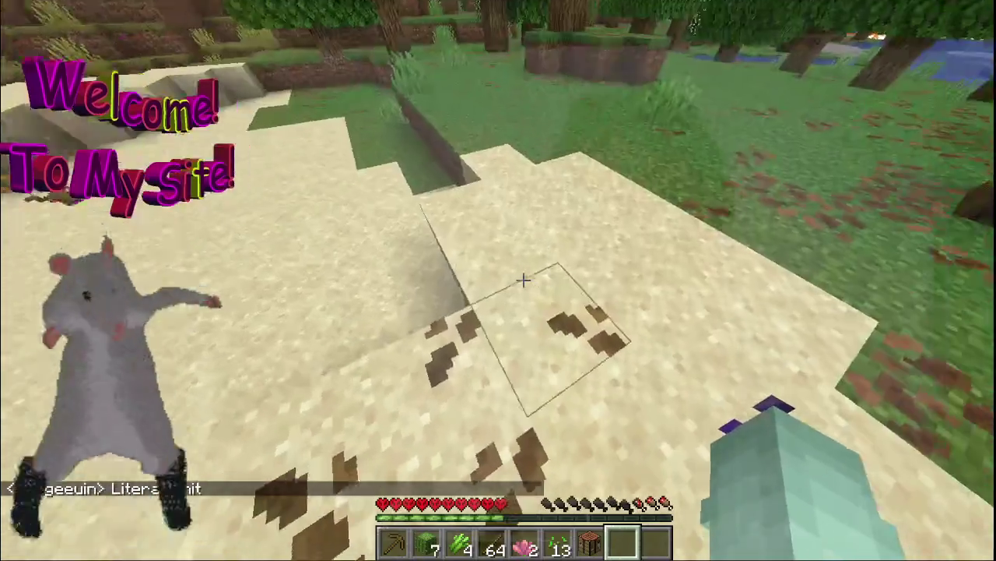
Send the chat message 'ouse'
key(t)
text(Feces in my h)
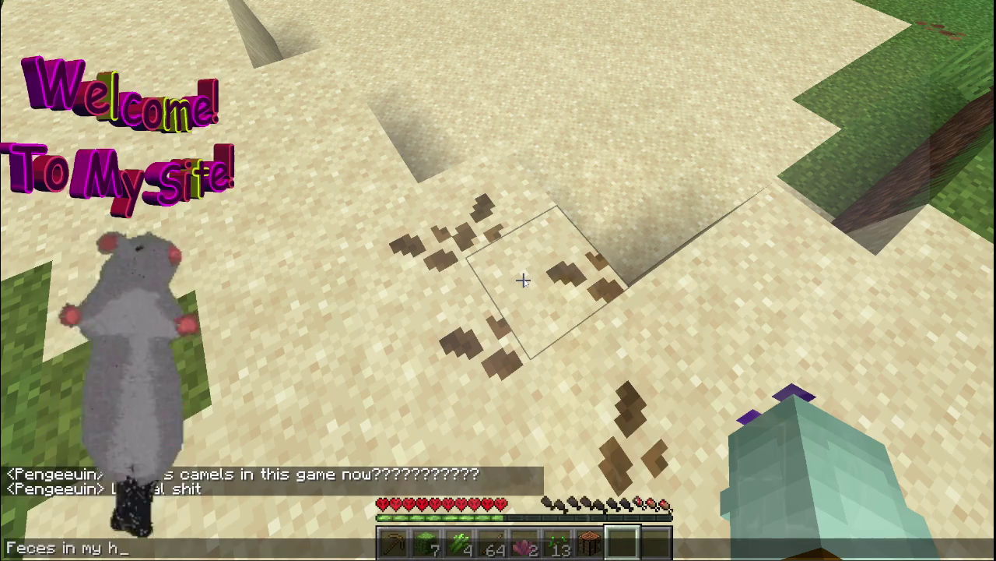
text(ouse)
key(Return)
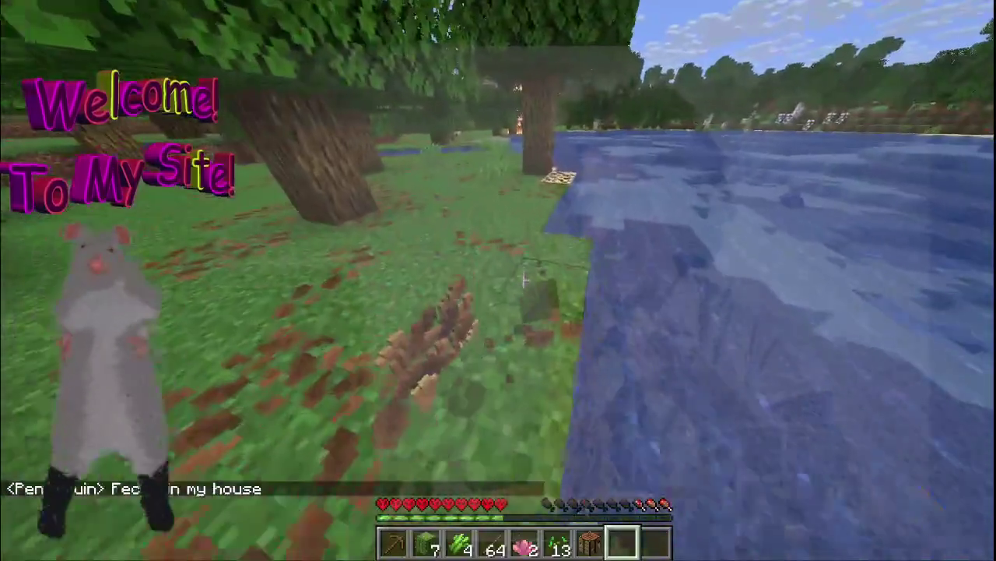
Break leaf litter along the lakeshore until the stack reaches 25
click(523, 281)
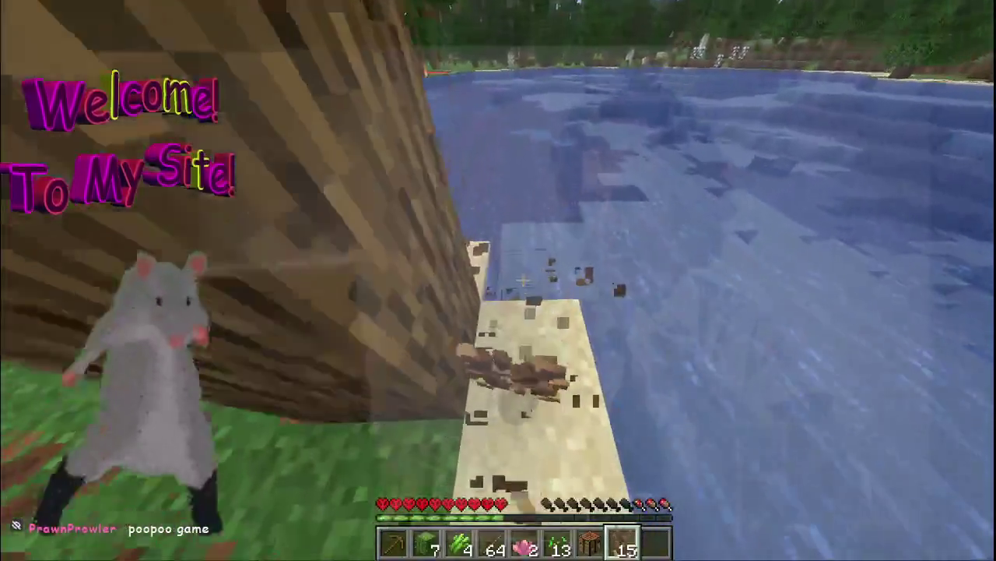
click(523, 280)
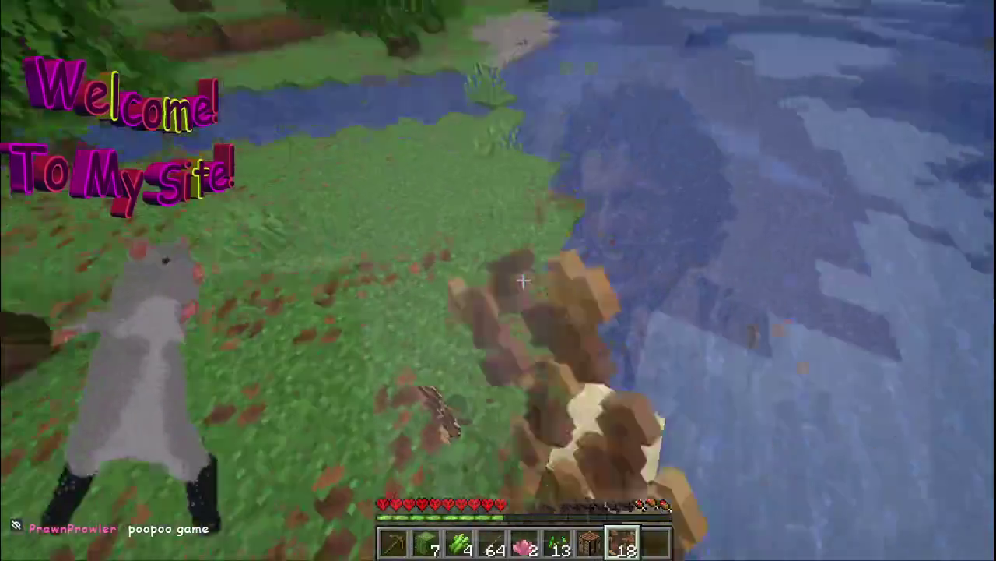
click(523, 280)
click(523, 280)
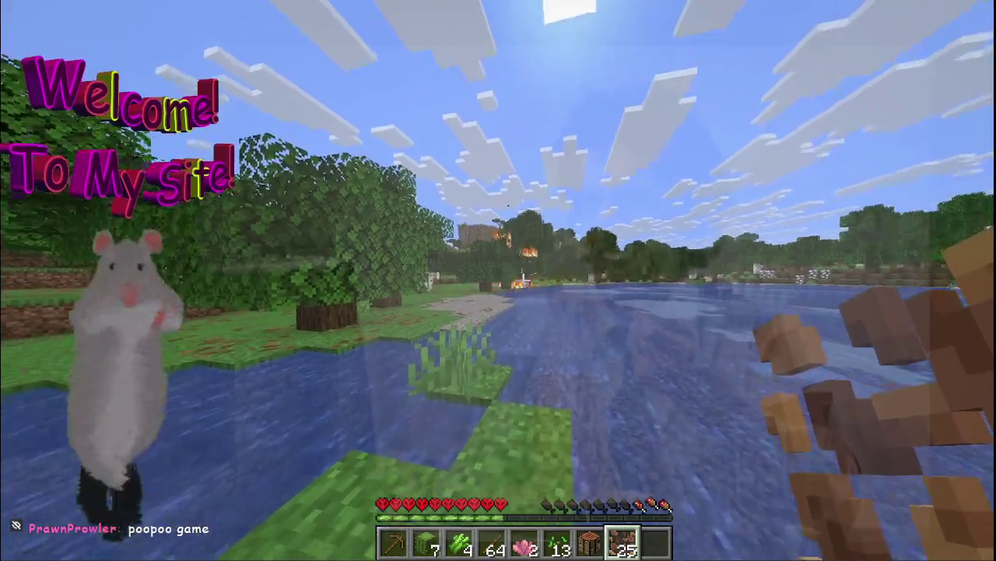
Place the crafting table by the lake, craft a wooden hoe, and till two grass blocks
key(7)
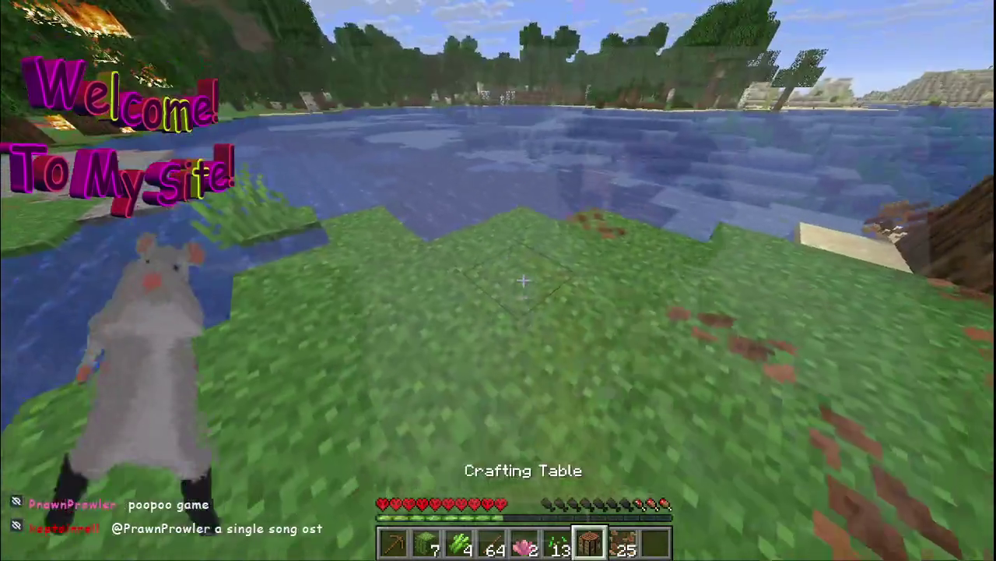
right_click(523, 280)
right_click(523, 280)
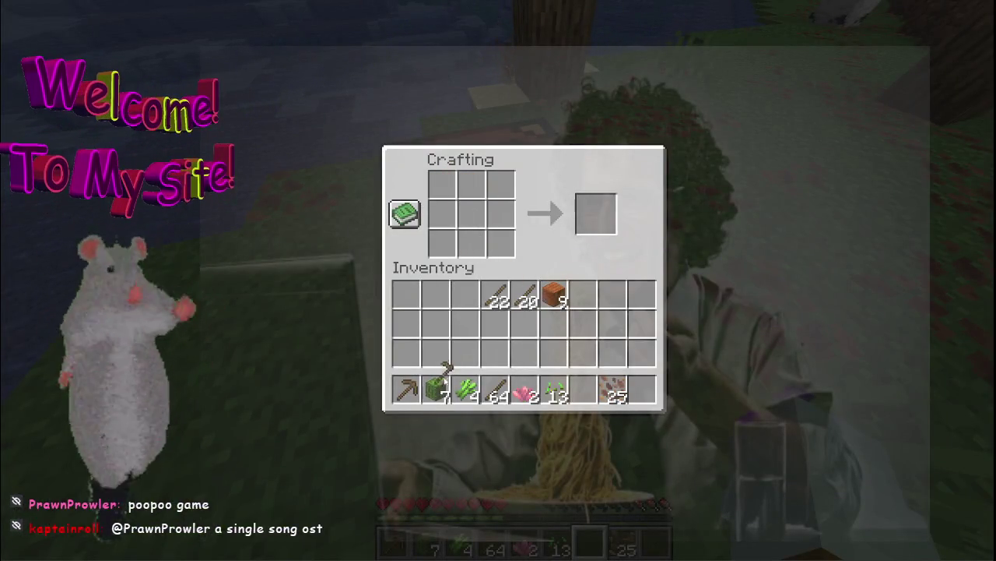
key(e)
scroll(523, 280, up, 5)
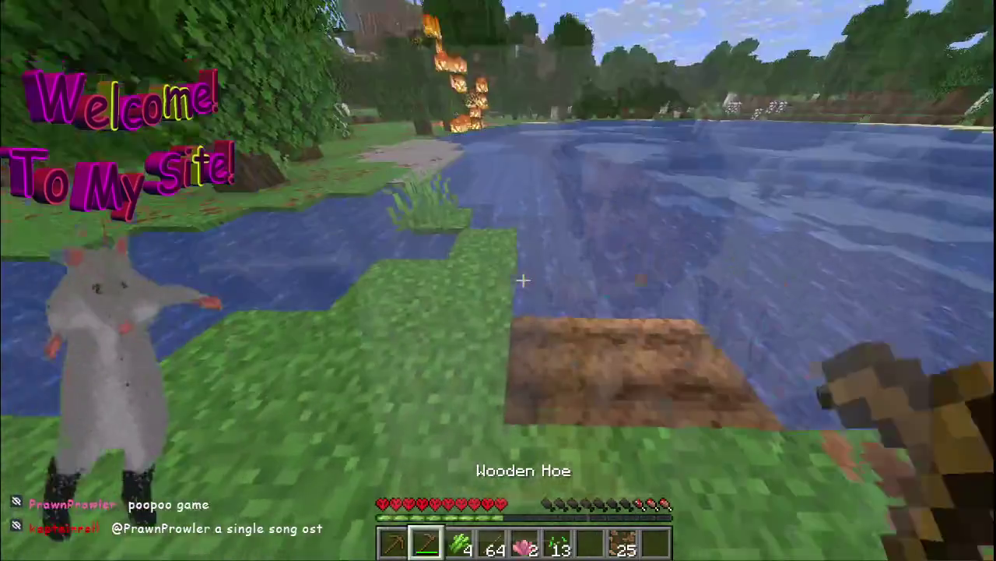
right_click(523, 281)
right_click(523, 280)
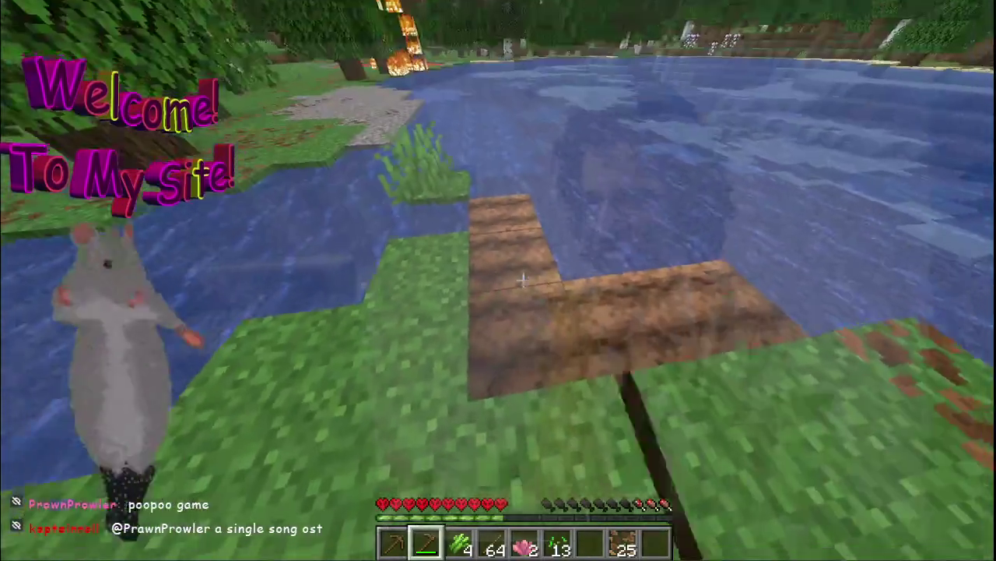
Sow wheat seeds on the farmland, earning A Seedy Place, then break an edge dirt block
key(5)
key(6)
right_click(523, 280)
right_click(523, 281)
right_click(523, 280)
right_click(523, 280)
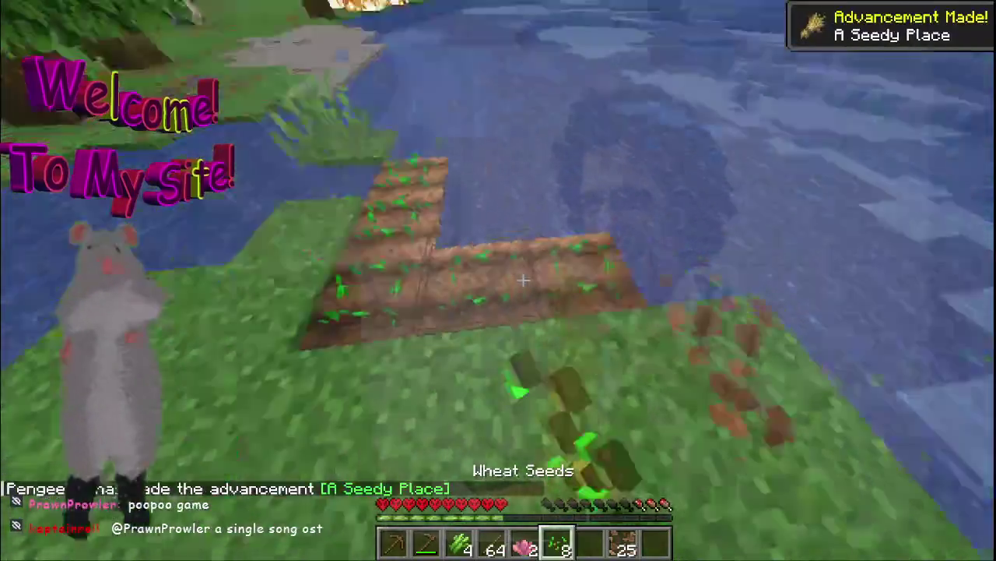
right_click(523, 280)
key(2)
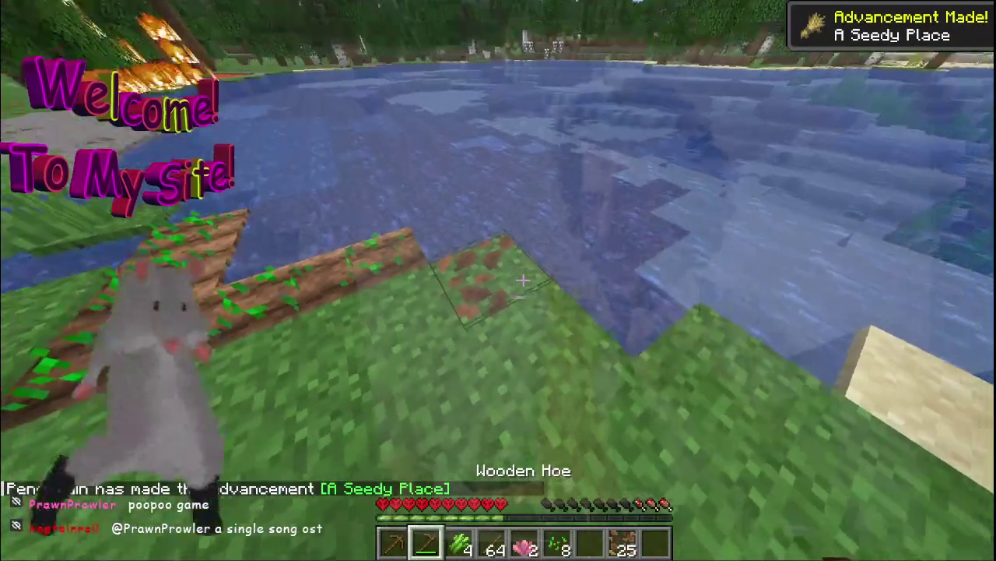
click(523, 280)
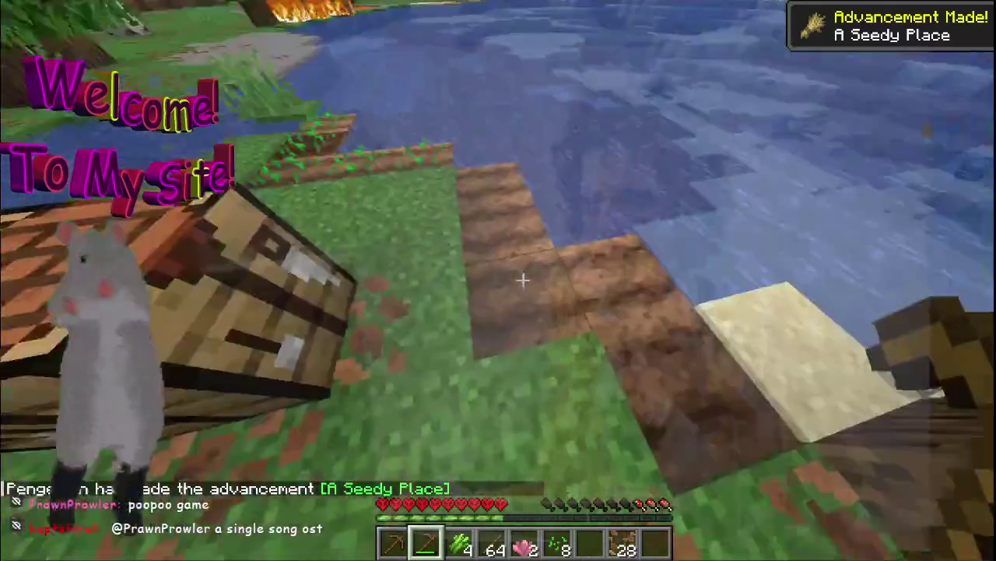